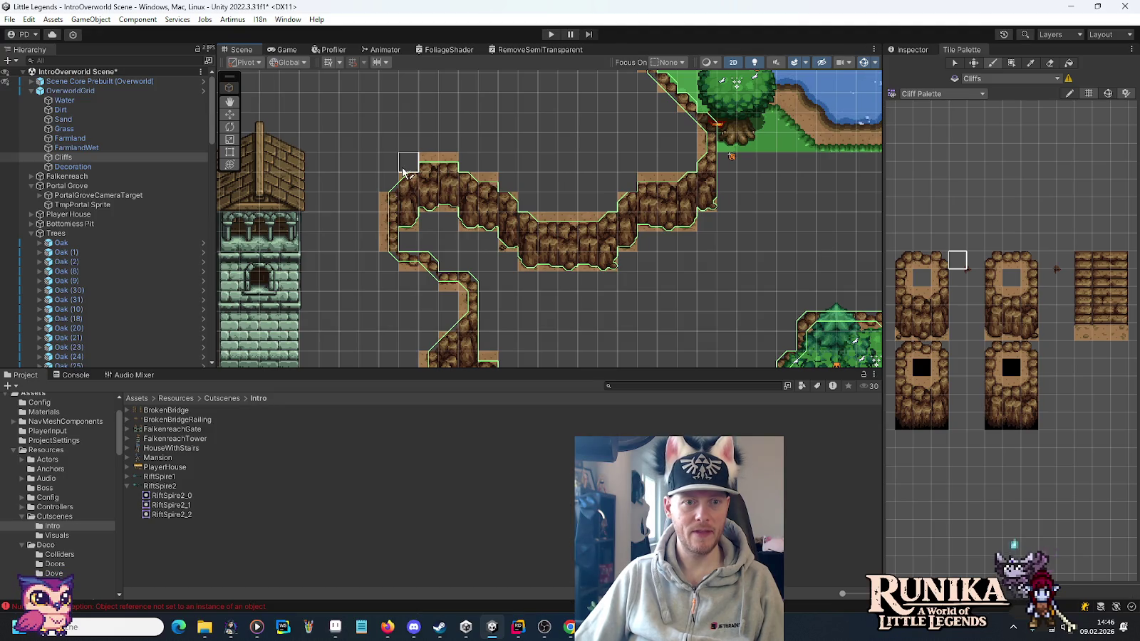
Pan across the map to look over the cliffs, pond shores and cliff-edge trees.
left_click_drag(623, 175, 618, 244)
left_click_drag(601, 158, 570, 285)
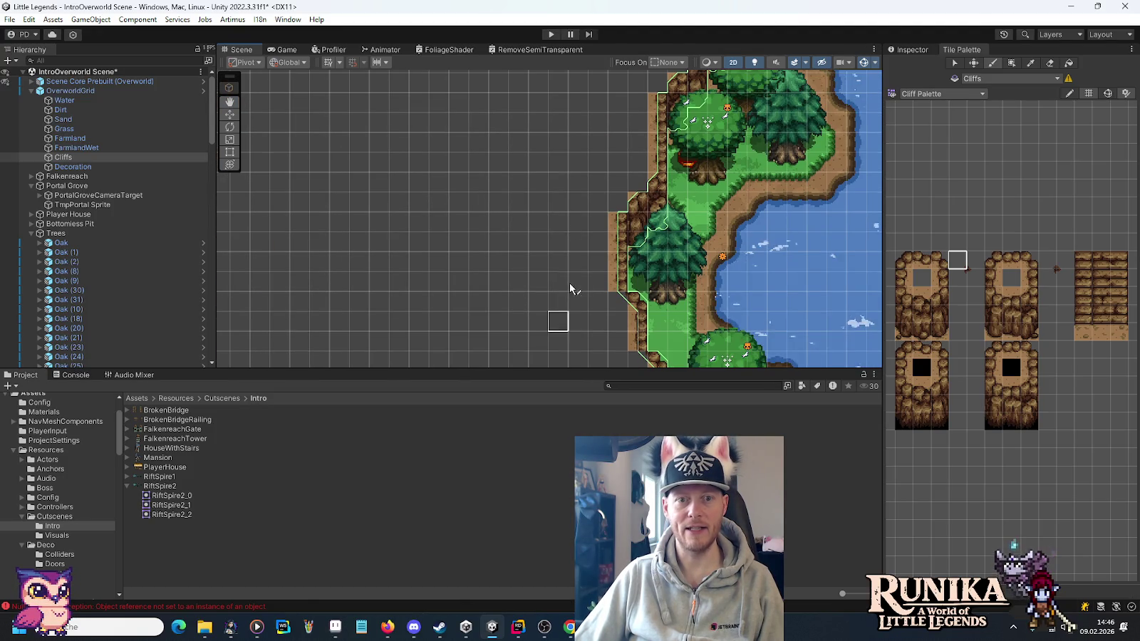
left_click_drag(619, 115, 598, 211)
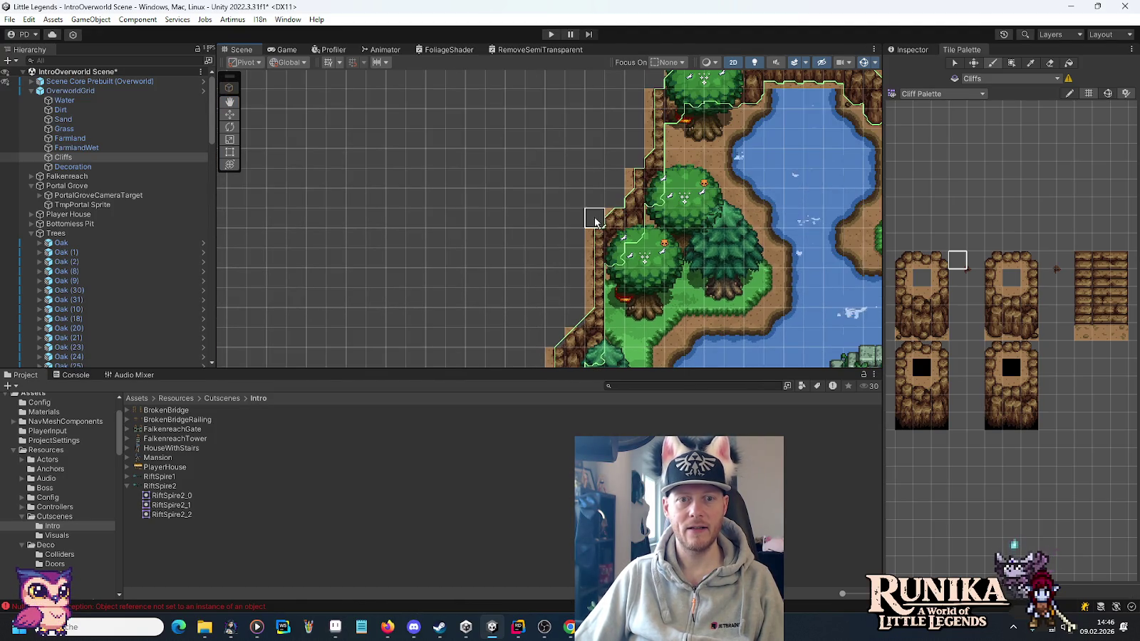
mouse_move(632, 158)
left_mouse_down()
mouse_move(600, 157)
mouse_move(570, 237)
left_mouse_up()
key("Right")
key("Down")
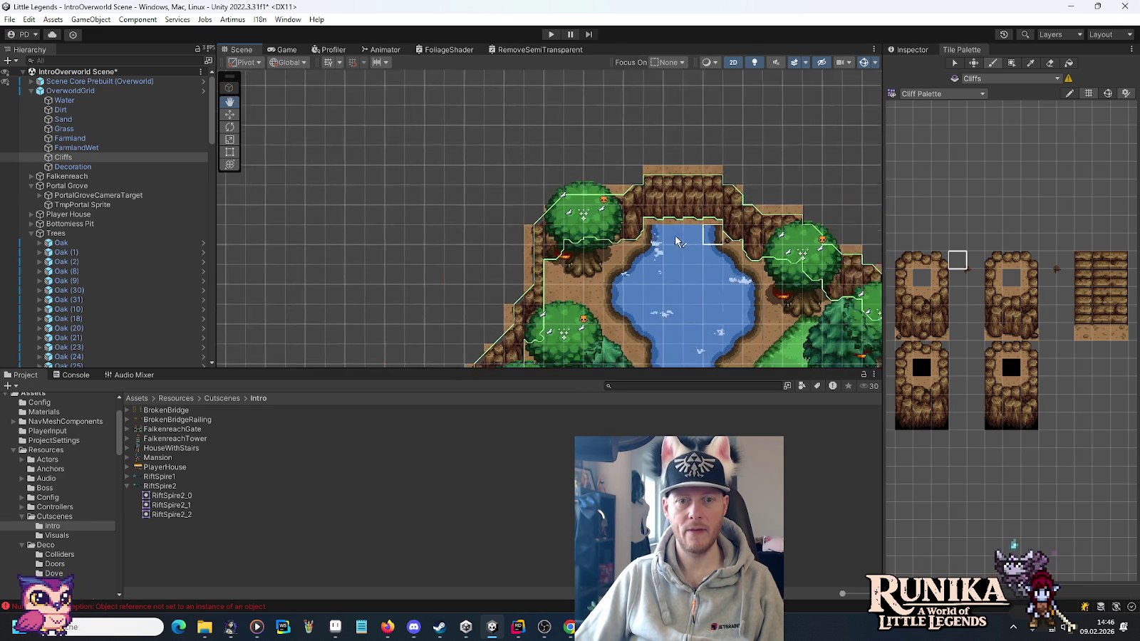
mouse_move(672, 260)
left_mouse_down()
mouse_move(560, 209)
mouse_move(584, 150)
left_mouse_up()
key("Down")
key("Down")
key("Down")
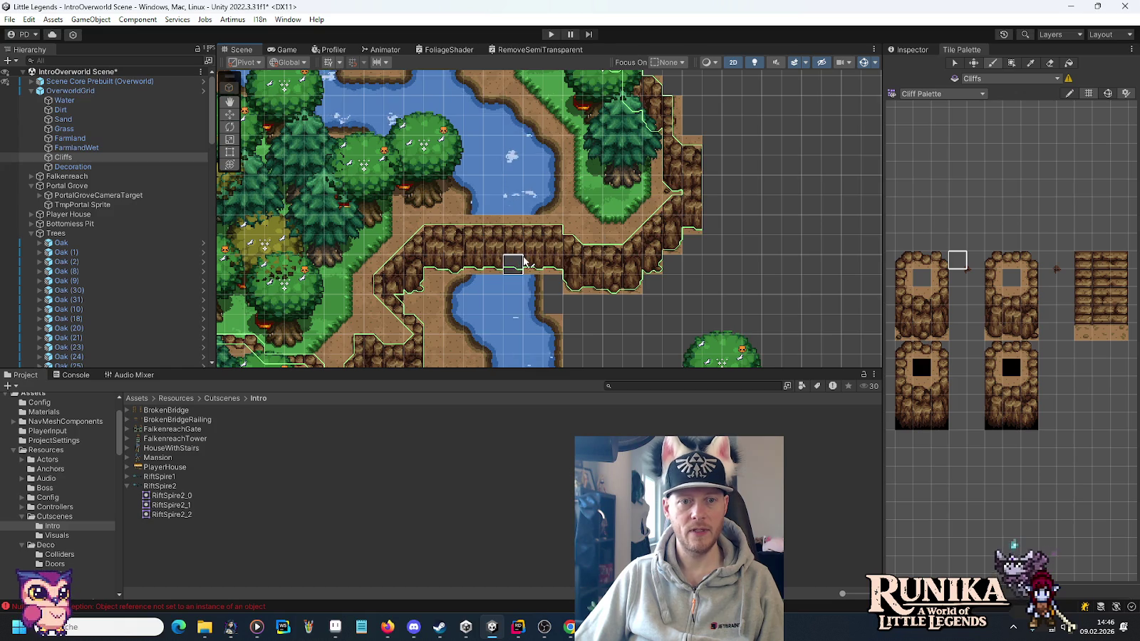
left_click_drag(522, 263, 649, 189)
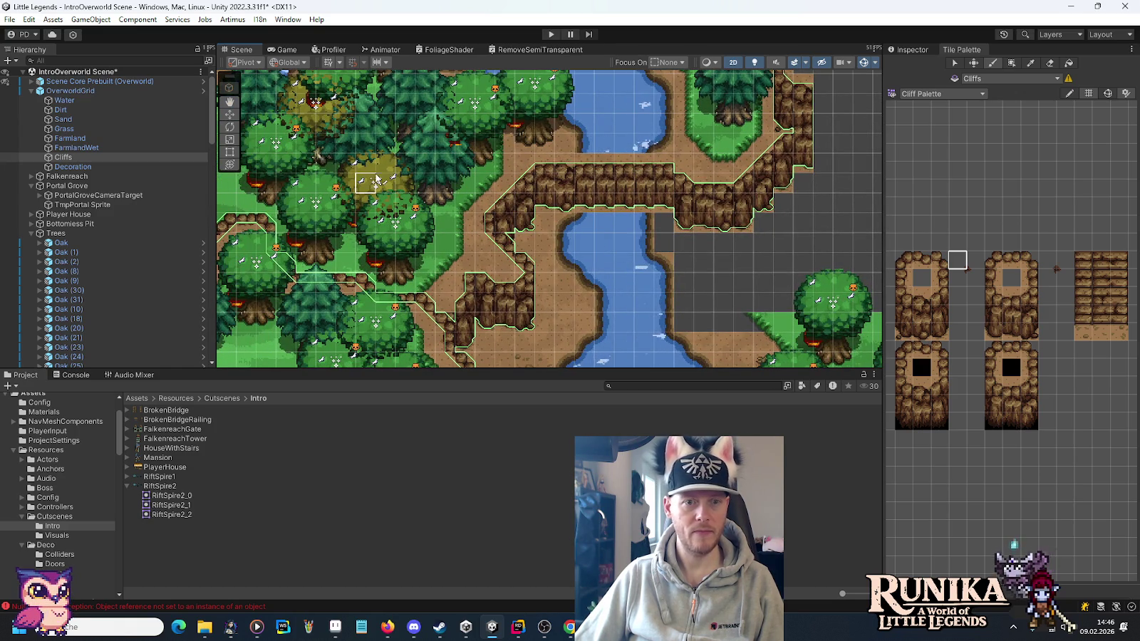
left_click(976, 260)
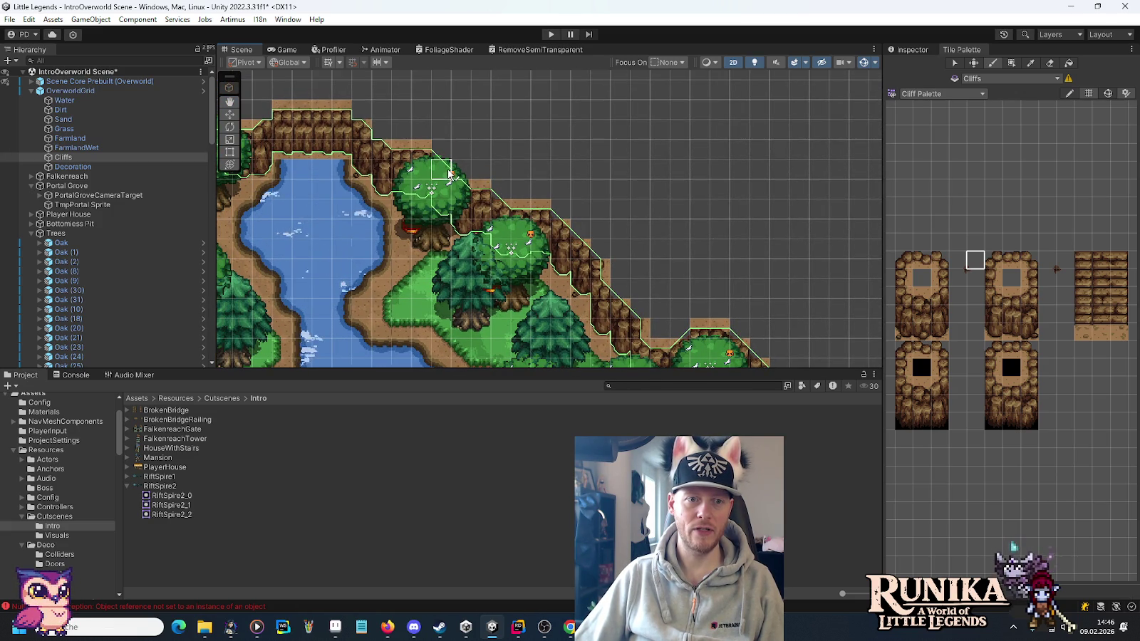
Survey the lake, river and forest, ending on the empty area near the forest.
left_click_drag(396, 239, 632, 254)
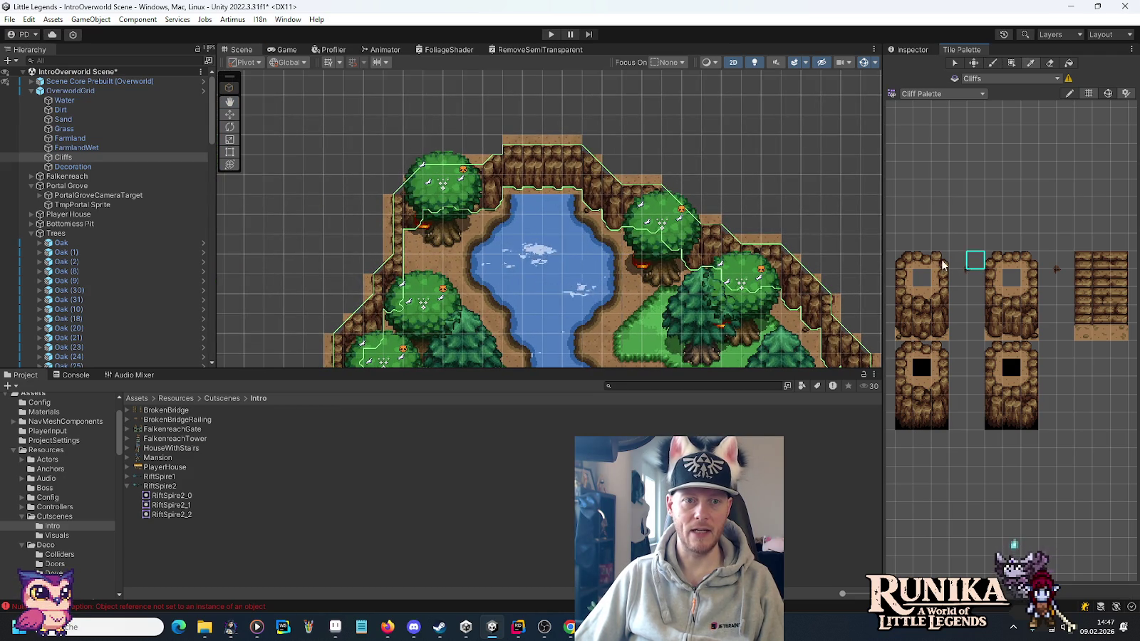
mouse_move(410, 284)
left_mouse_down()
mouse_move(484, 330)
mouse_move(576, 175)
mouse_move(491, 71)
left_mouse_up()
left_click_drag(529, 281, 619, 239)
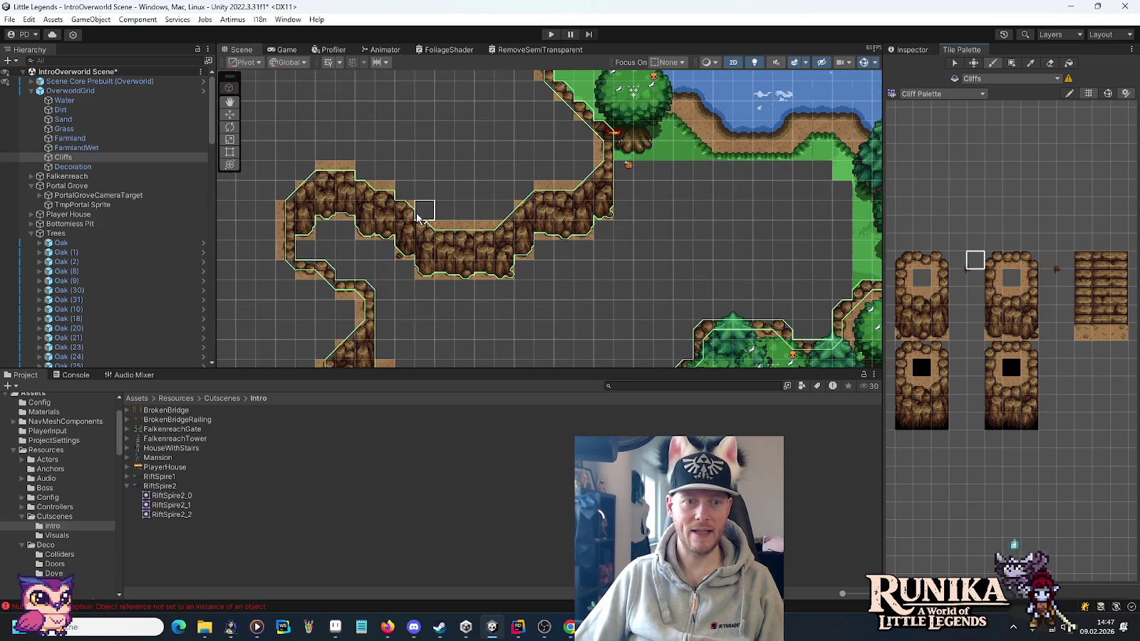
left_click_drag(453, 252, 541, 171)
mouse_move(682, 221)
left_mouse_down()
mouse_move(570, 245)
mouse_move(606, 174)
mouse_move(535, 183)
mouse_move(657, 183)
mouse_move(621, 231)
mouse_move(466, 263)
mouse_move(484, 179)
mouse_move(513, 328)
mouse_move(499, 213)
mouse_move(541, 299)
mouse_move(506, 224)
mouse_move(641, 312)
left_mouse_up()
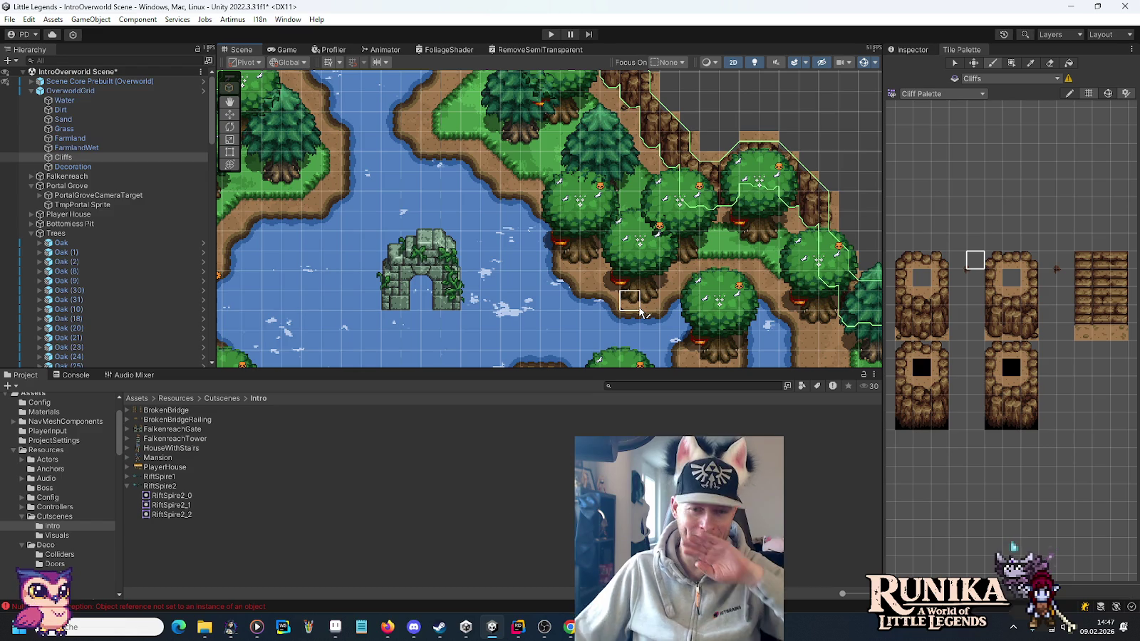
mouse_move(333, 169)
left_mouse_down()
mouse_move(512, 255)
mouse_move(596, 233)
mouse_move(595, 122)
left_mouse_up()
mouse_move(586, 399)
left_mouse_down()
mouse_move(583, 285)
mouse_move(645, 217)
left_mouse_up()
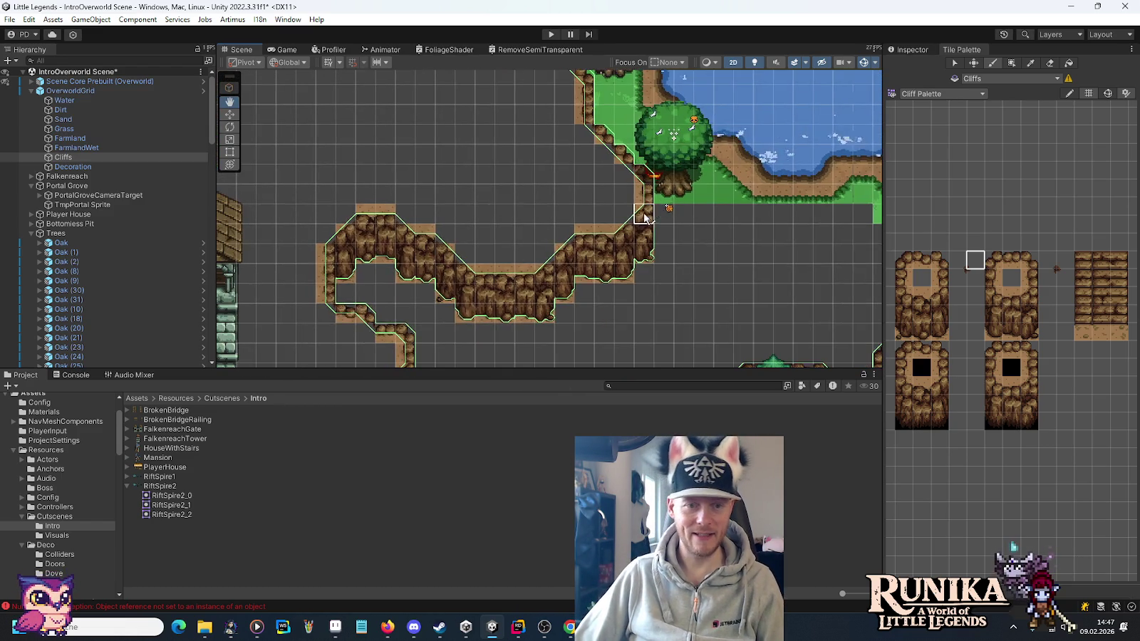
mouse_move(524, 293)
left_mouse_down()
mouse_move(578, 280)
mouse_move(635, 151)
mouse_move(674, 234)
left_mouse_up()
mouse_move(731, 176)
left_mouse_down()
mouse_move(563, 247)
mouse_move(632, 234)
left_mouse_up()
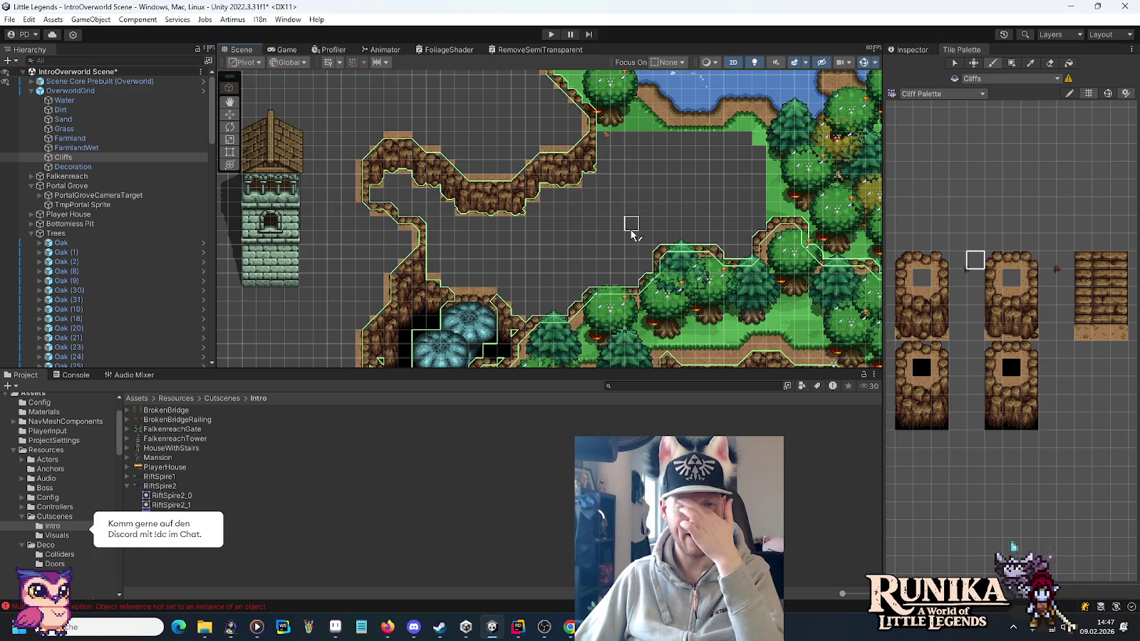
mouse_move(643, 183)
left_mouse_down()
mouse_move(565, 209)
mouse_move(521, 242)
left_mouse_up()
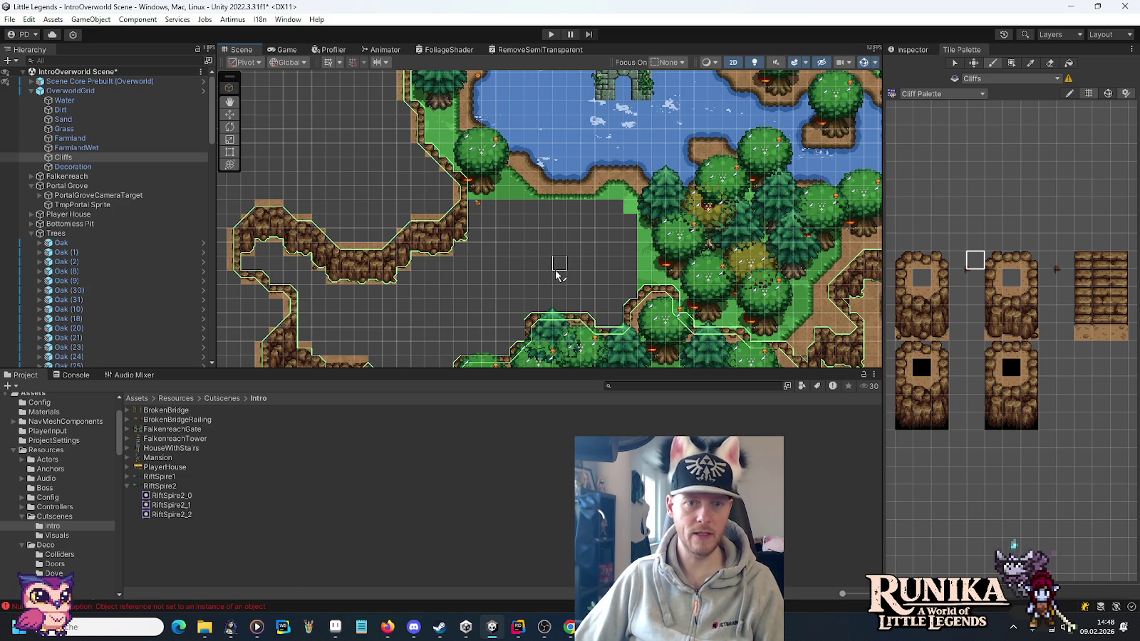
left_click_drag(576, 221, 482, 296)
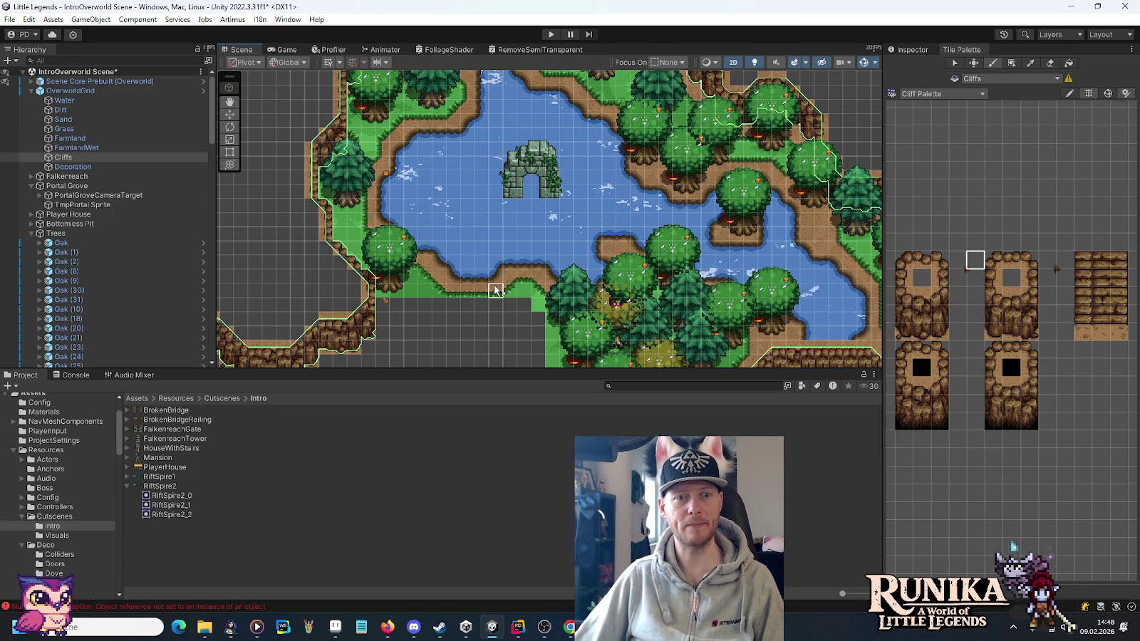
key("Down")
key("Left")
scroll(543, 228, "up", 3)
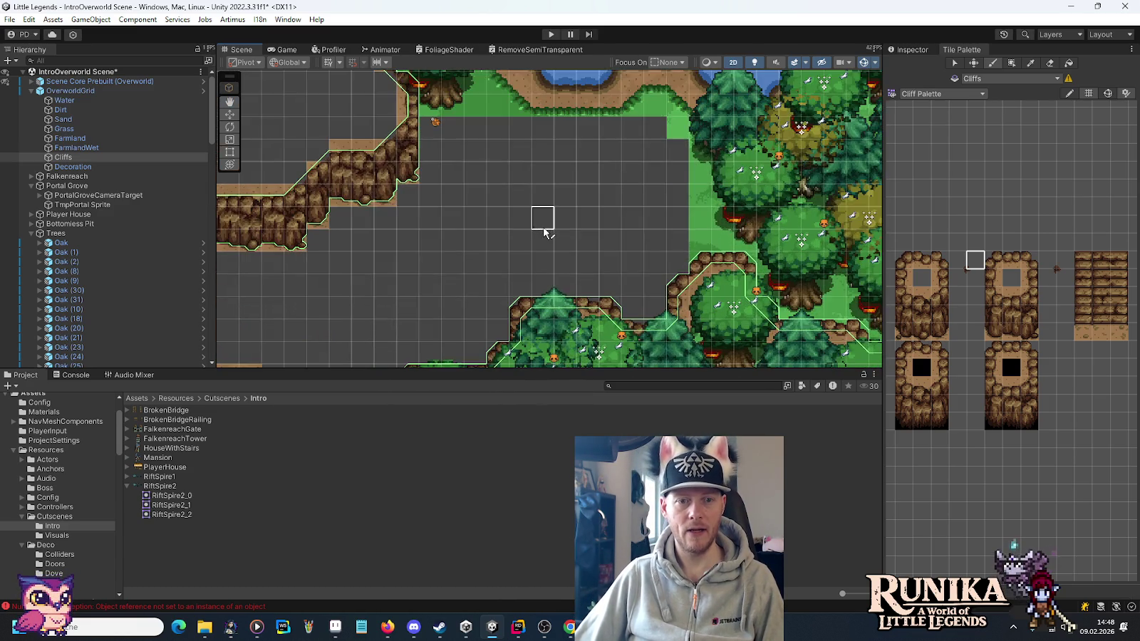
Target the Grass tilemap with the Terrain Palette and paint a first grass edge tile beside the forest.
left_click(82, 130)
left_click(939, 93)
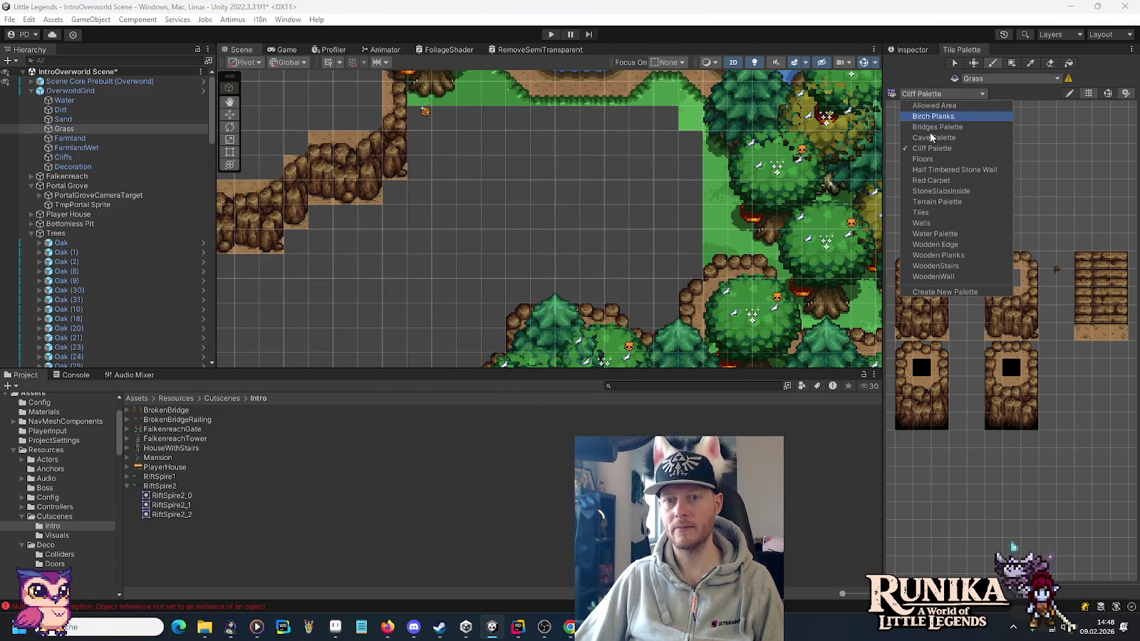
left_click(937, 203)
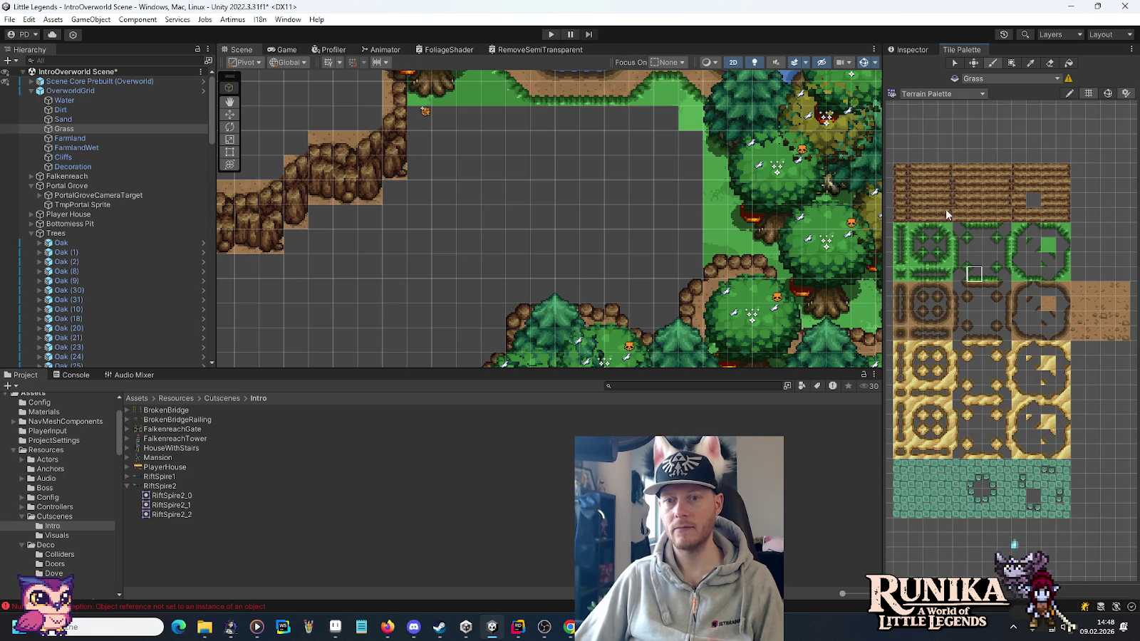
left_click(1062, 229)
mouse_move(640, 143)
left_mouse_down()
mouse_move(603, 261)
mouse_move(573, 307)
mouse_move(603, 160)
left_mouse_up()
left_click(622, 150)
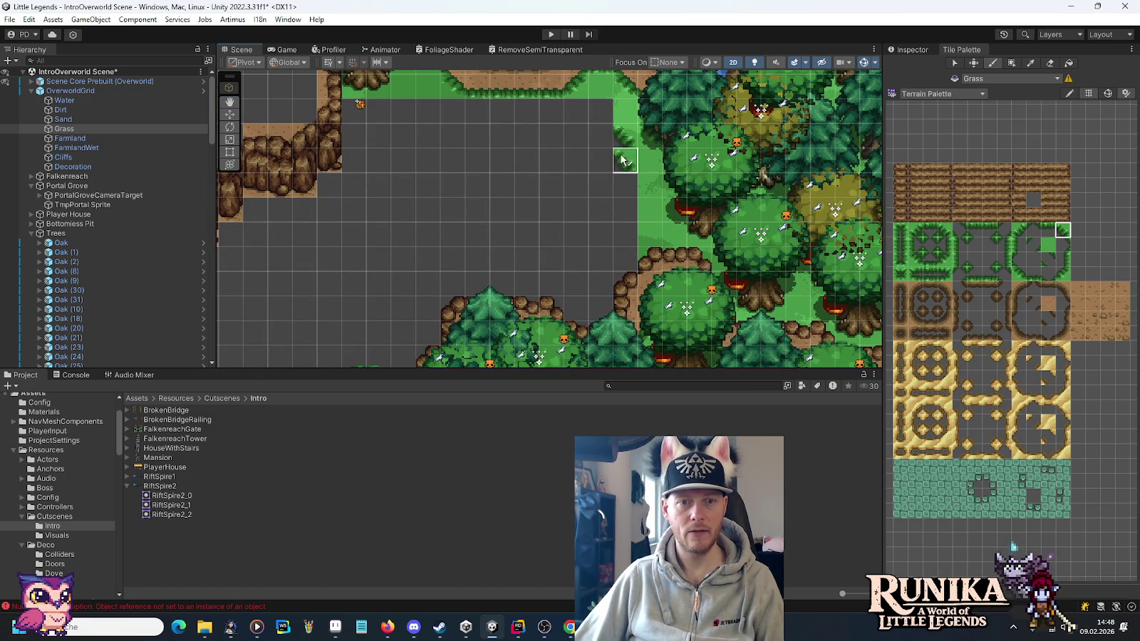
Paint a diagonal run of grass tiles down-left, then a row of grass edge tiles.
left_click(1064, 260)
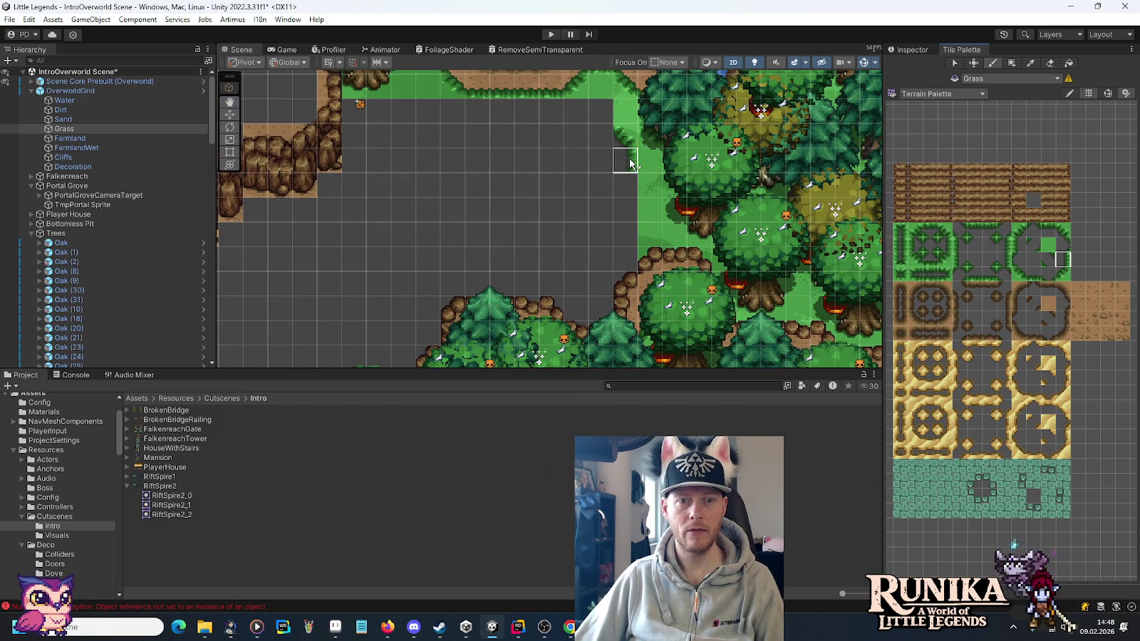
left_click(1061, 273)
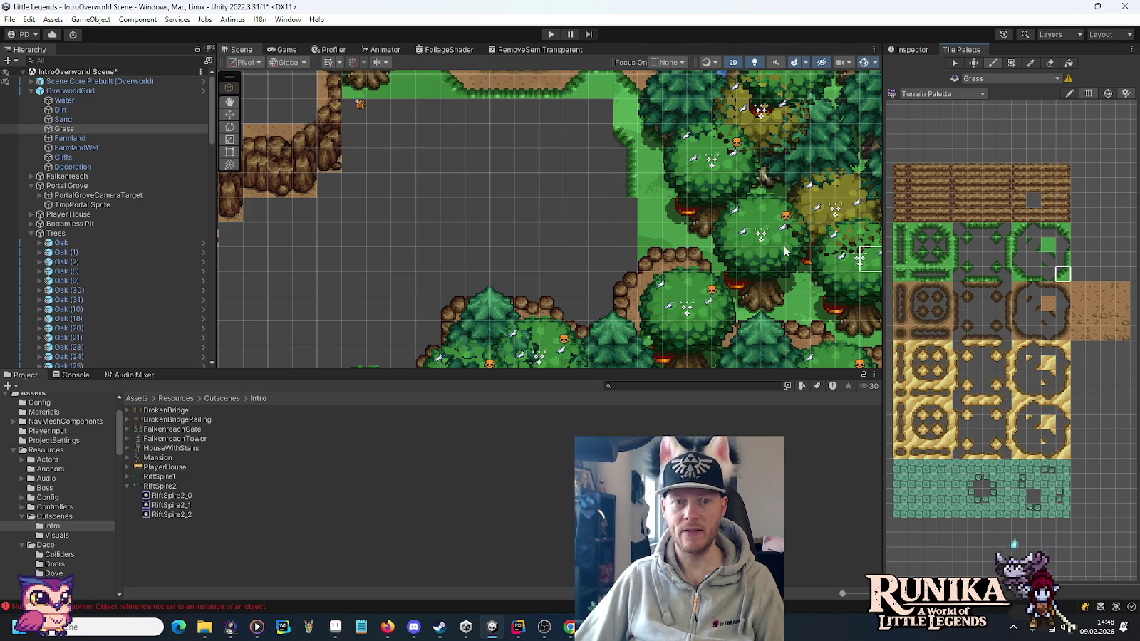
mouse_move(613, 227)
left_mouse_down()
mouse_move(577, 260)
mouse_move(467, 262)
left_mouse_up()
left_click(1034, 275)
left_click_drag(553, 198, 763, 134)
left_click(664, 201)
Paint grass slope tiles stepping down-left, with flat grass tiles between them.
left_click(1062, 274)
left_click(640, 216)
left_click(616, 242)
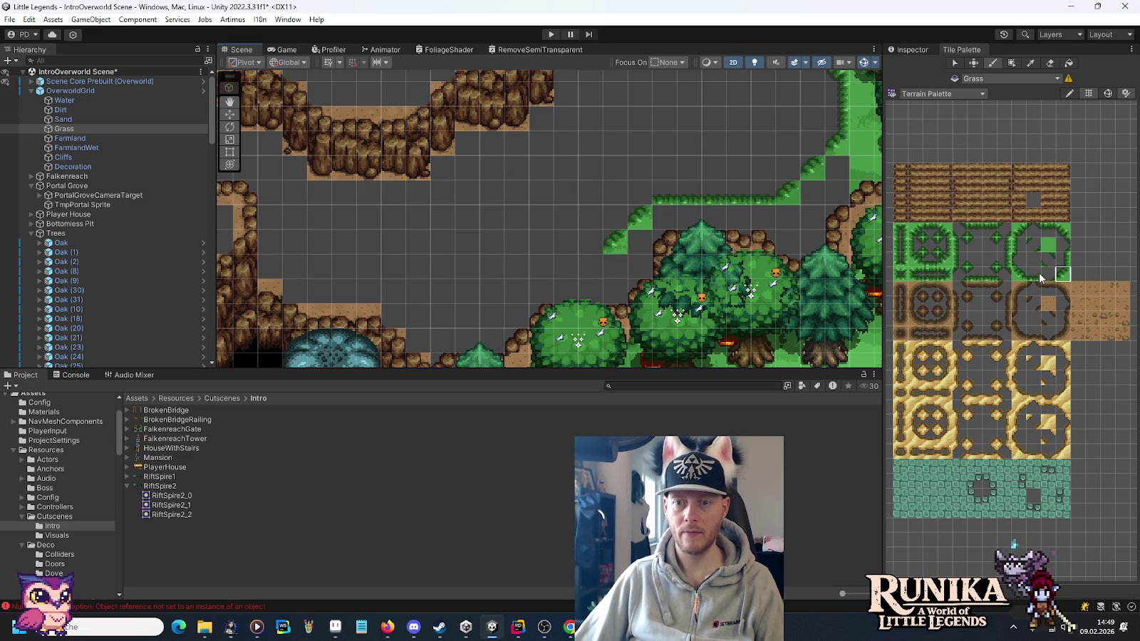
left_click(591, 245)
left_click(567, 245)
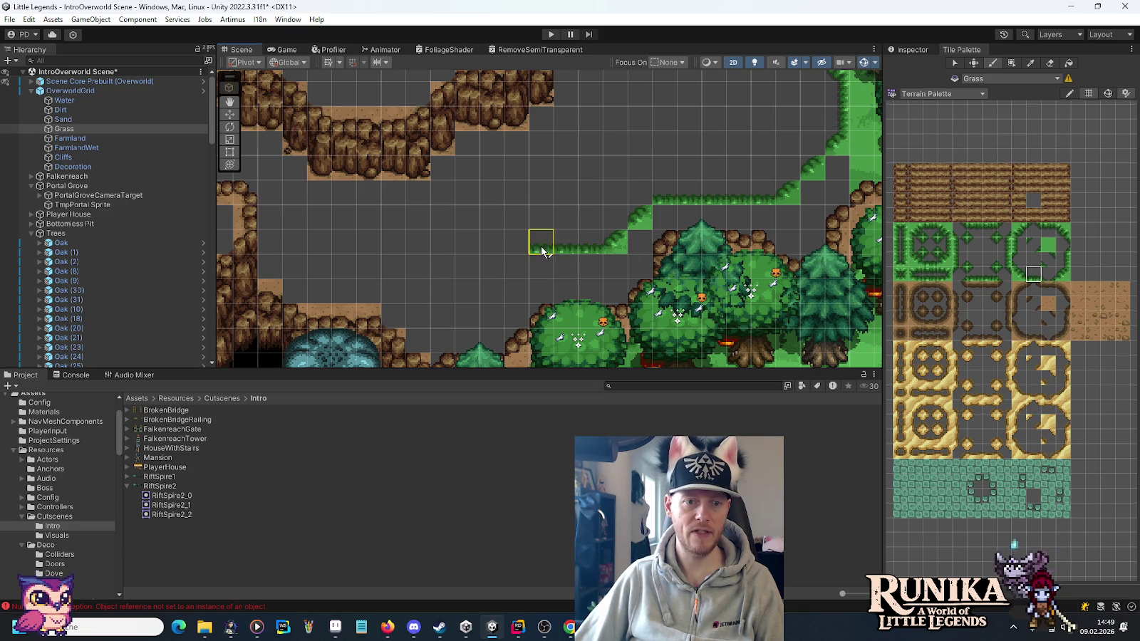
left_click(1063, 274)
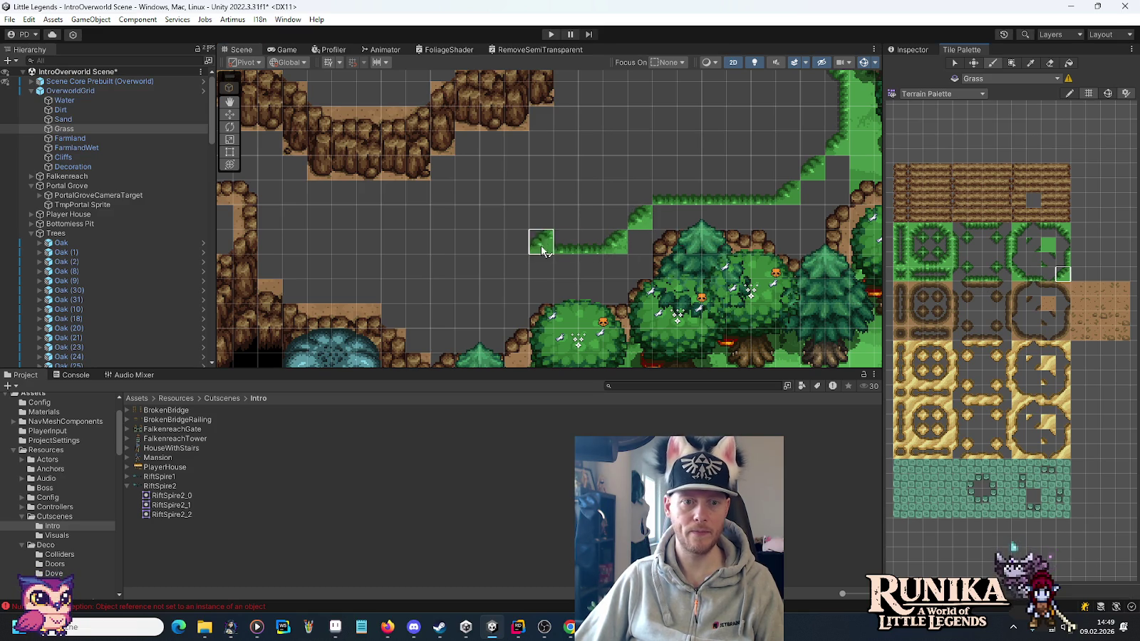
left_click(517, 265)
left_click(491, 293)
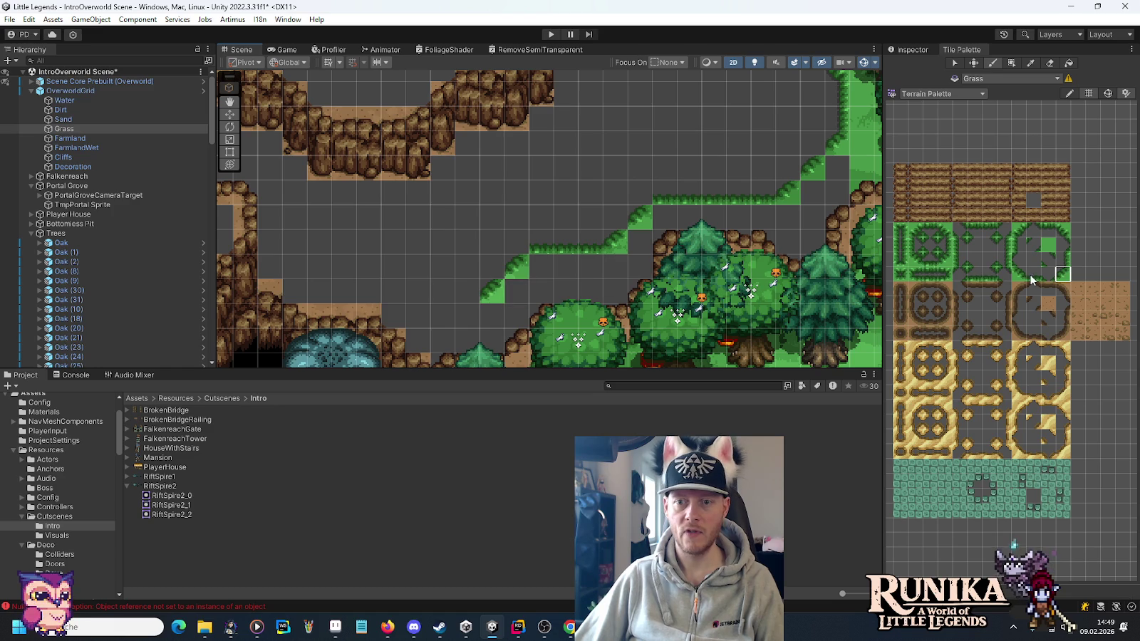
left_click(497, 291)
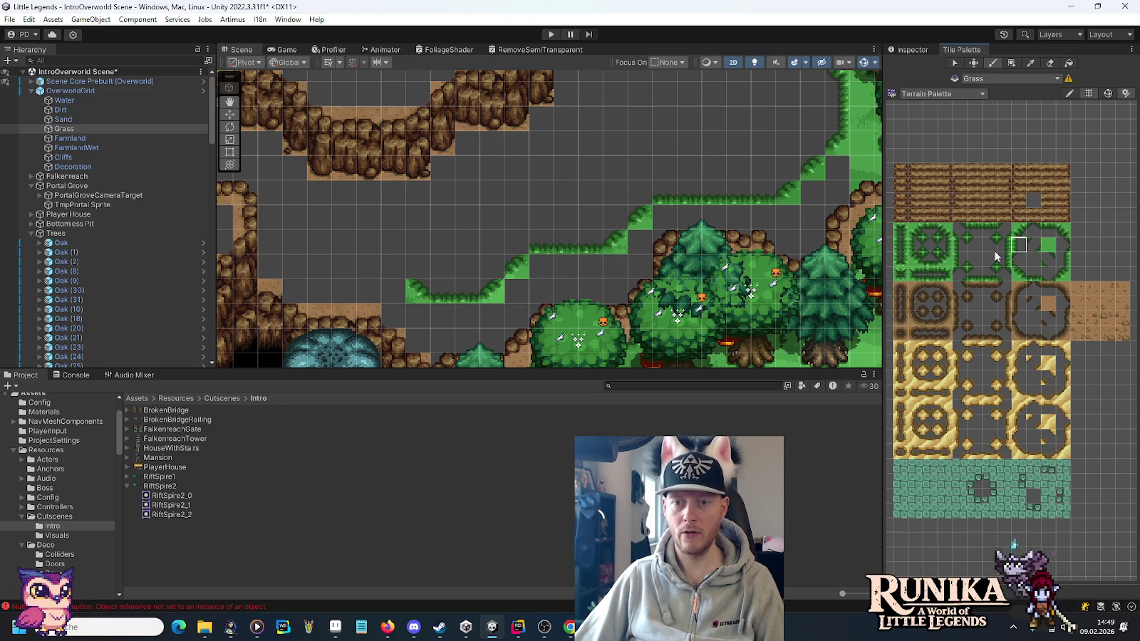
Add grass corner tiles and a top edge extending rightward along the strip.
left_click(1019, 229)
left_click(420, 242)
left_click(1048, 229)
left_click(441, 242)
left_click(1019, 229)
left_click(492, 217)
left_click(1048, 230)
left_click(517, 218)
left_click(542, 218)
left_click(567, 217)
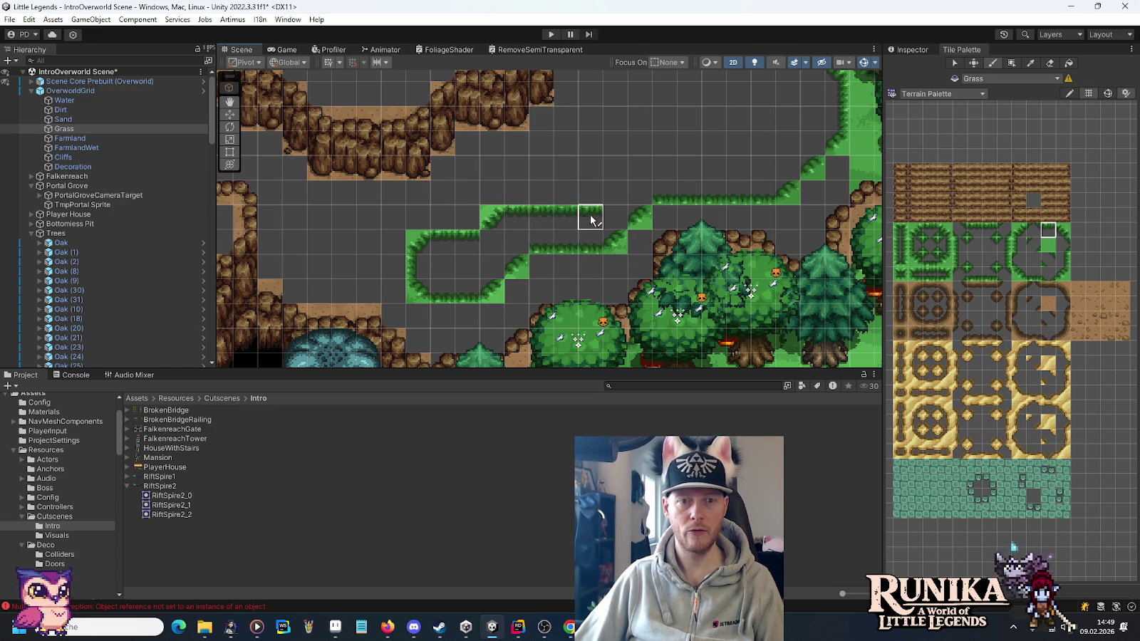
Place another grass corner tile and one more grass tile further along.
left_click(1019, 230)
left_click(621, 206)
left_click_drag(668, 166, 615, 211)
left_click(540, 238)
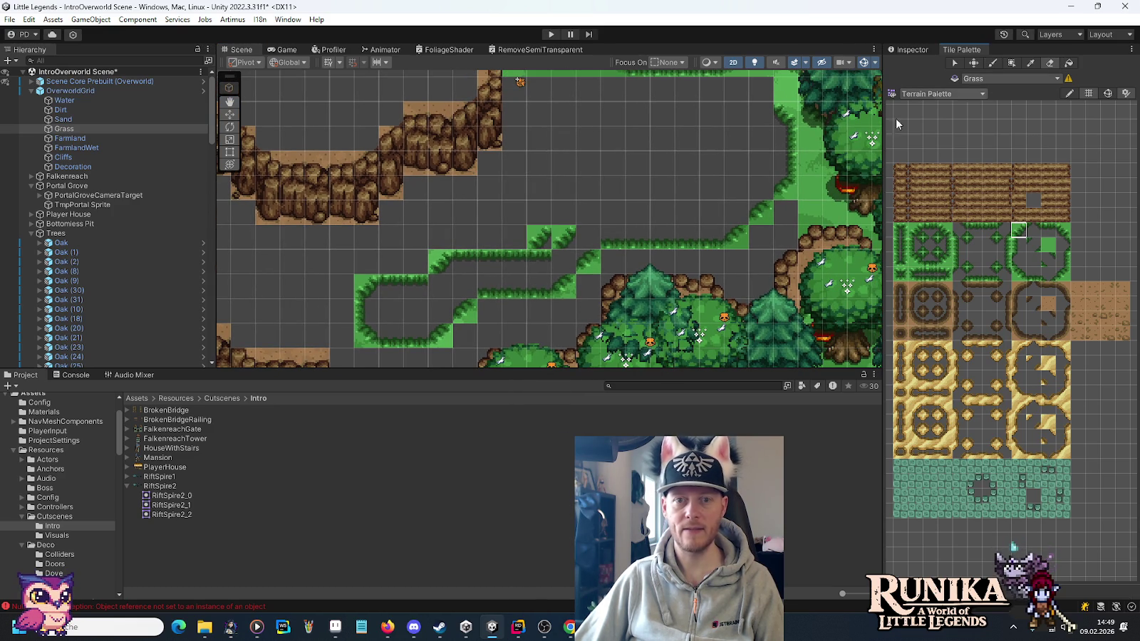
Redo the misplaced grass tile and paint a horizontal row of top-edge tiles with a side tile.
key("ctrl+z")
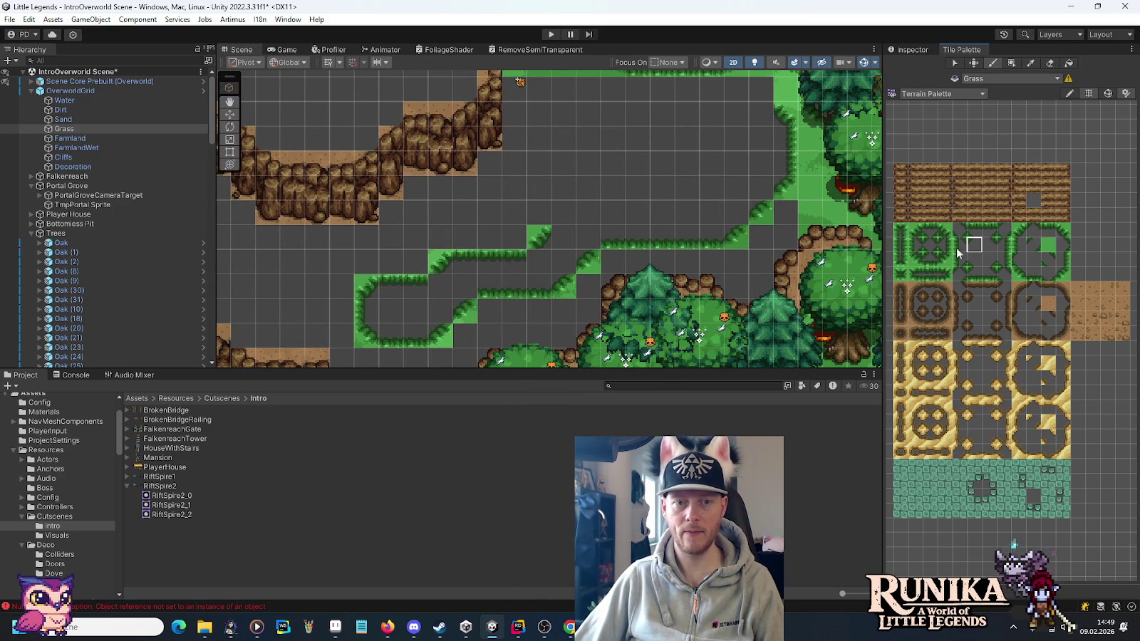
left_click(540, 238)
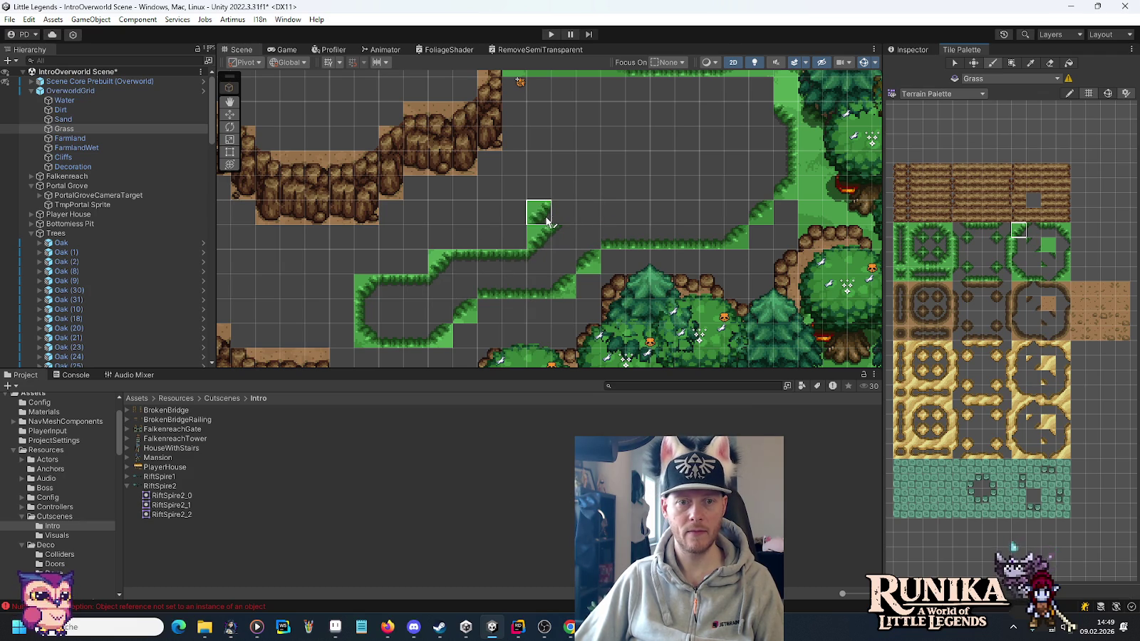
left_click(1047, 230)
left_click_drag(599, 213, 695, 212)
left_click(1019, 229)
left_click(711, 188)
Paint a vertical strip of grass side tiles capped with a rounded top and corner.
left_click_drag(1003, 245, 1020, 245)
left_click(1019, 246)
left_click(761, 140)
left_click_drag(737, 141, 734, 163)
left_click(1019, 229)
left_click(737, 113)
left_click(1048, 229)
left_click(758, 115)
Add a grass tile beside the path edge and choose the tile for the lower path.
left_click_drag(754, 162, 731, 198)
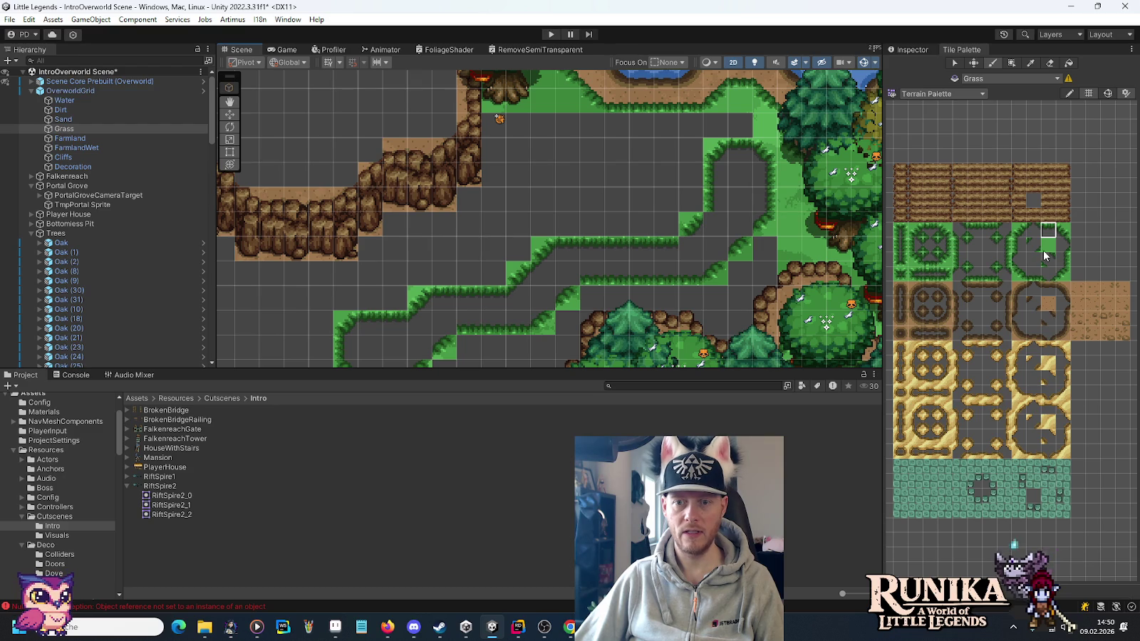
left_click(1063, 258)
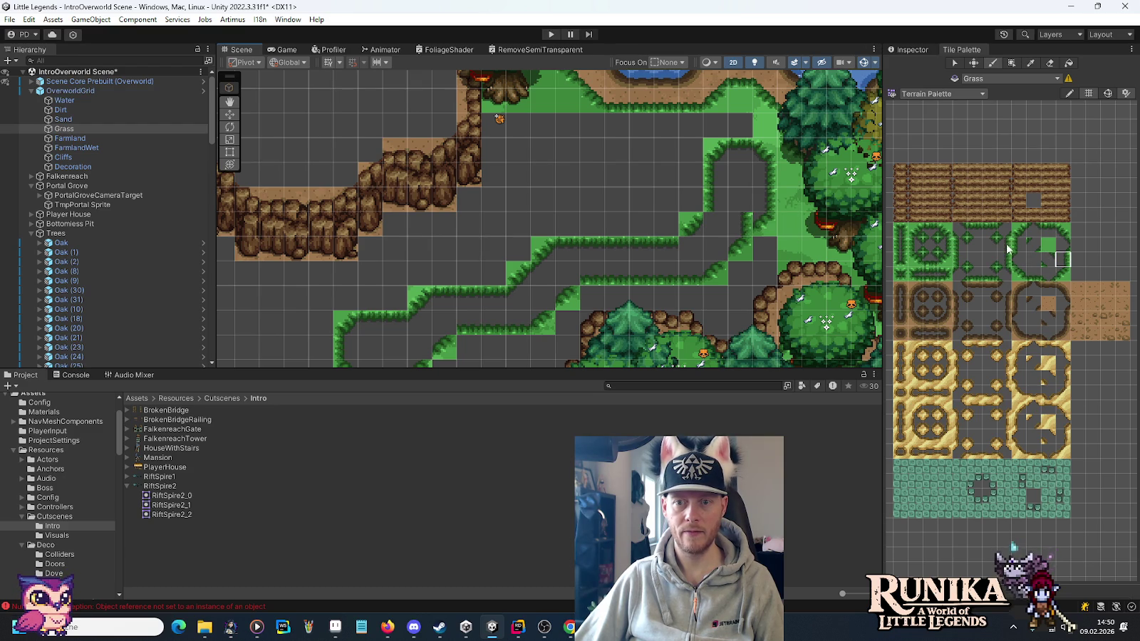
left_click(1048, 245)
left_click(741, 223)
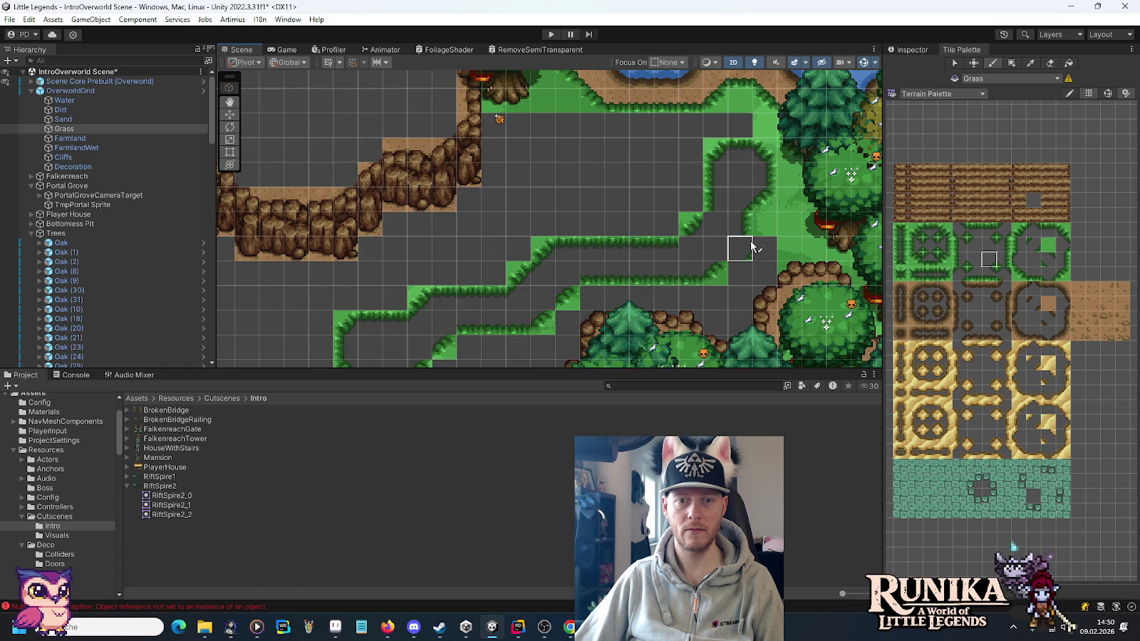
left_click_drag(743, 305, 809, 230)
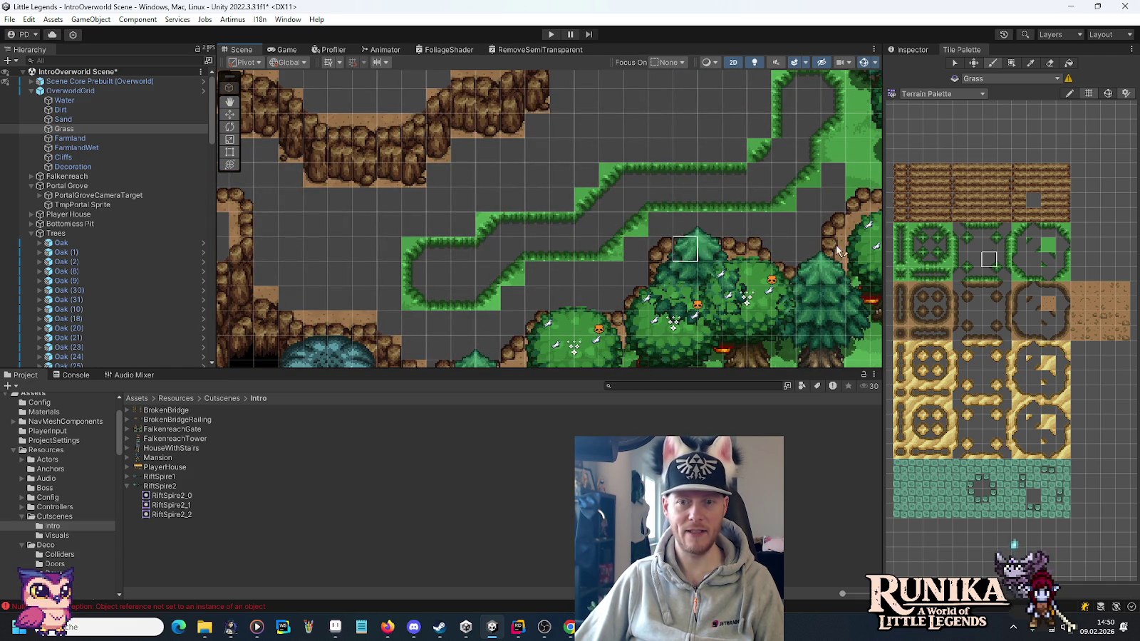
left_click(974, 244)
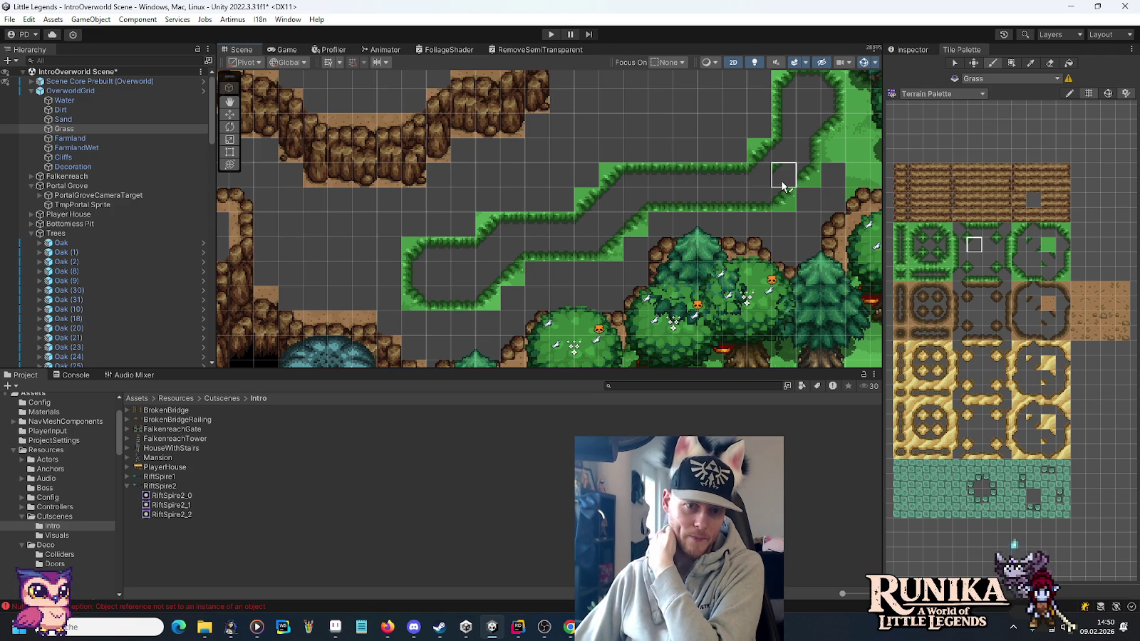
Revert two grass cells to path and paint grass slope tiles along the diagonal edge.
mouse_move(784, 186)
left_mouse_down()
mouse_move(758, 196)
mouse_move(763, 209)
left_mouse_up()
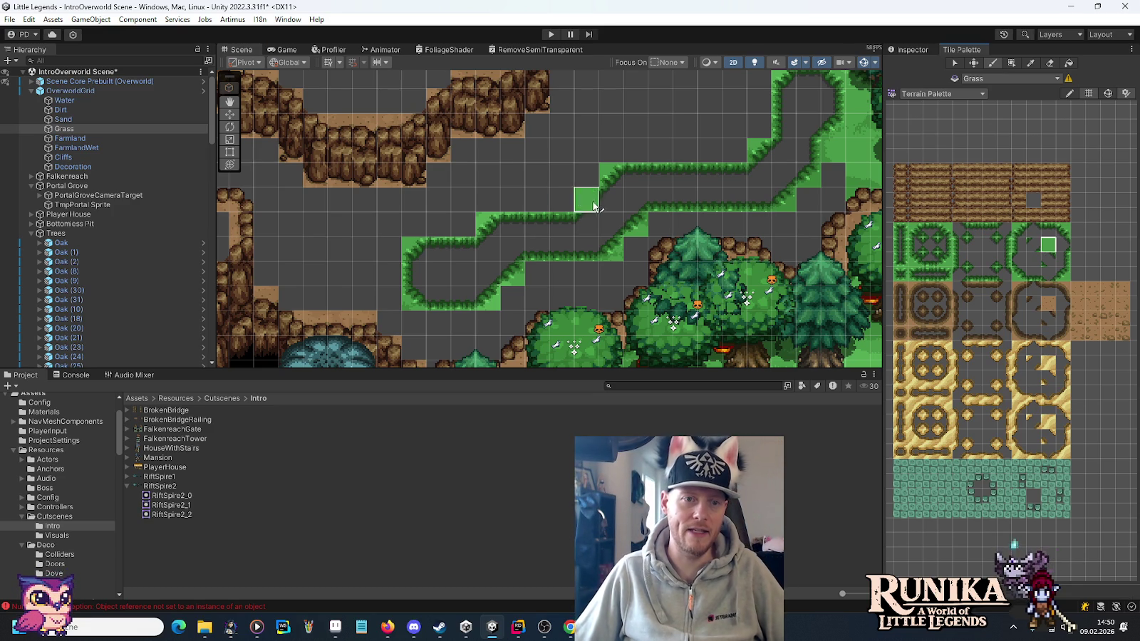
scroll(569, 163, "down", 2)
left_click_drag(568, 162, 558, 228)
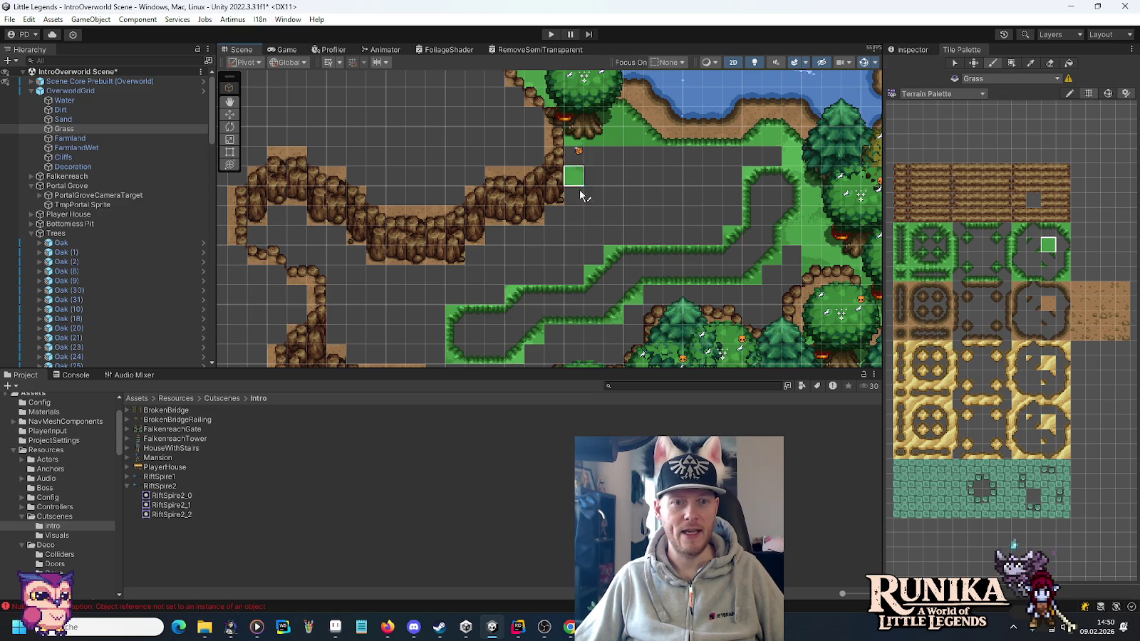
left_click_drag(594, 239, 719, 218)
left_click(1061, 276)
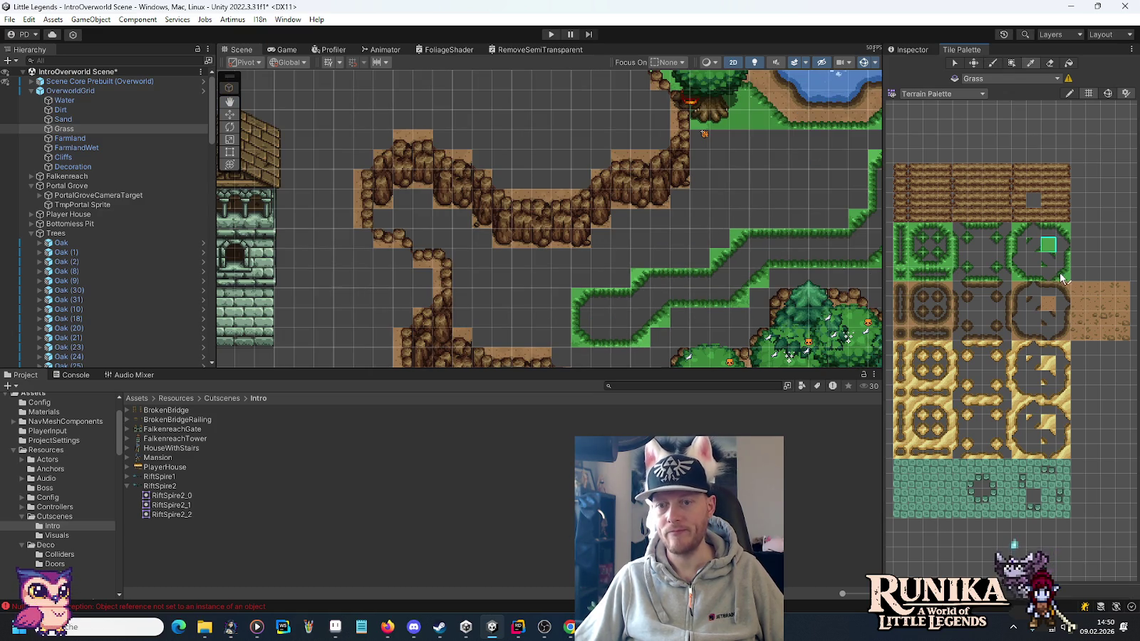
scroll(599, 230, "up", 3)
left_click(600, 264)
left_click(626, 244)
left_click(709, 213)
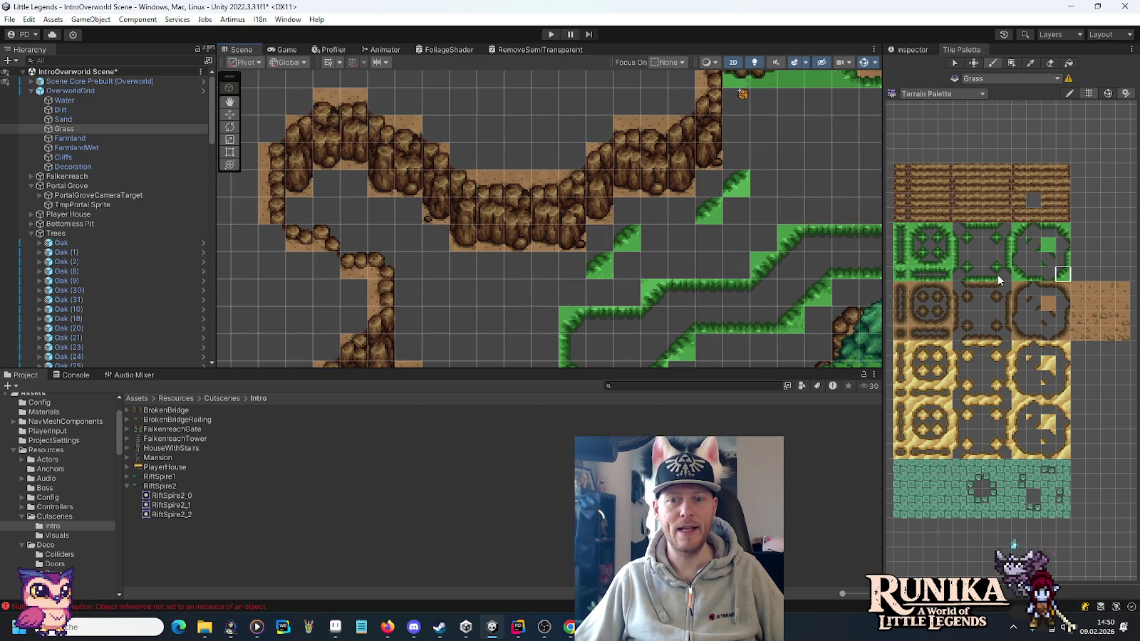
Undo misplaced slope tiles and fill the empty edge cells near the pine tree.
left_click_drag(616, 276, 695, 215)
left_click(1060, 231)
left_click(627, 325)
left_click_drag(652, 342, 618, 272)
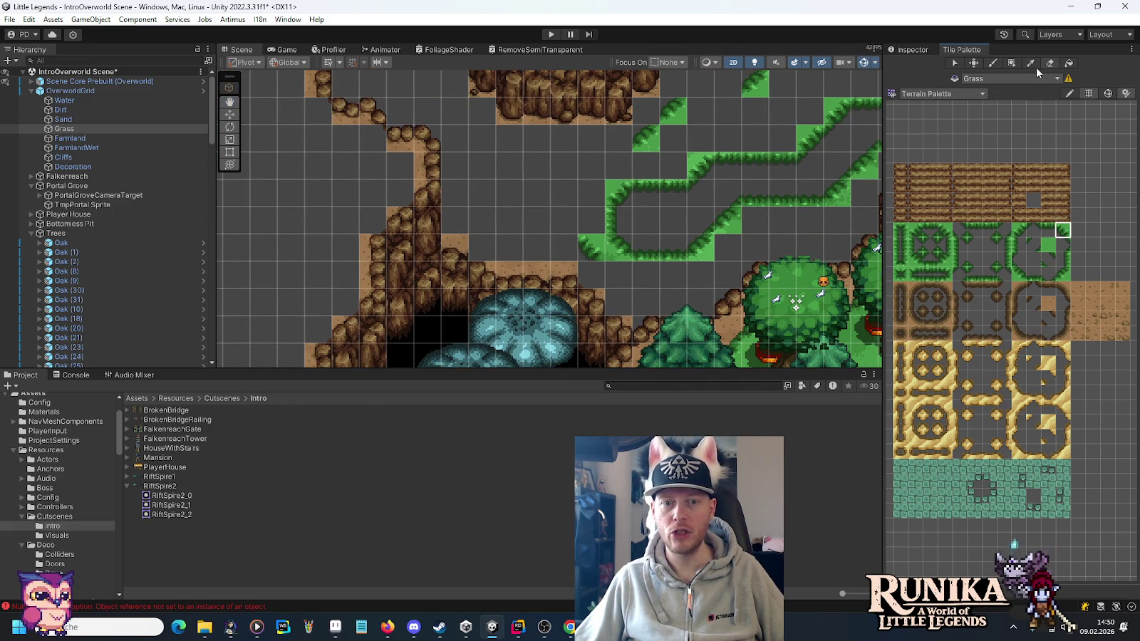
key("ctrl+z")
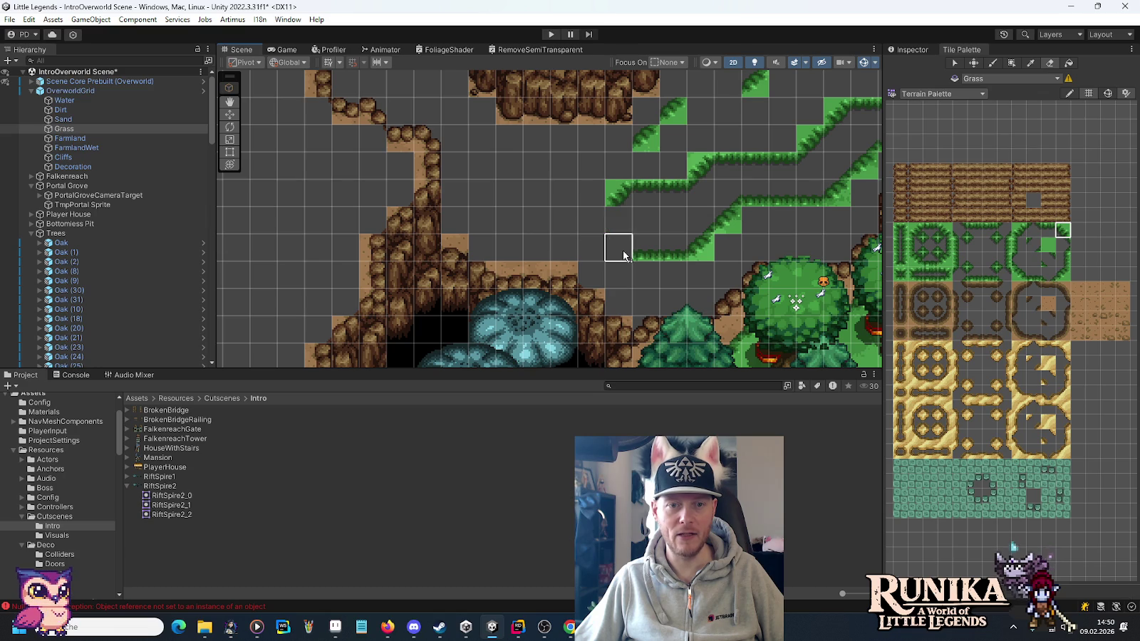
left_click(638, 253)
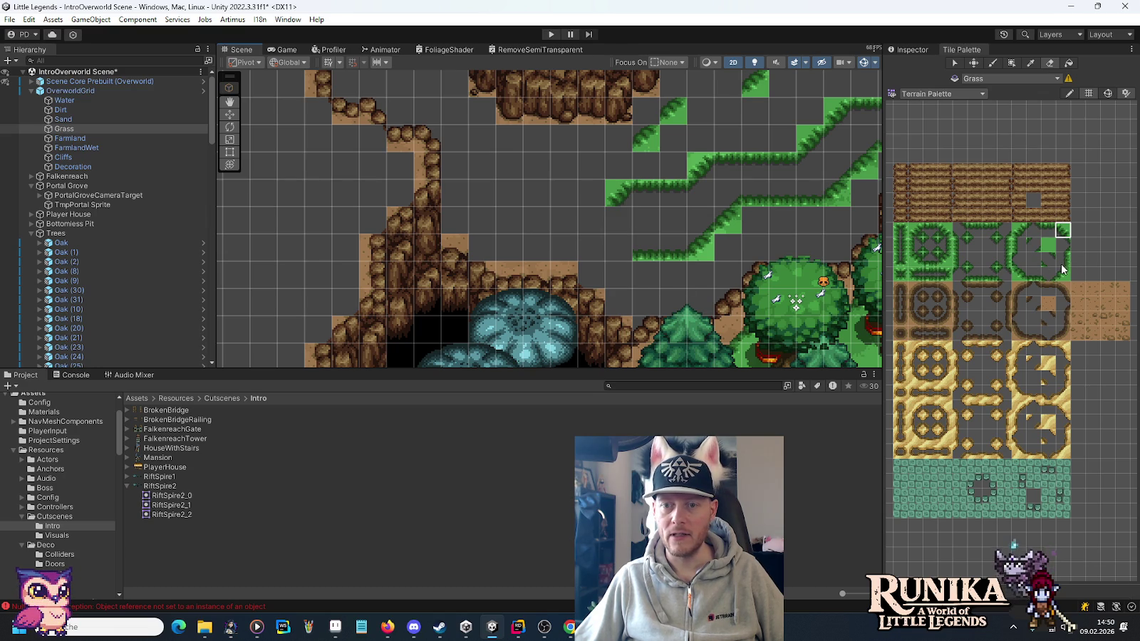
left_click(659, 301)
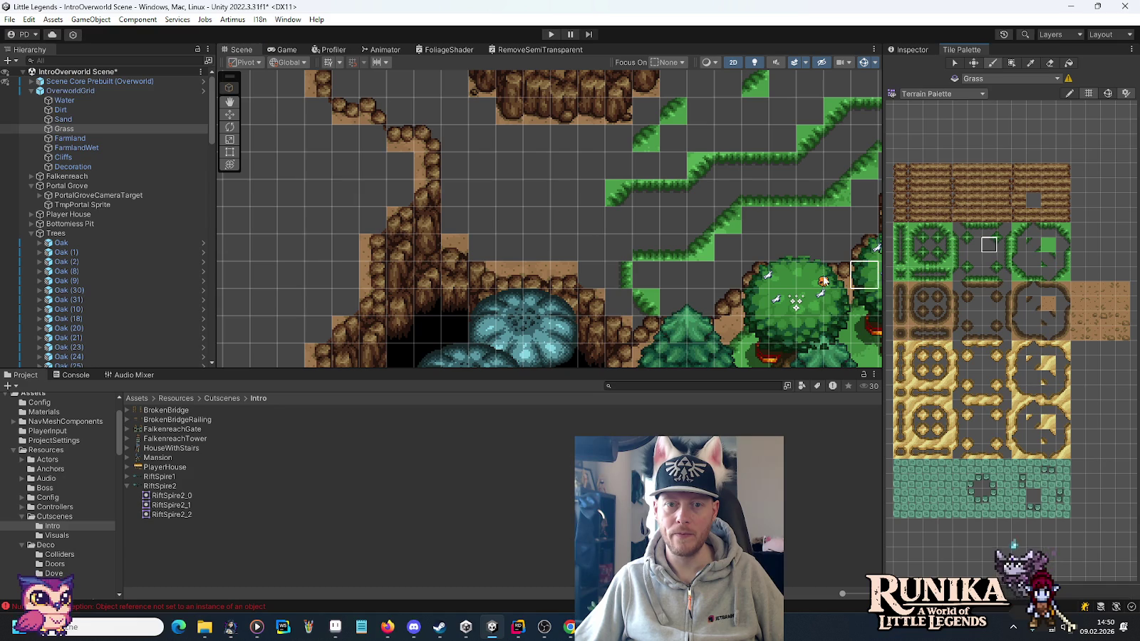
Paint a run of grass edge tiles ending in a corner and edge tile by the cliff.
left_click(989, 244)
left_click(988, 262)
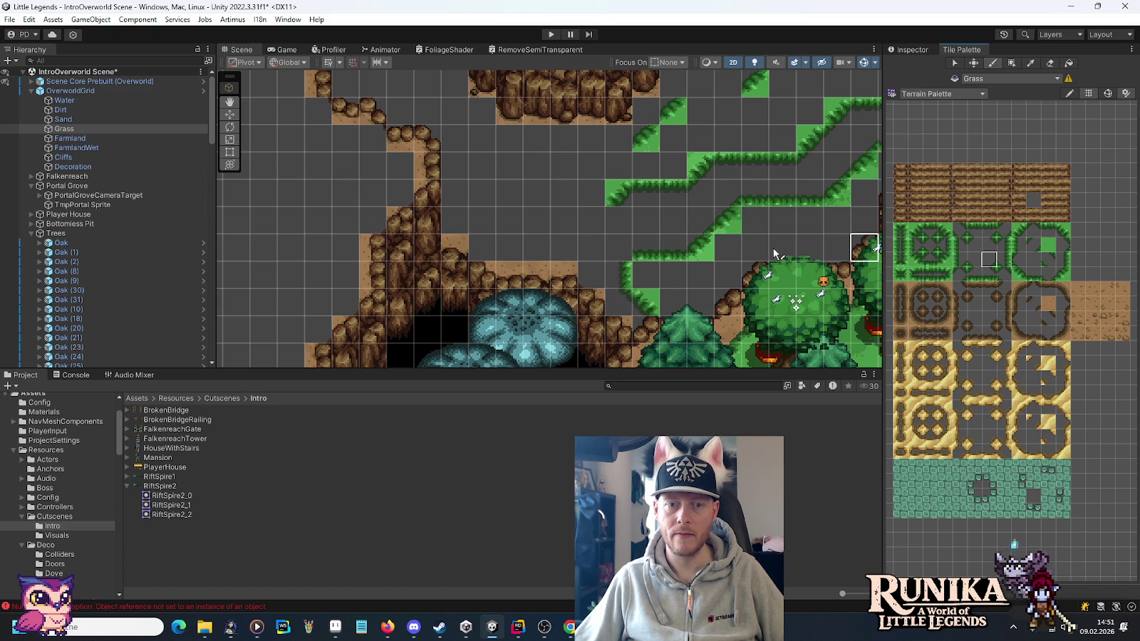
left_click_drag(702, 206, 783, 236)
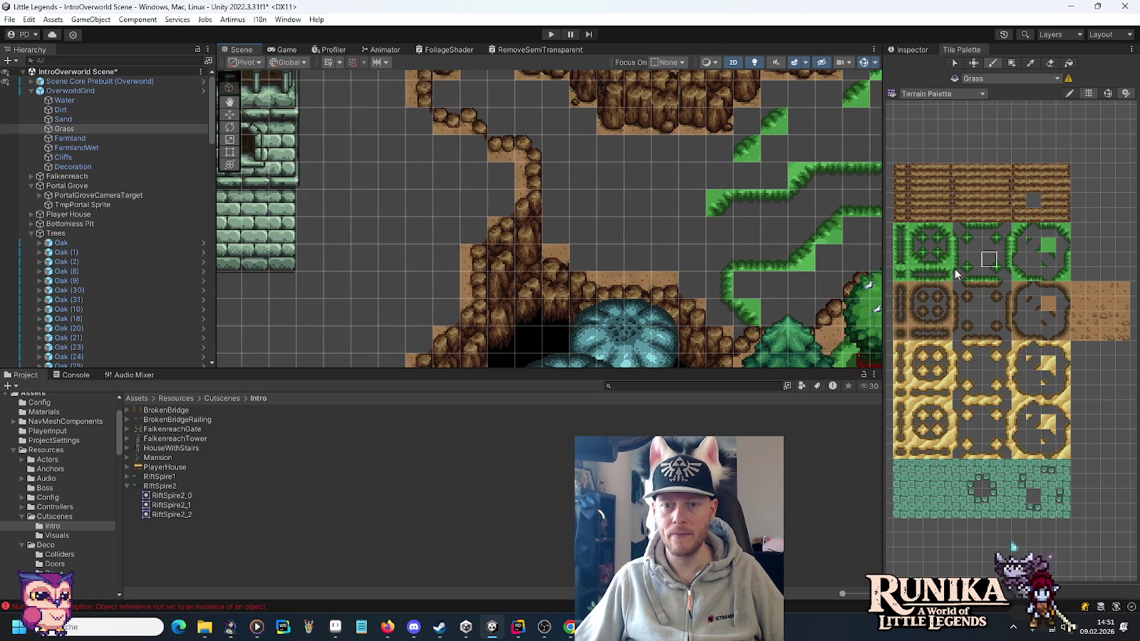
left_click(977, 249)
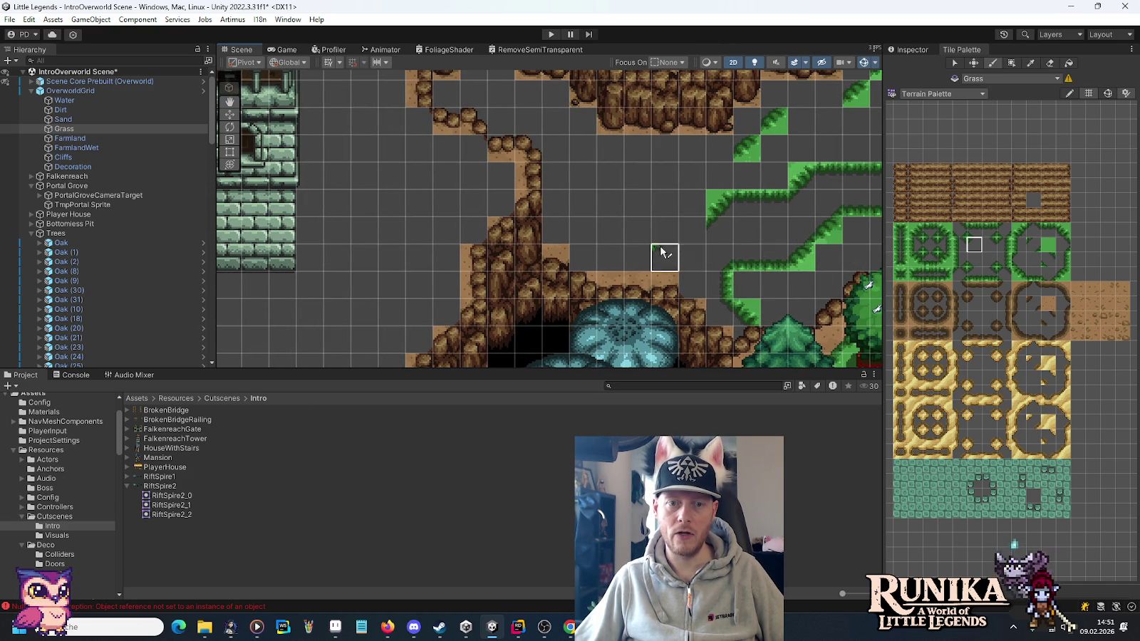
left_click(1020, 229)
left_click_drag(721, 228, 617, 260)
left_click(1049, 229)
left_click(1062, 229)
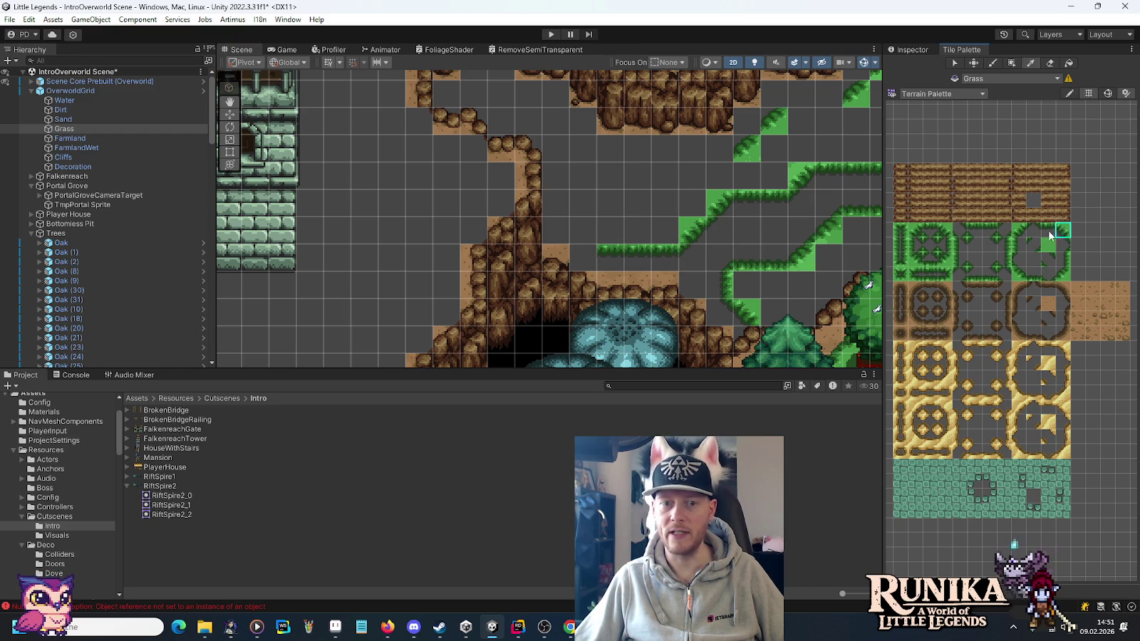
left_click(581, 229)
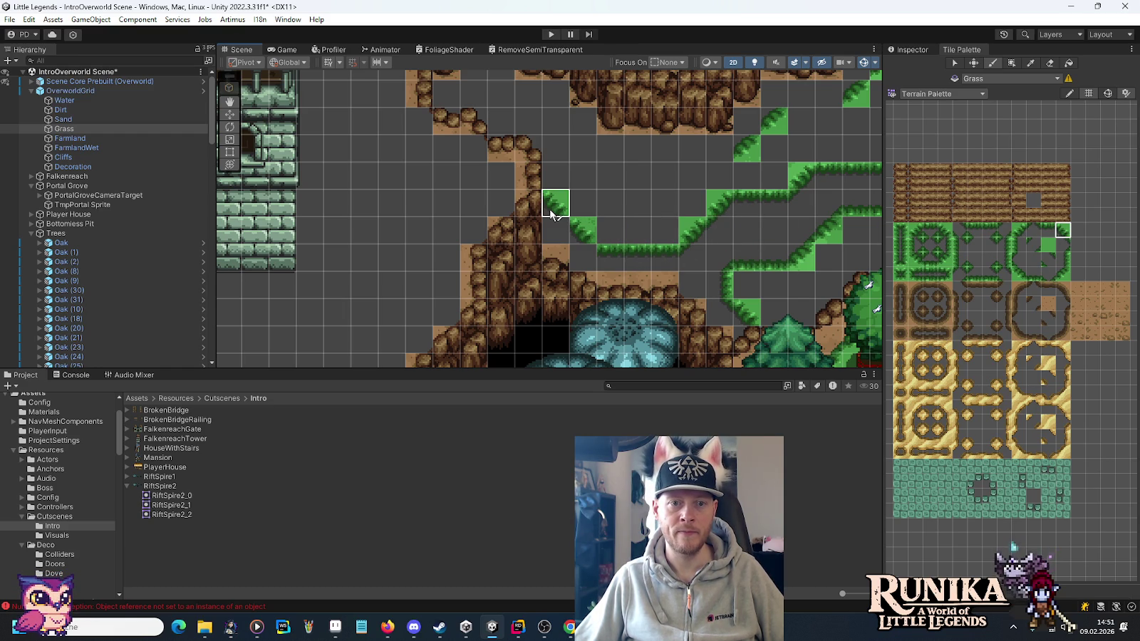
left_click(560, 230)
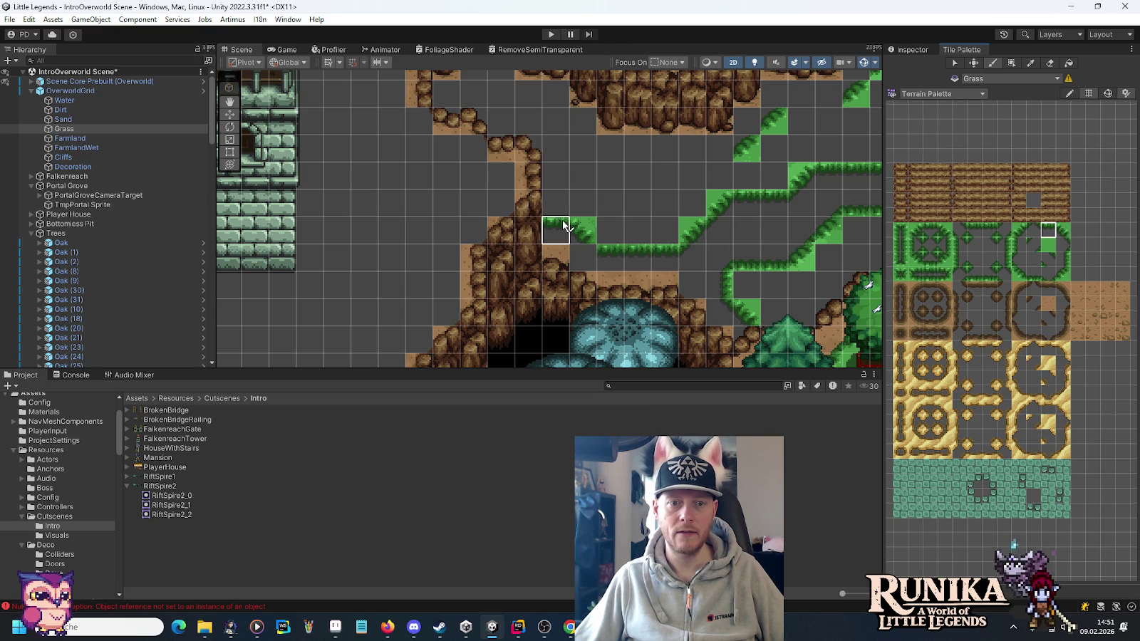
Paint a grass corner and two-cell strip under the cliffs, swapping the strip's left end tile.
left_click(990, 245)
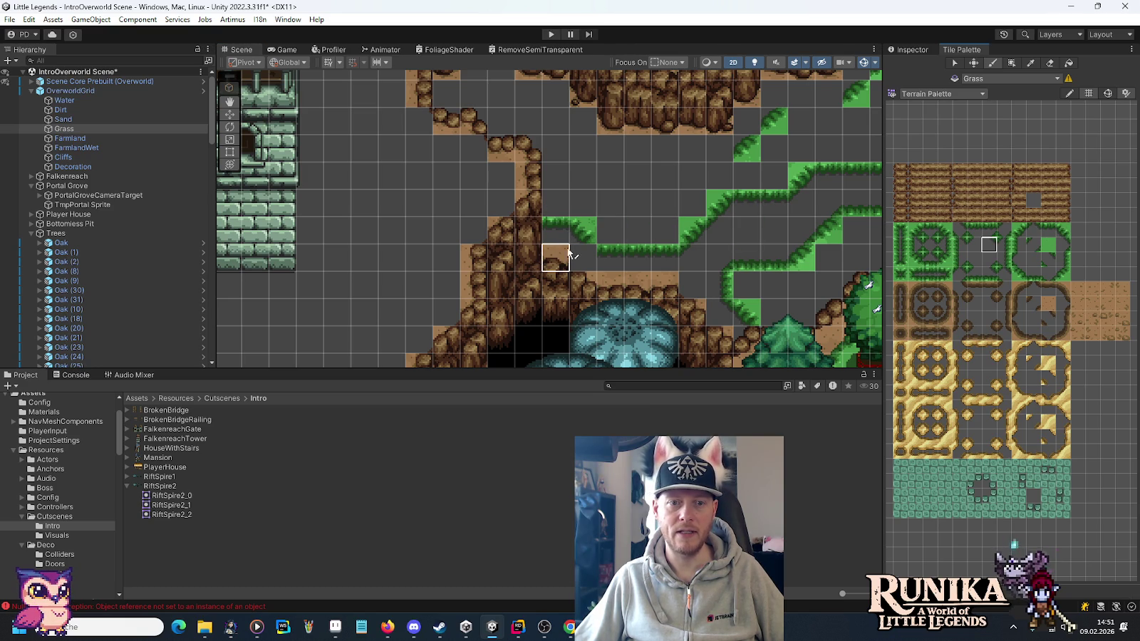
scroll(611, 173, "up", 3)
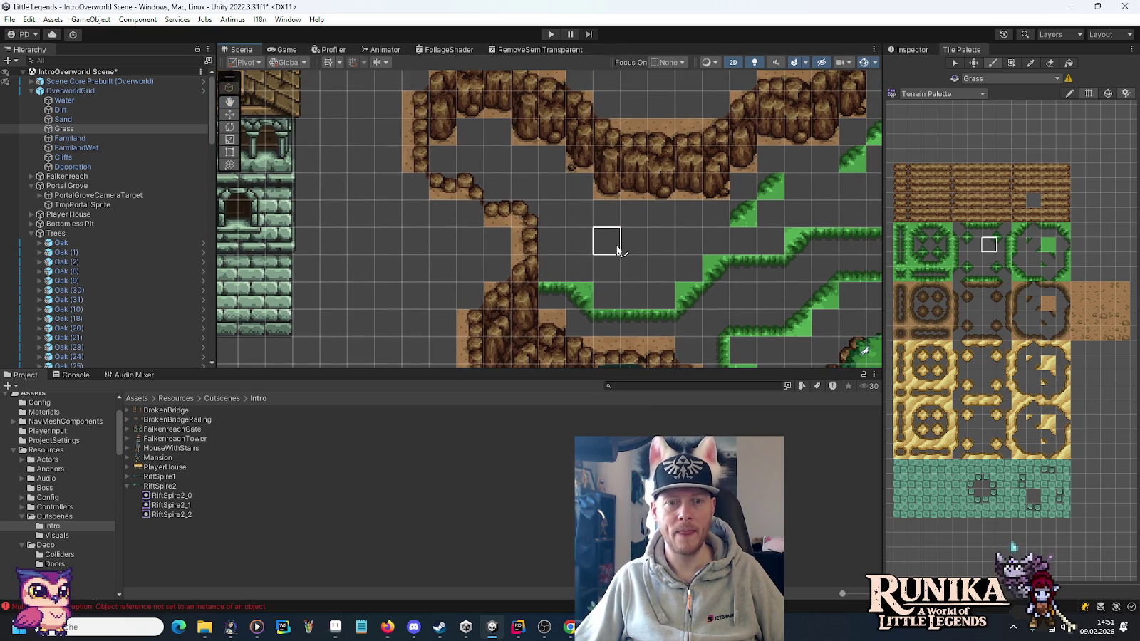
left_click(1019, 275)
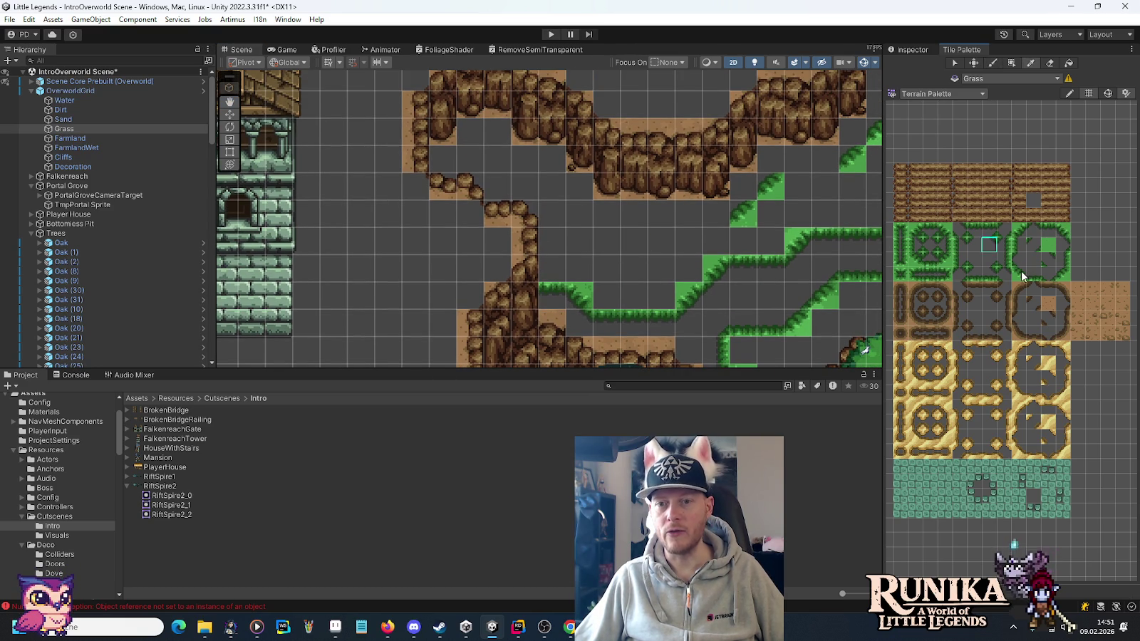
left_click(586, 211)
left_click(565, 197)
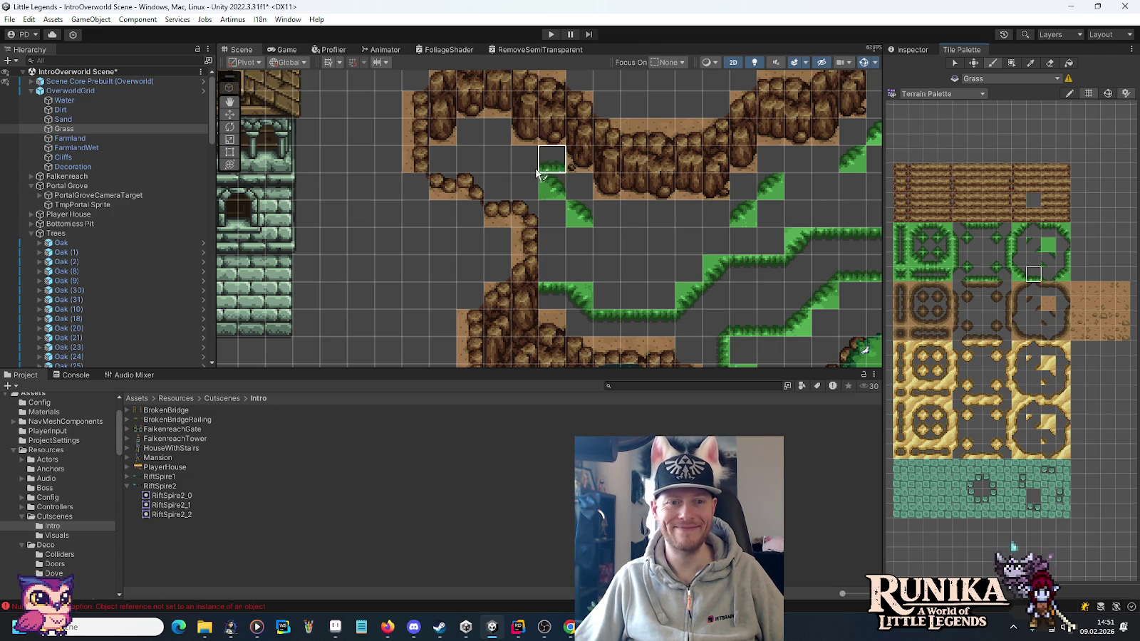
left_click_drag(528, 171, 464, 164)
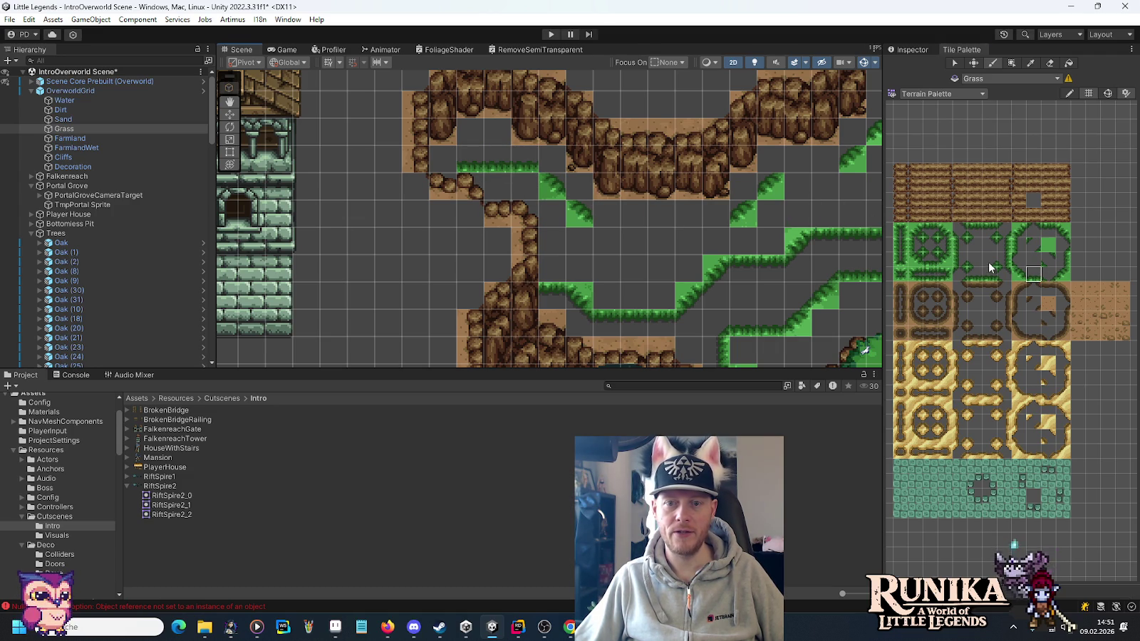
left_click(990, 262)
left_click(465, 166)
Paint a continuous grass strip along the path through to its right end.
left_click(1062, 274)
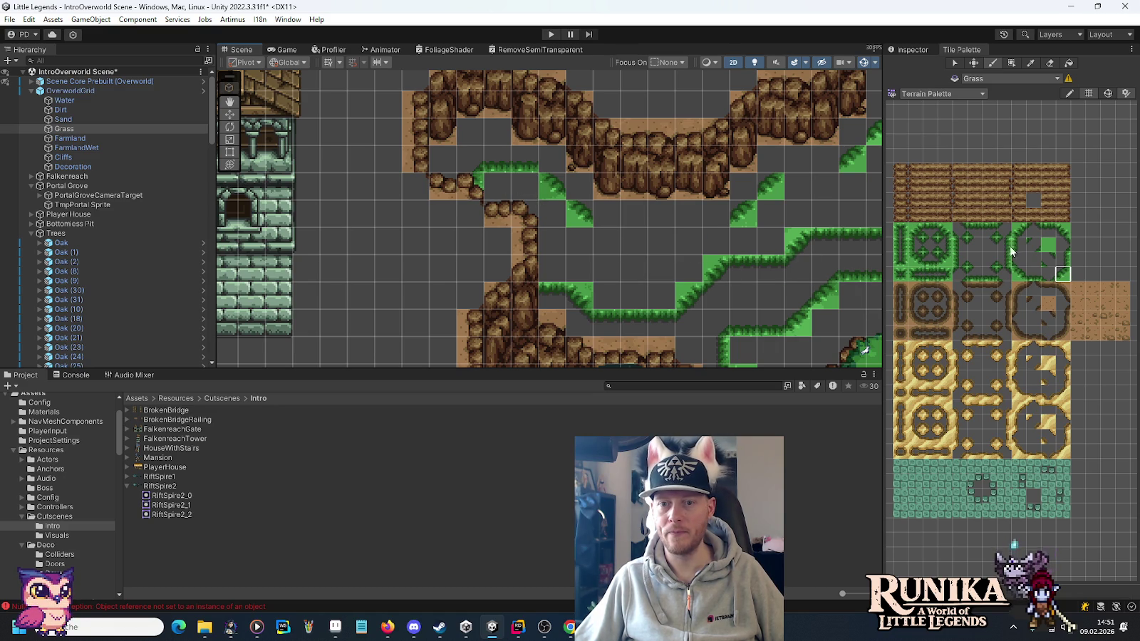
left_click(1034, 273)
left_click_drag(602, 217, 729, 218)
mouse_move(797, 171)
left_mouse_down()
mouse_move(810, 179)
mouse_move(703, 283)
left_mouse_up()
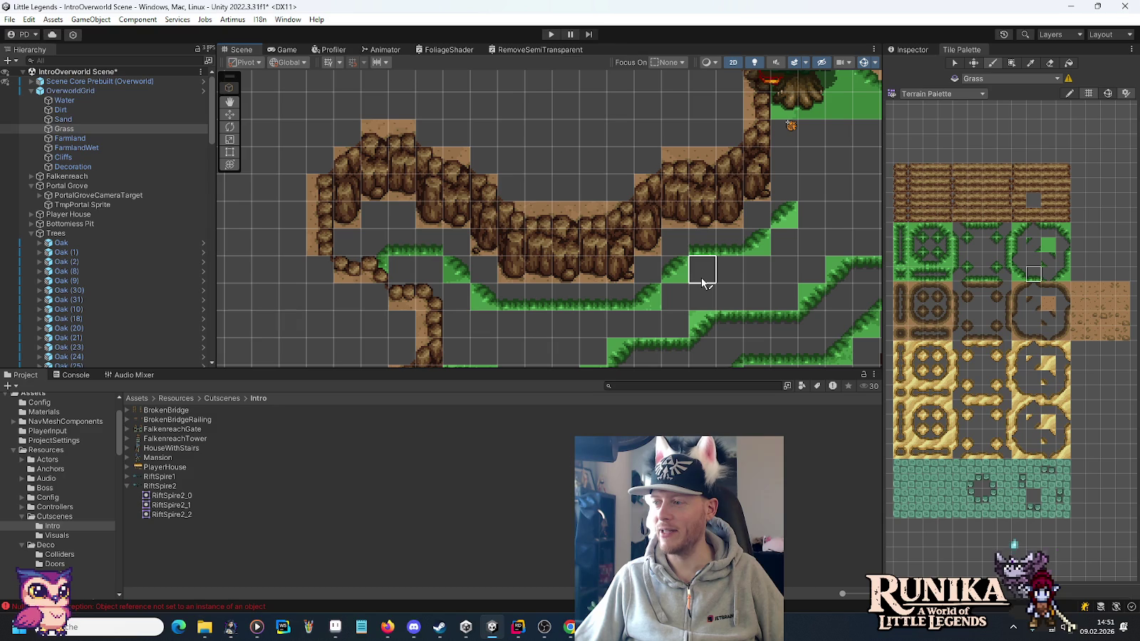
Extend the grass path upward near the lake cliffs with vertical edge and corner tiles.
left_click_drag(777, 233, 612, 285)
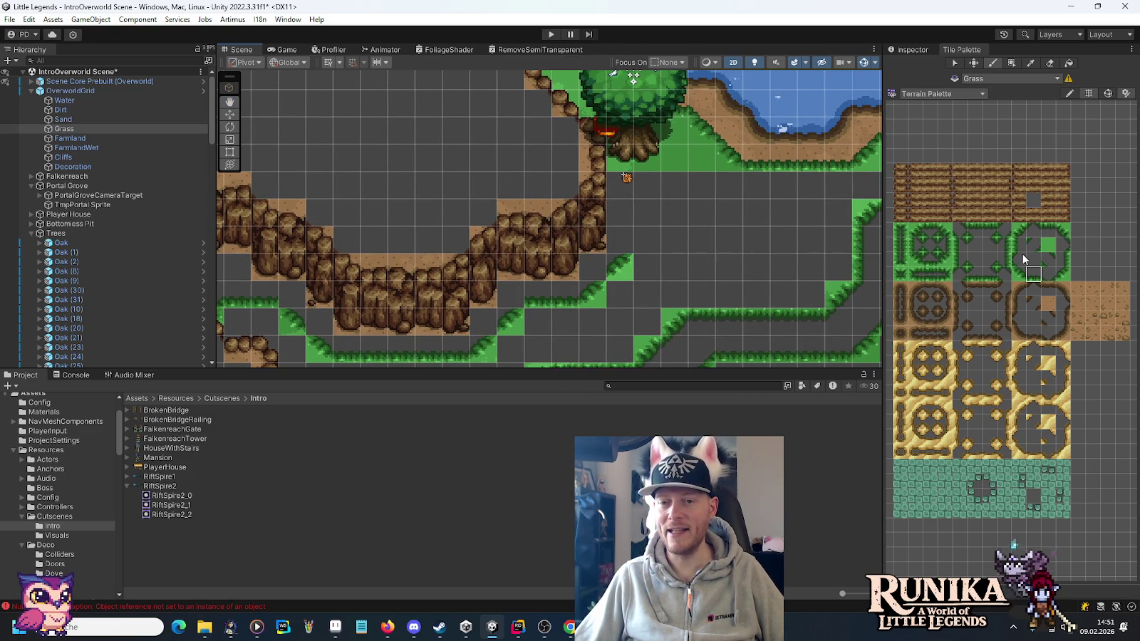
left_click(1063, 259)
left_click(620, 240)
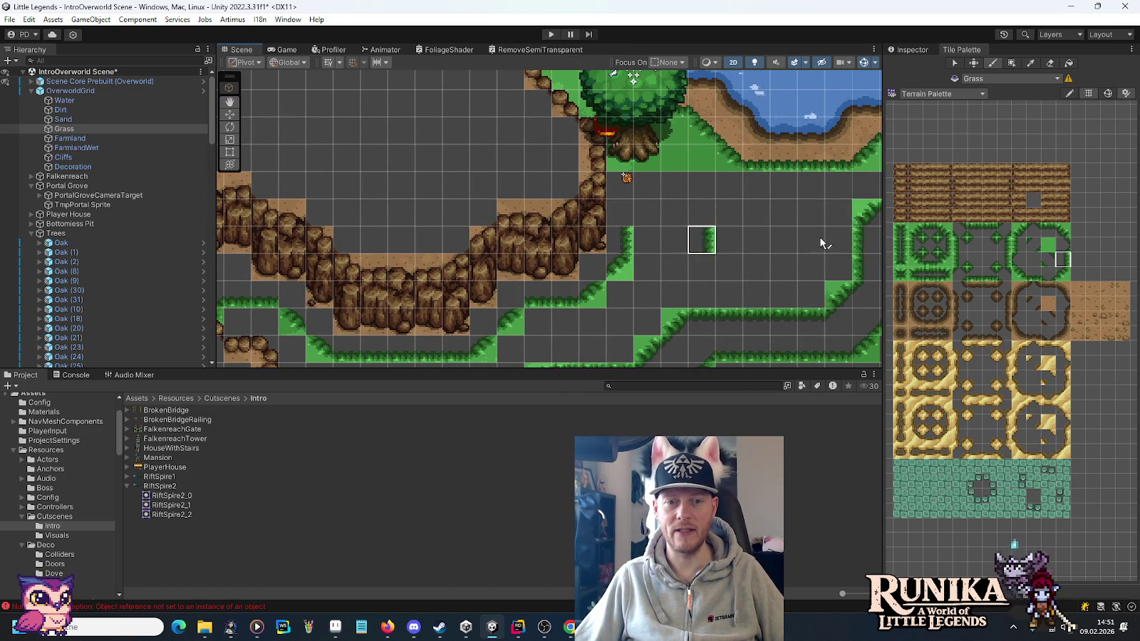
left_click(1063, 229)
left_click(619, 196)
Paint two solid grass fill tiles beside the left cliff bend.
mouse_move(754, 236)
left_mouse_down()
mouse_move(662, 242)
mouse_move(560, 173)
mouse_move(777, 147)
left_mouse_up()
left_click_drag(606, 249, 759, 229)
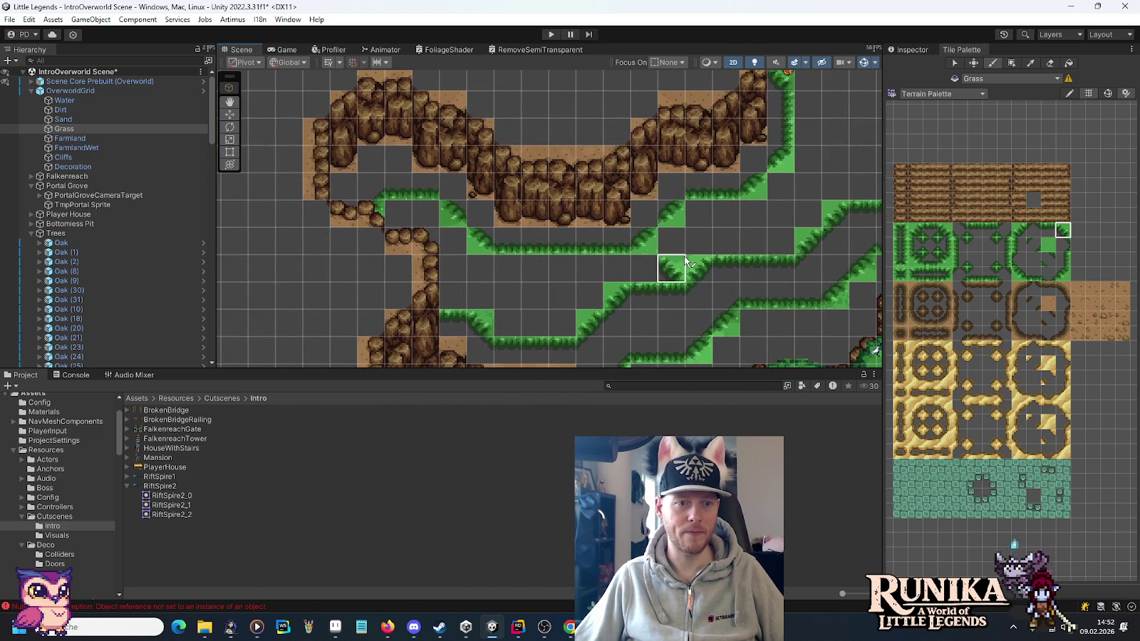
left_click(1049, 244)
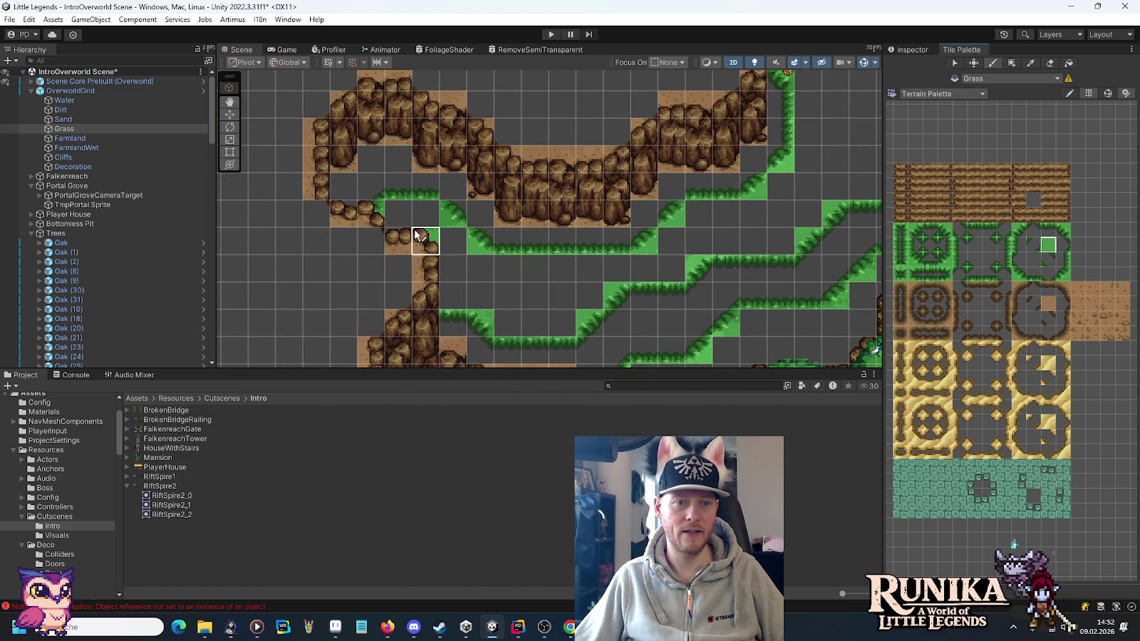
mouse_move(399, 215)
left_mouse_down()
mouse_move(421, 220)
mouse_move(460, 292)
left_mouse_up()
left_click(1011, 63)
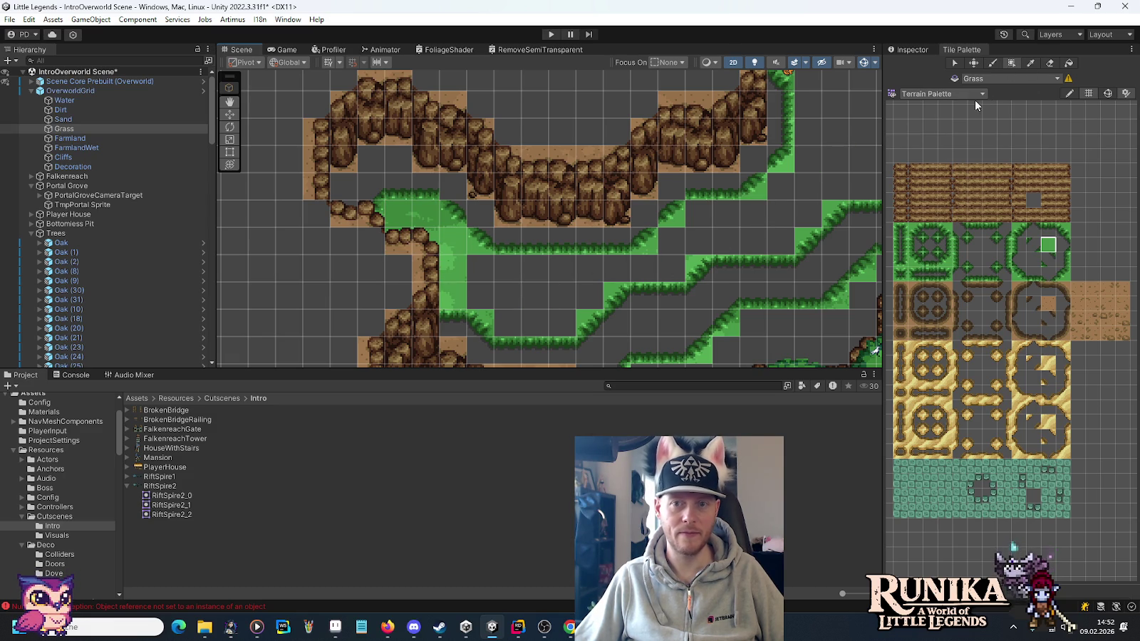
Flood-fill the grey area with grass, then box-fill a two-by-three grass block.
left_click(1067, 65)
left_click(746, 230)
mouse_move(807, 183)
left_mouse_down()
mouse_move(586, 279)
mouse_move(680, 223)
left_mouse_up()
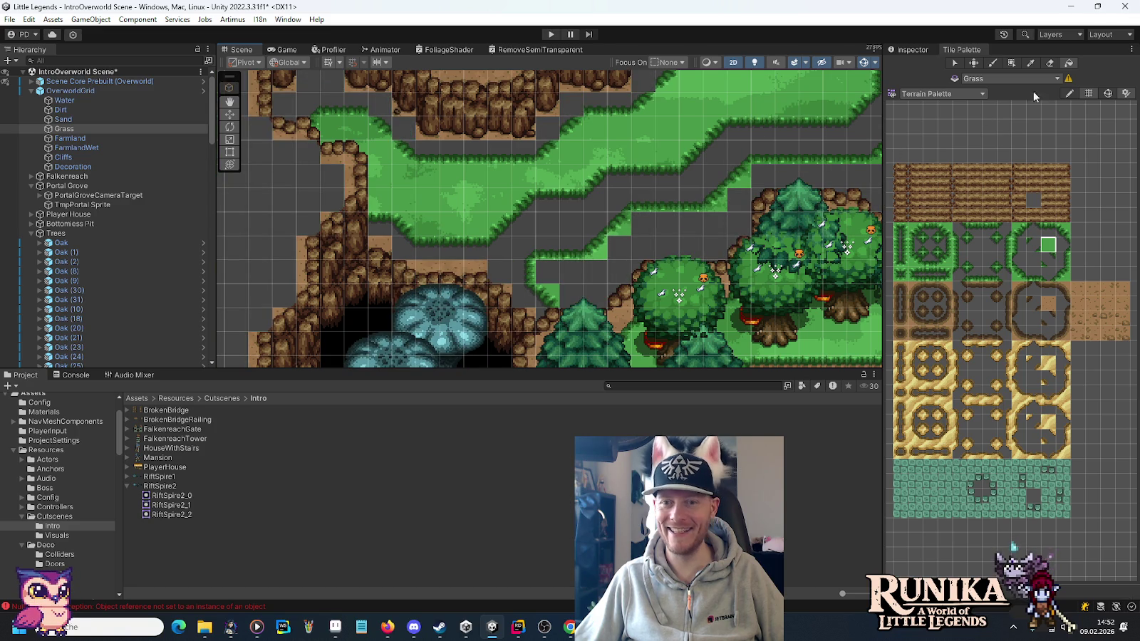
left_click(1013, 63)
mouse_move(573, 317)
left_mouse_down()
mouse_move(602, 282)
mouse_move(636, 268)
mouse_move(636, 241)
left_mouse_up()
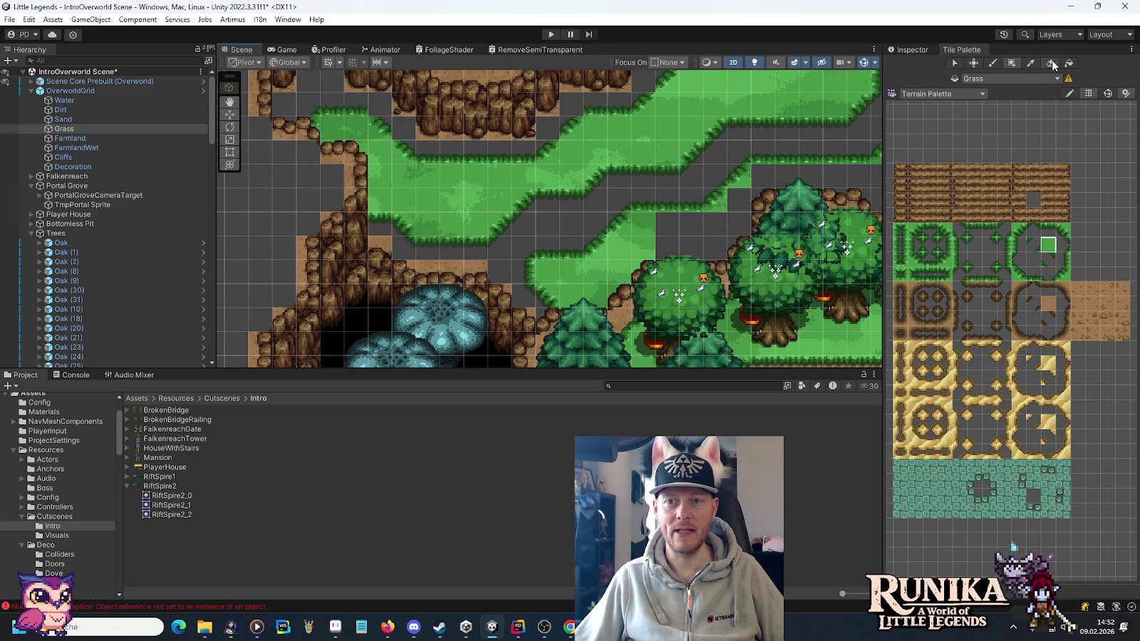
Pan down to the road beside the trees and hide the Dirt tilemap.
mouse_move(749, 246)
left_mouse_down()
mouse_move(421, 242)
mouse_move(432, 242)
left_mouse_up()
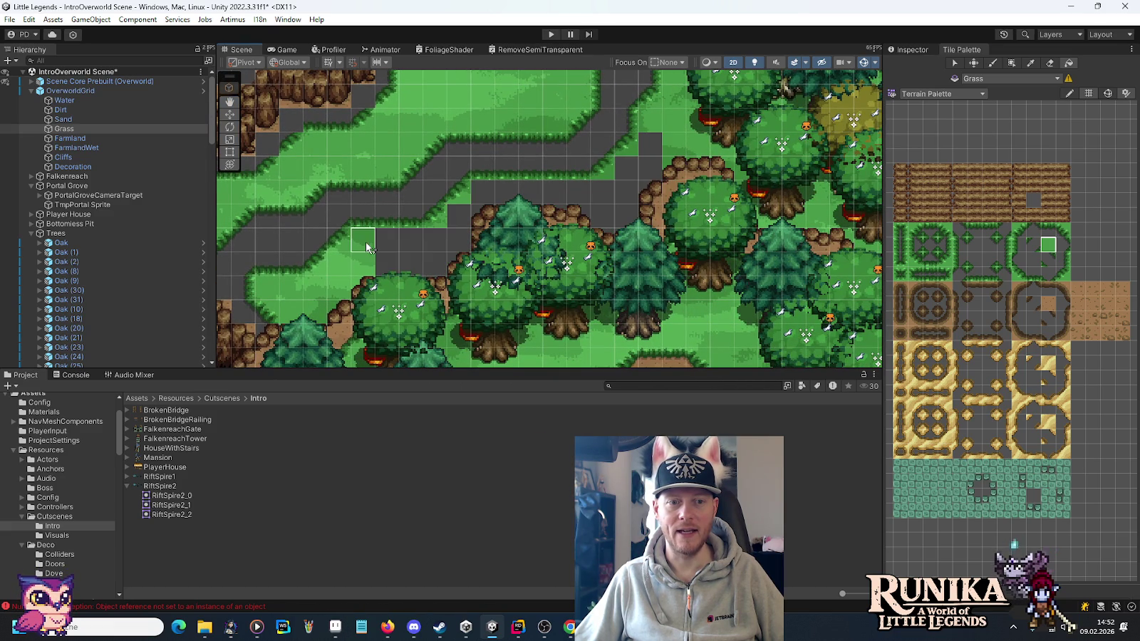
key("Down")
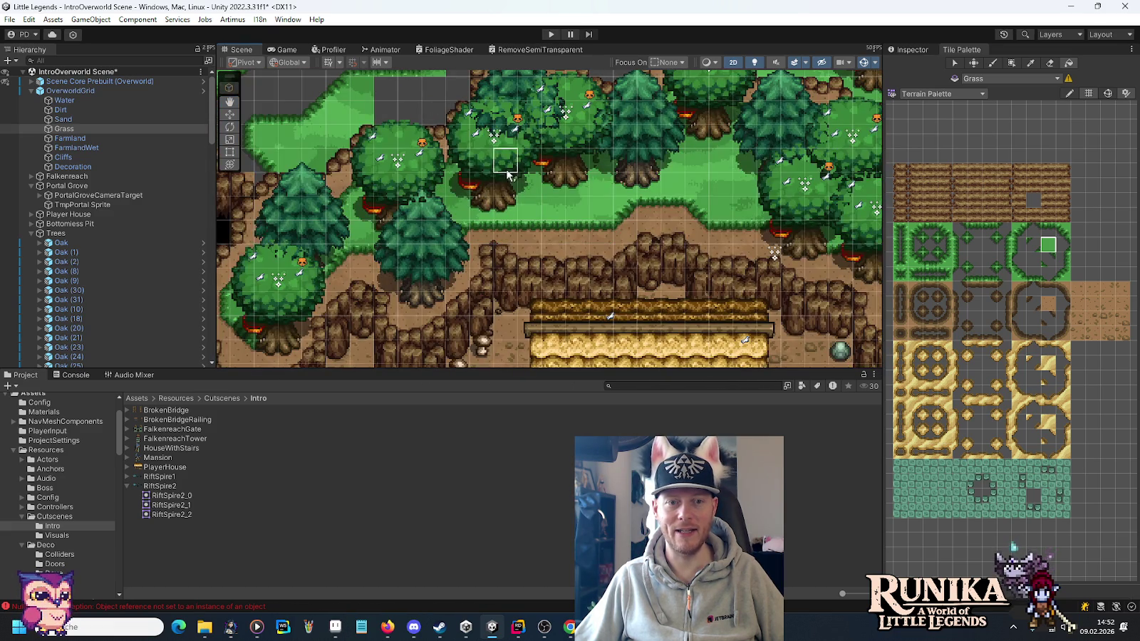
left_click(7, 112)
left_click(7, 110)
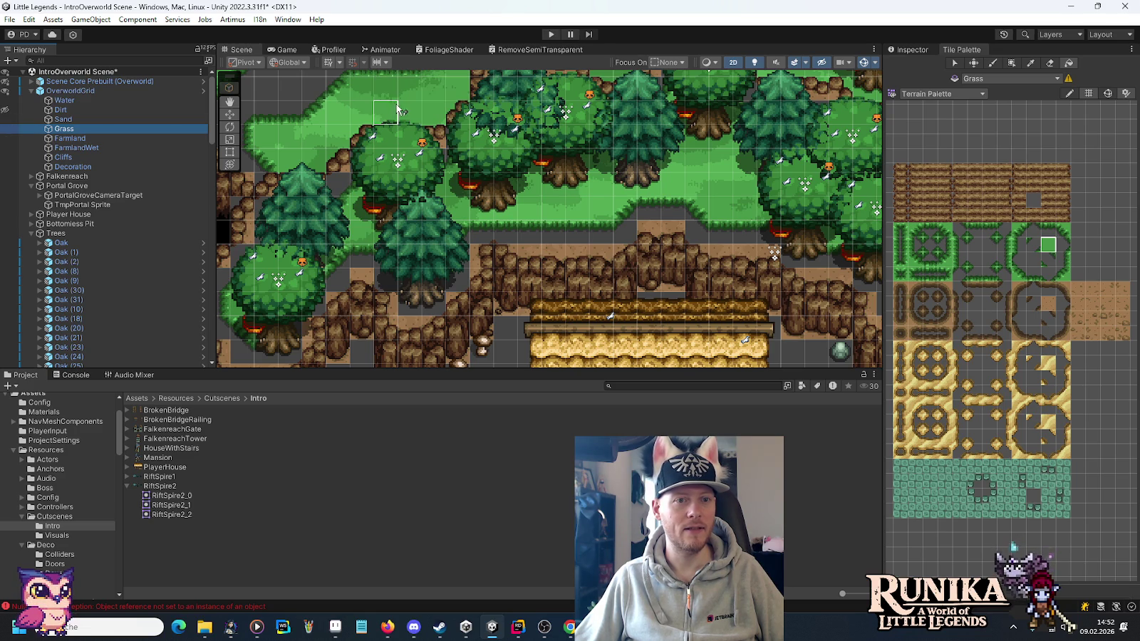
Compare the road with and without its grass, and show the Dirt tilemap again.
left_click_drag(390, 114, 490, 227)
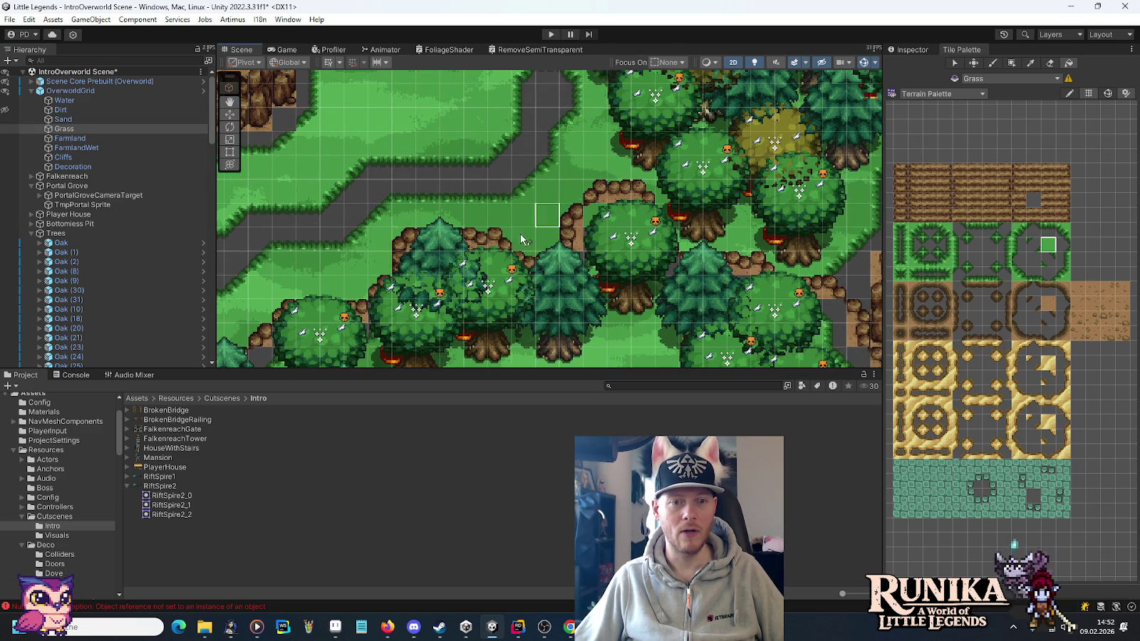
key("ctrl+z")
key("ctrl+y")
key("ctrl+z")
key("ctrl+y")
key("ctrl+z")
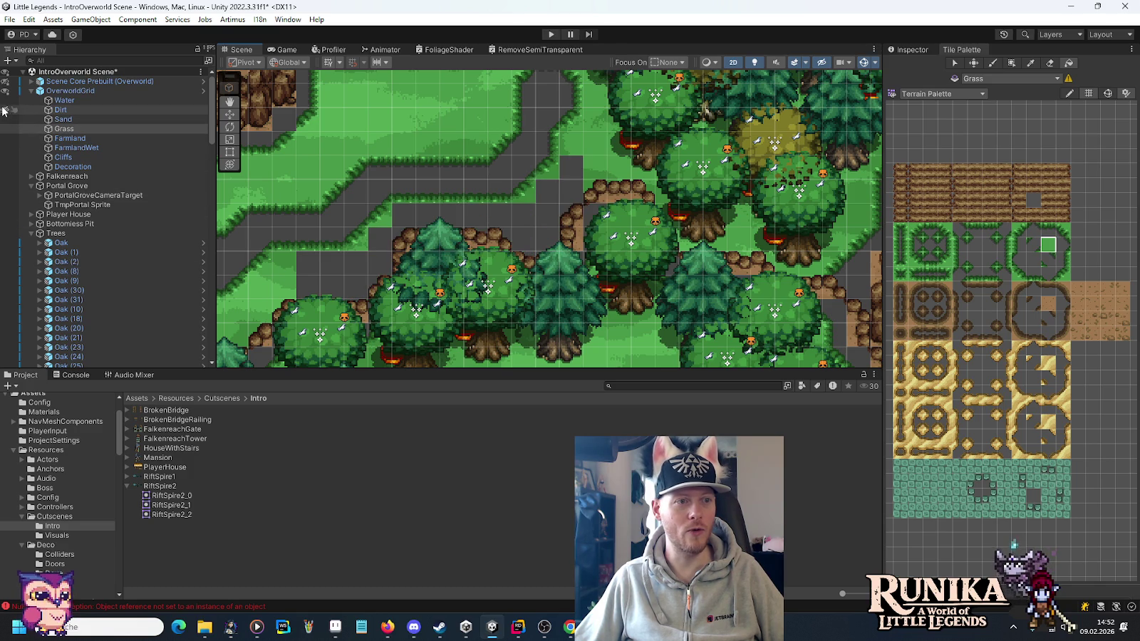
left_click(4, 110)
key("ctrl+y")
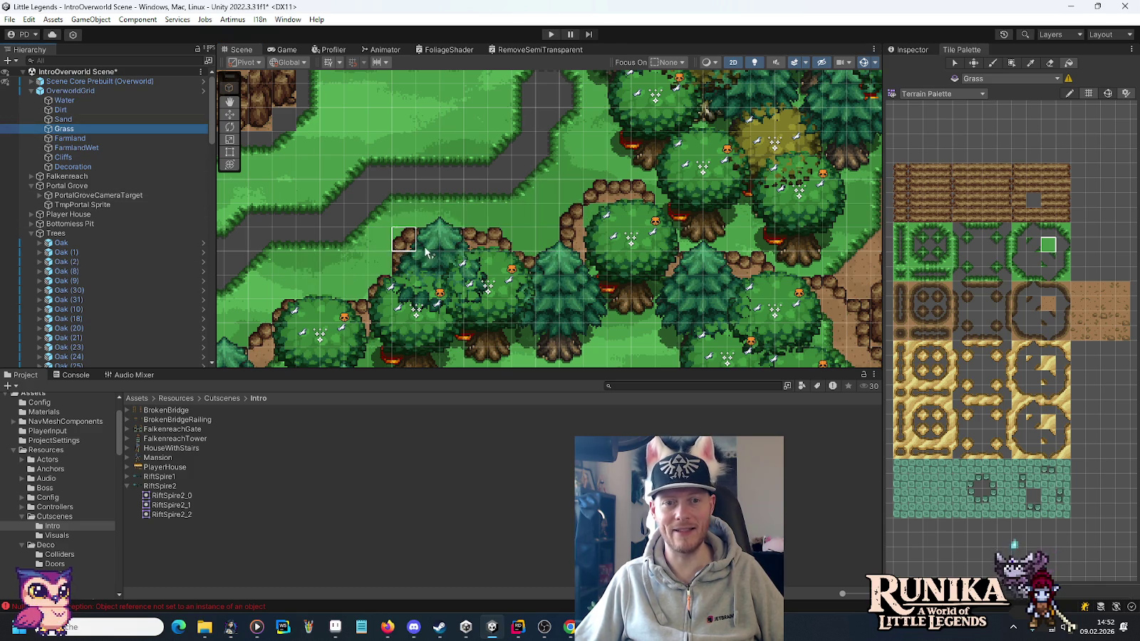
key("ctrl+z")
key("ctrl+y")
key("ctrl+z")
key("ctrl+y")
Remove the grass over the road, brush grass into two road cells, and hide the trees.
left_click_drag(446, 255, 578, 235)
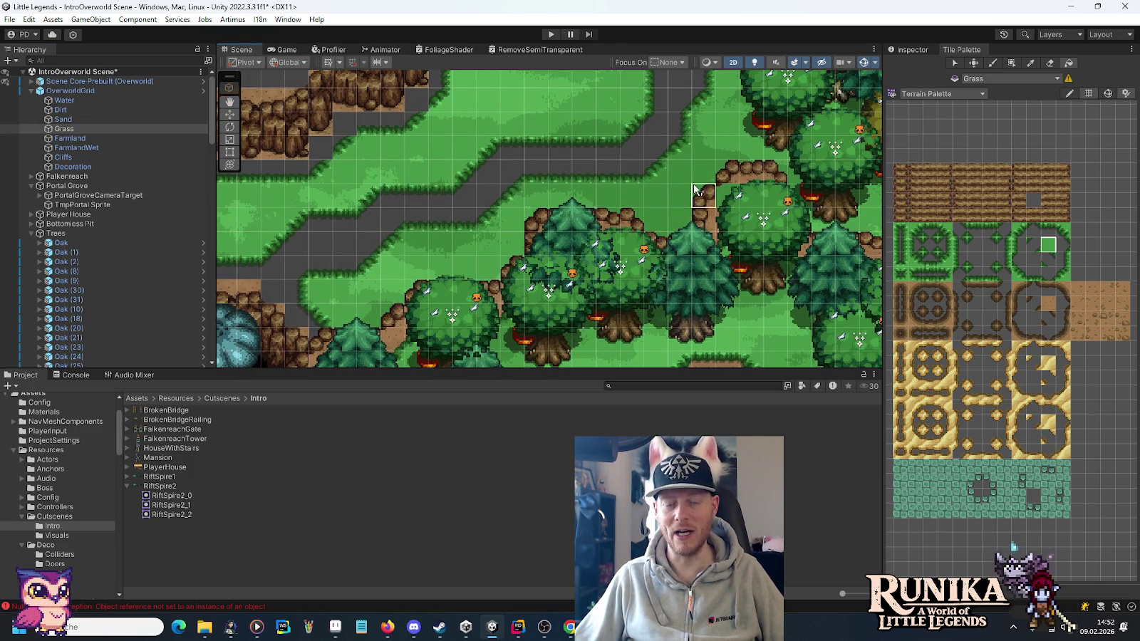
key("ctrl+z")
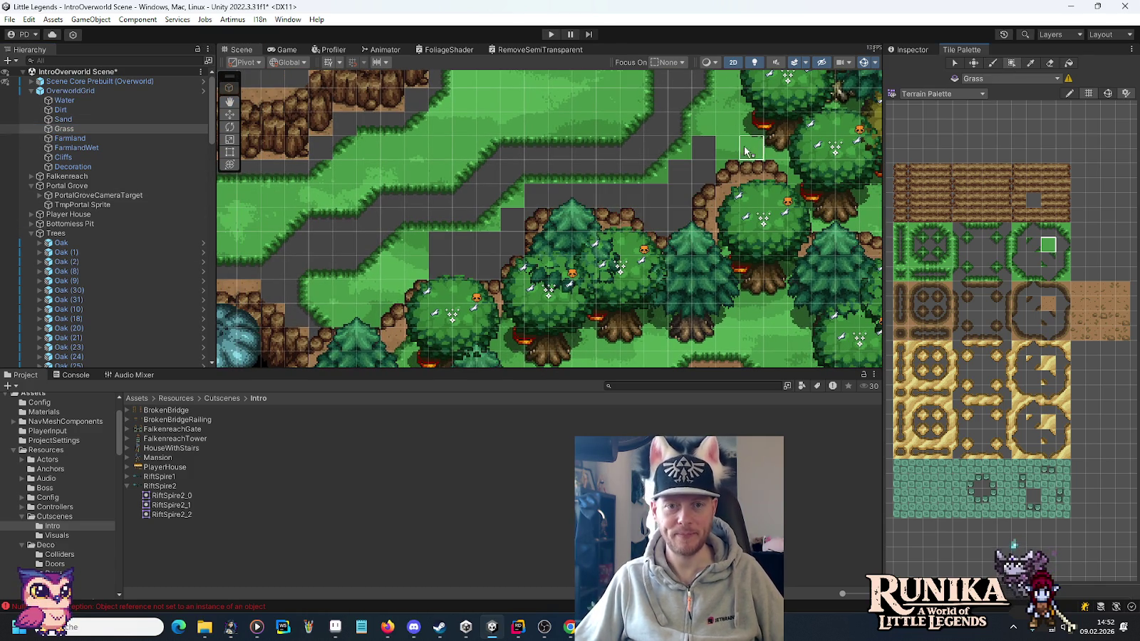
left_click_drag(703, 148, 700, 180)
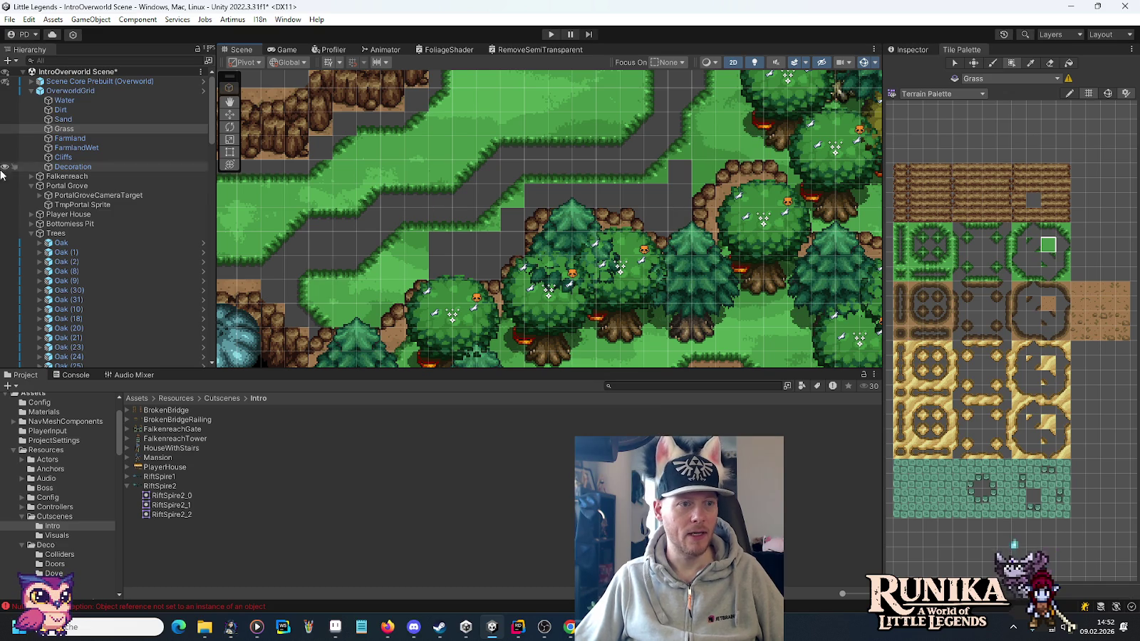
left_click(8, 236)
Paint grass over the grey strip above the dirt path.
mouse_move(669, 248)
left_mouse_down()
mouse_move(658, 206)
mouse_move(671, 184)
left_mouse_up()
mouse_move(627, 222)
left_mouse_down()
mouse_move(517, 189)
mouse_move(515, 251)
left_mouse_up()
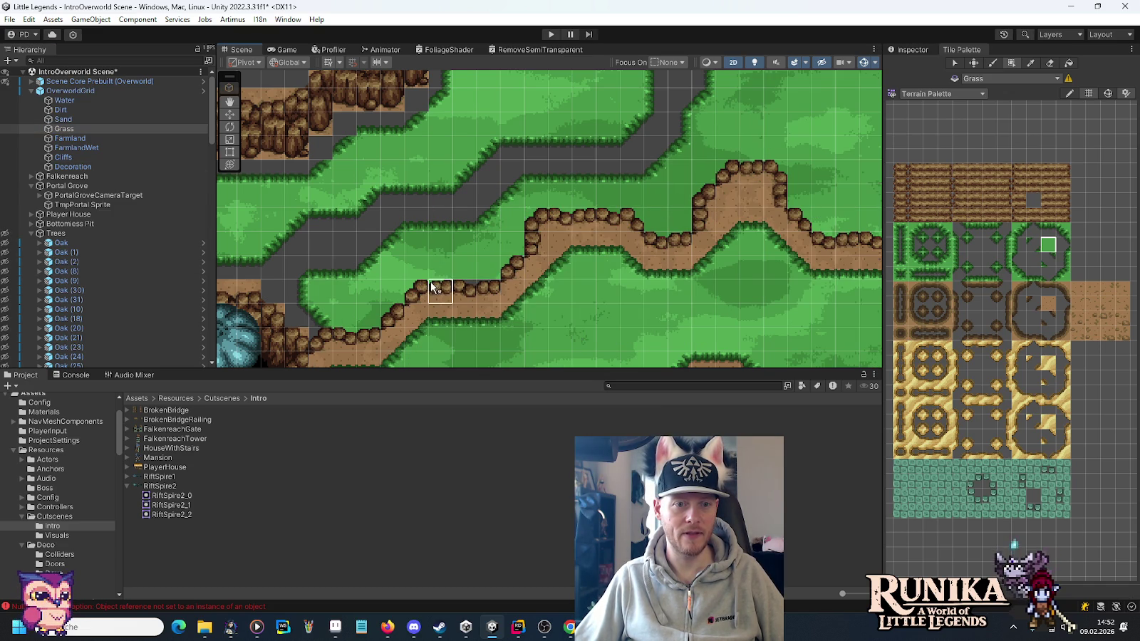
scroll(542, 237, "down", 3)
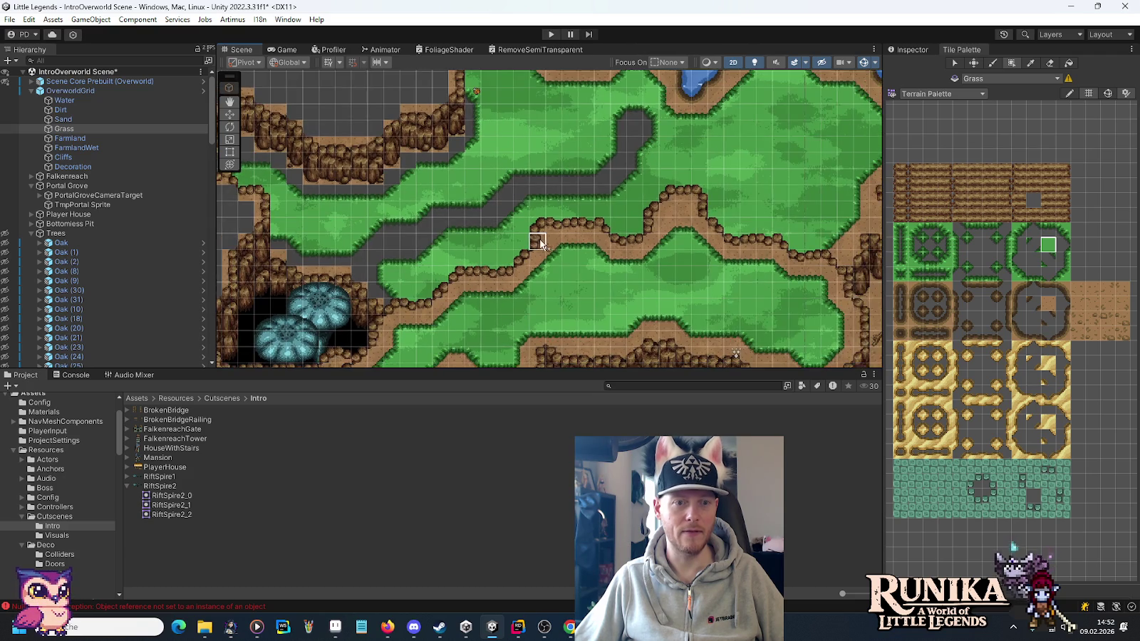
left_click_drag(571, 148, 760, 190)
On the Dirt tilemap, paint a column of dirt path tiles and two single cells.
left_click(57, 113)
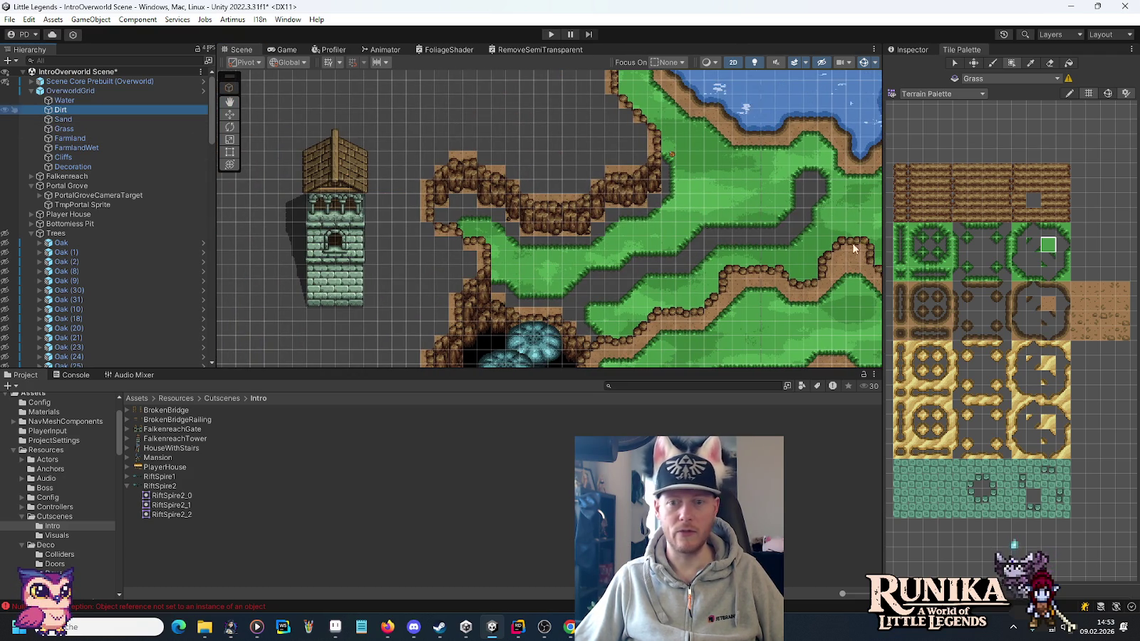
left_click(1048, 301)
scroll(611, 319, "up", 2)
scroll(598, 314, "up", 3)
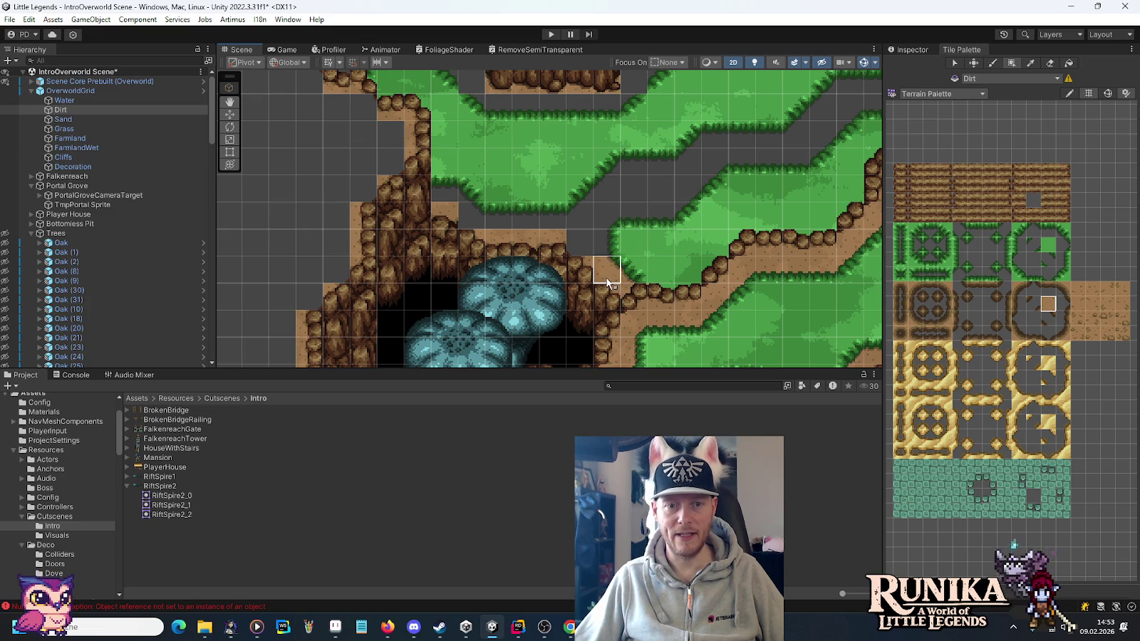
left_click_drag(608, 283, 607, 187)
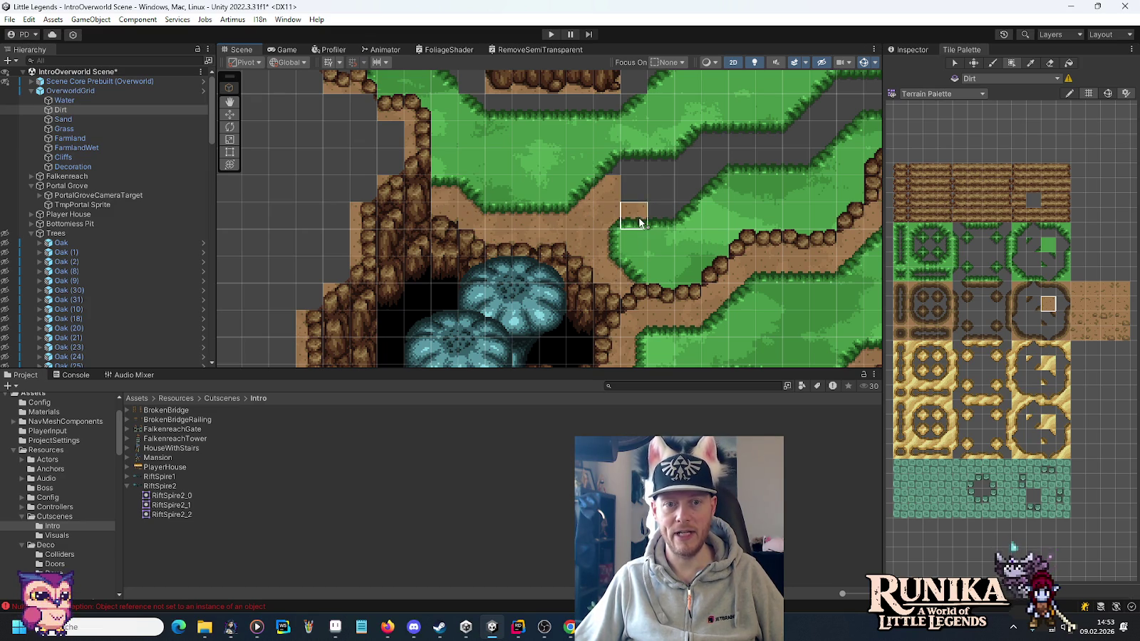
left_click(689, 163)
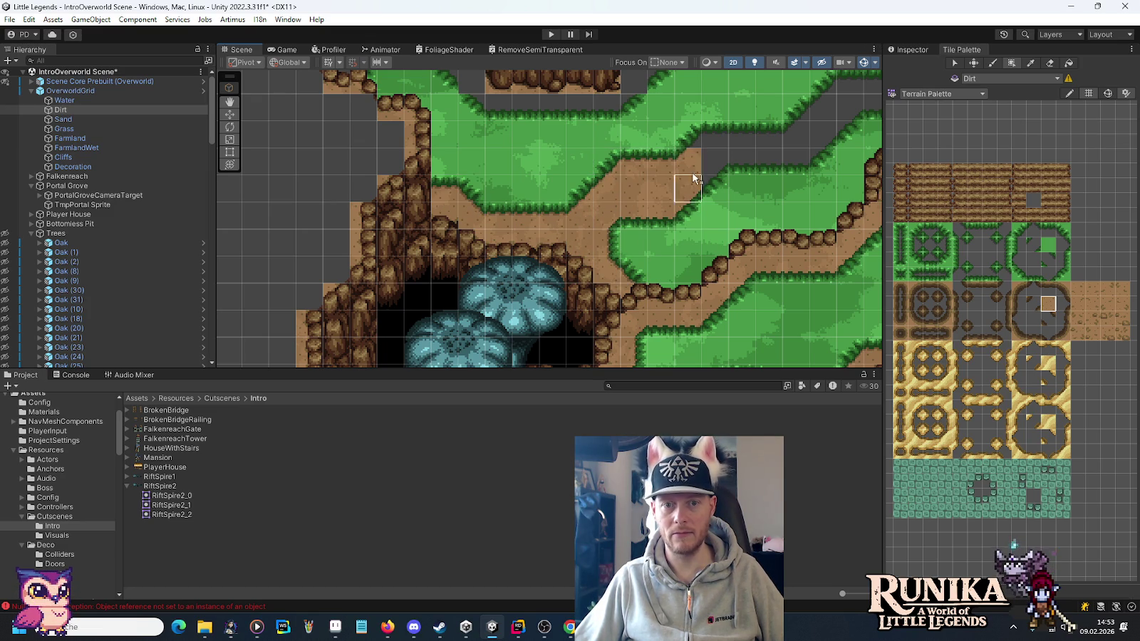
left_click(708, 161)
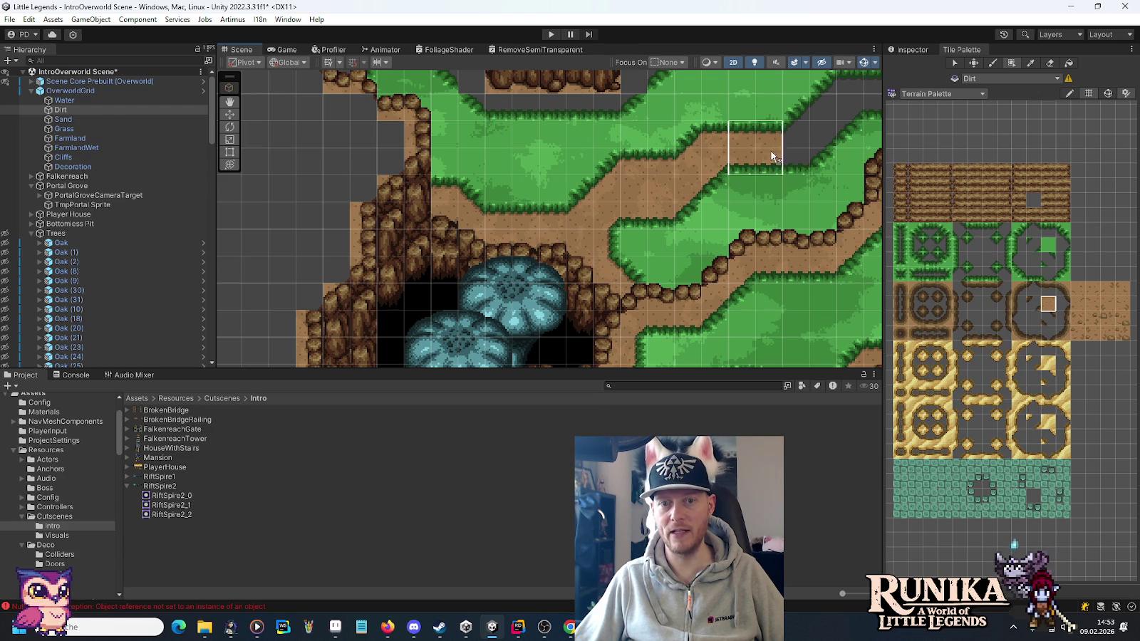
Box-fill a 4x2 dirt area and the grey pits at the top and cliff corner.
mouse_move(812, 165)
left_mouse_down()
mouse_move(606, 228)
mouse_move(775, 236)
left_mouse_up()
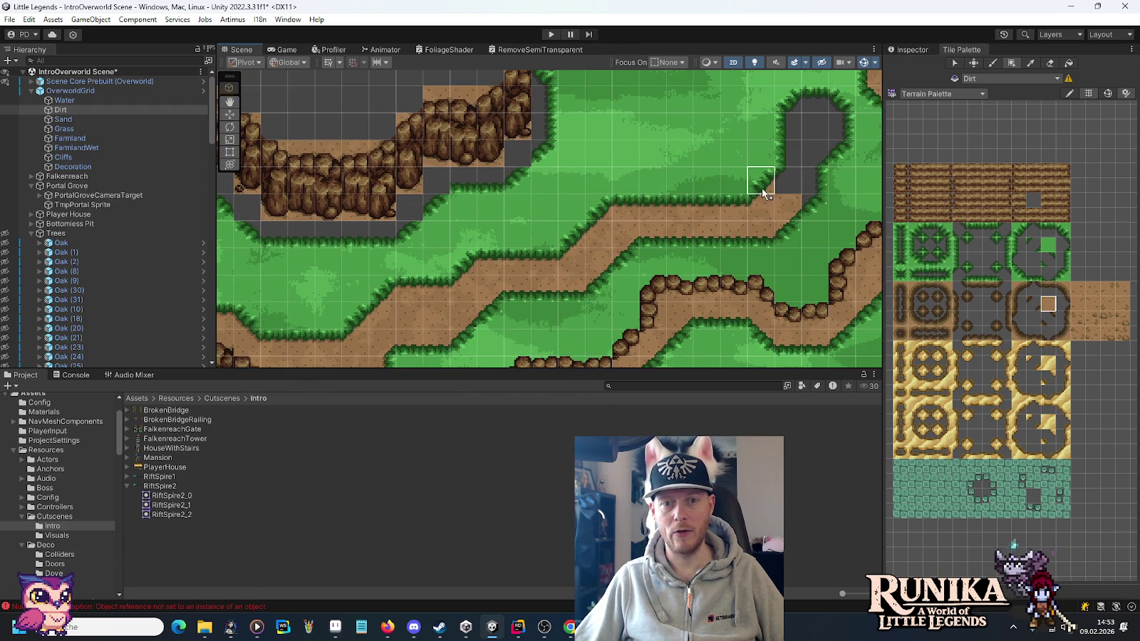
mouse_move(802, 197)
left_mouse_down()
mouse_move(818, 118)
mouse_move(841, 93)
left_mouse_up()
mouse_move(739, 152)
left_mouse_down()
mouse_move(589, 226)
mouse_move(648, 181)
mouse_move(659, 246)
mouse_move(544, 268)
mouse_move(509, 310)
mouse_move(374, 313)
mouse_move(332, 278)
left_mouse_up()
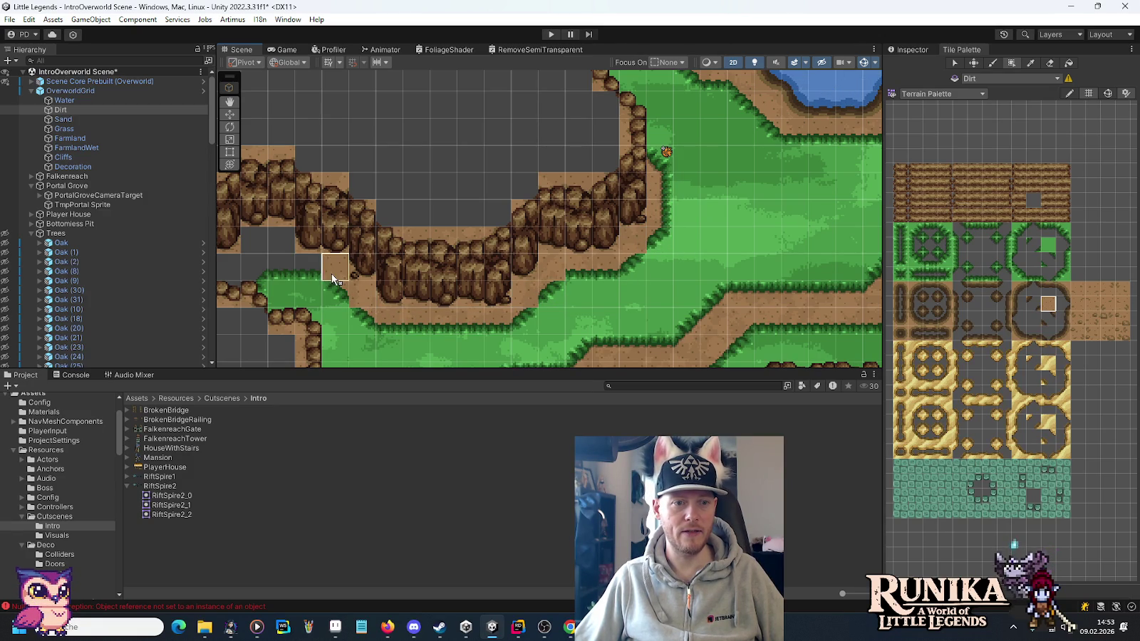
left_click_drag(227, 271, 370, 252)
left_click(402, 237)
scroll(460, 271, "down", 5)
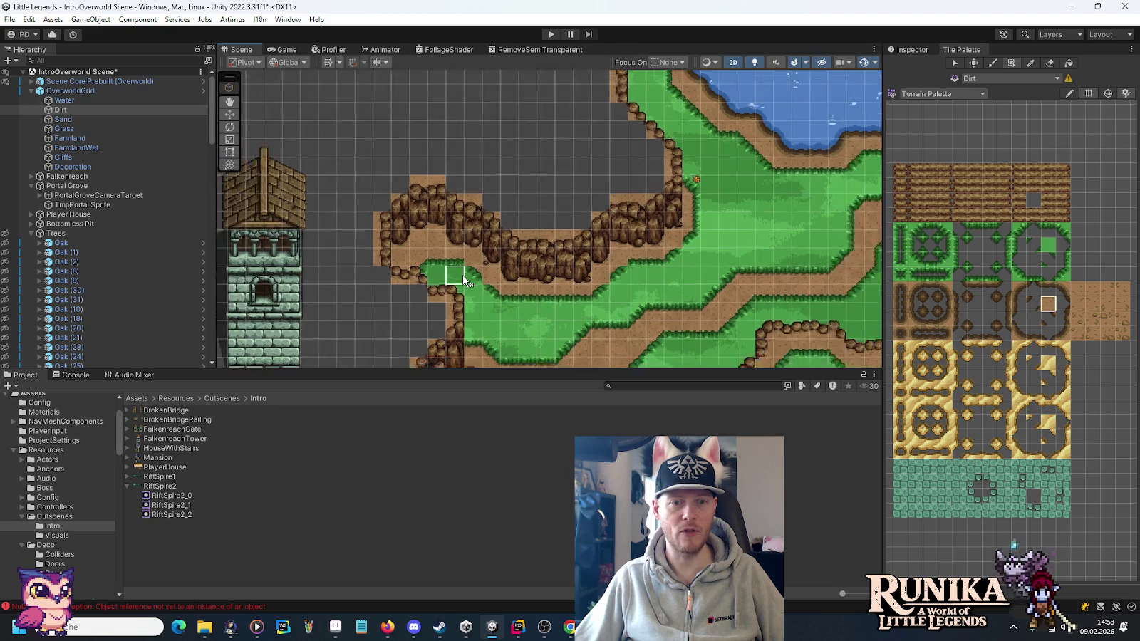
scroll(553, 305, "up", 3)
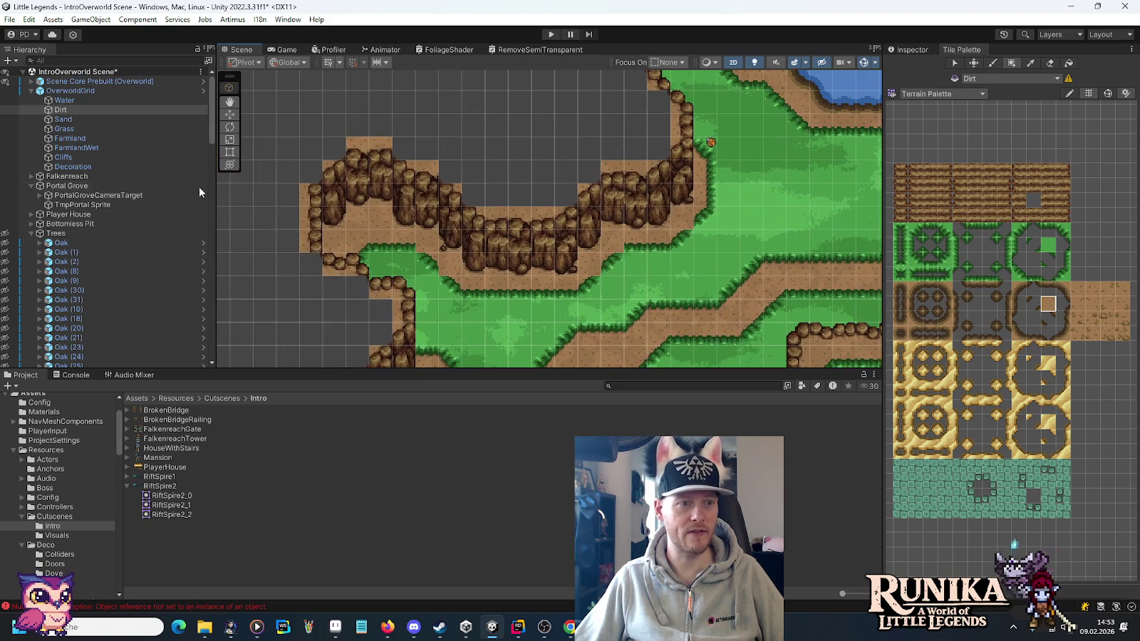
left_click(65, 129)
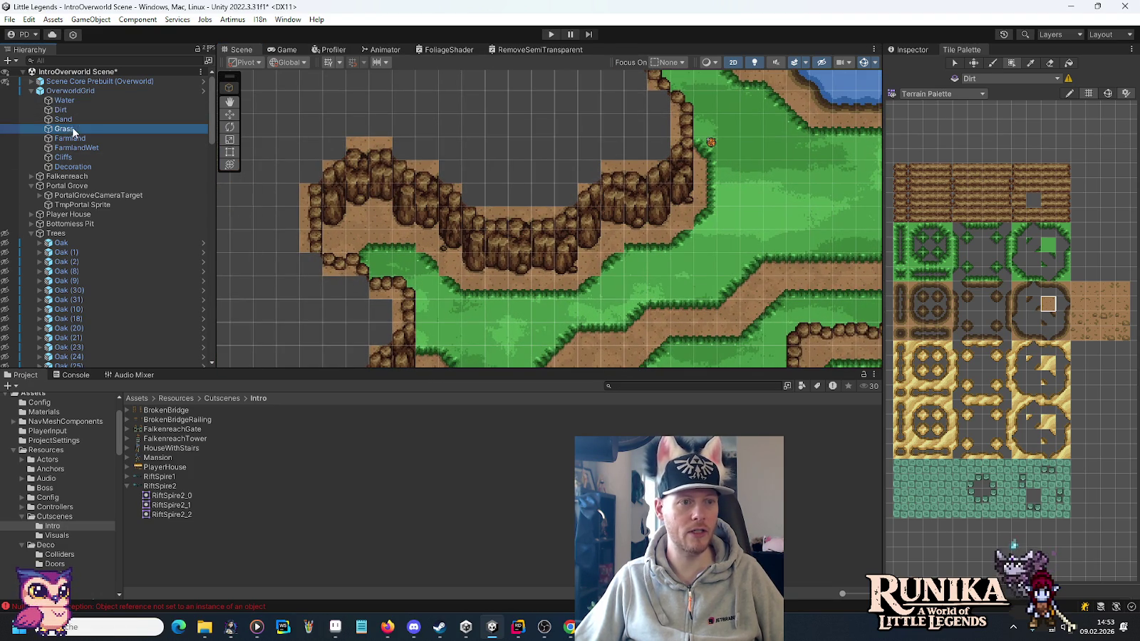
Pick the plain grass tile in the palette for the Grass tilemap.
left_click(990, 261)
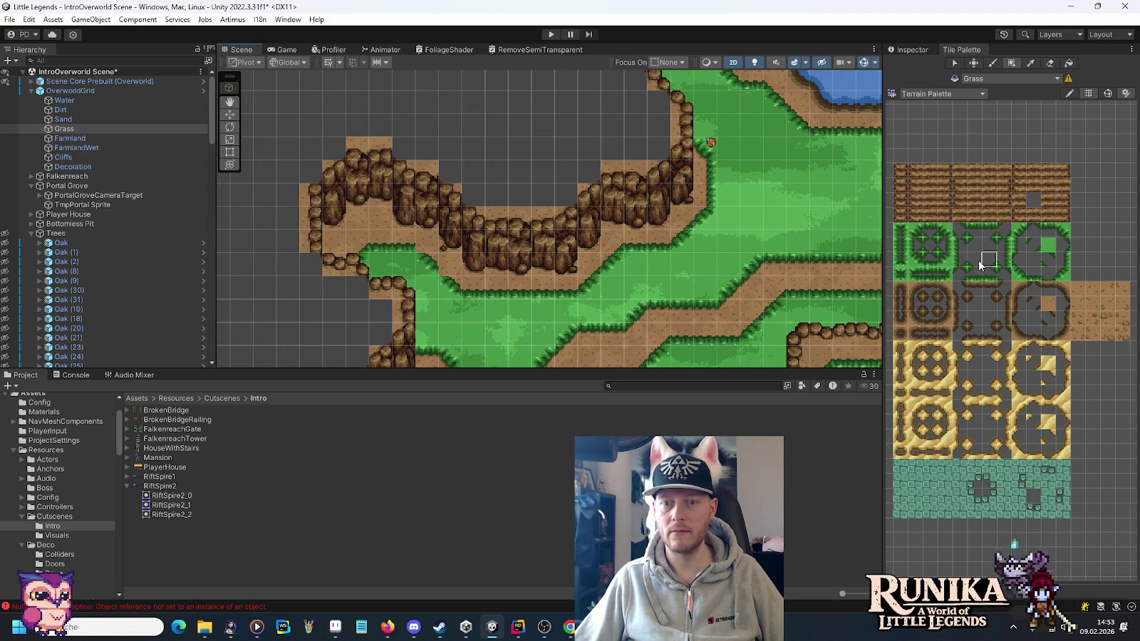
scroll(556, 269, "down", 1)
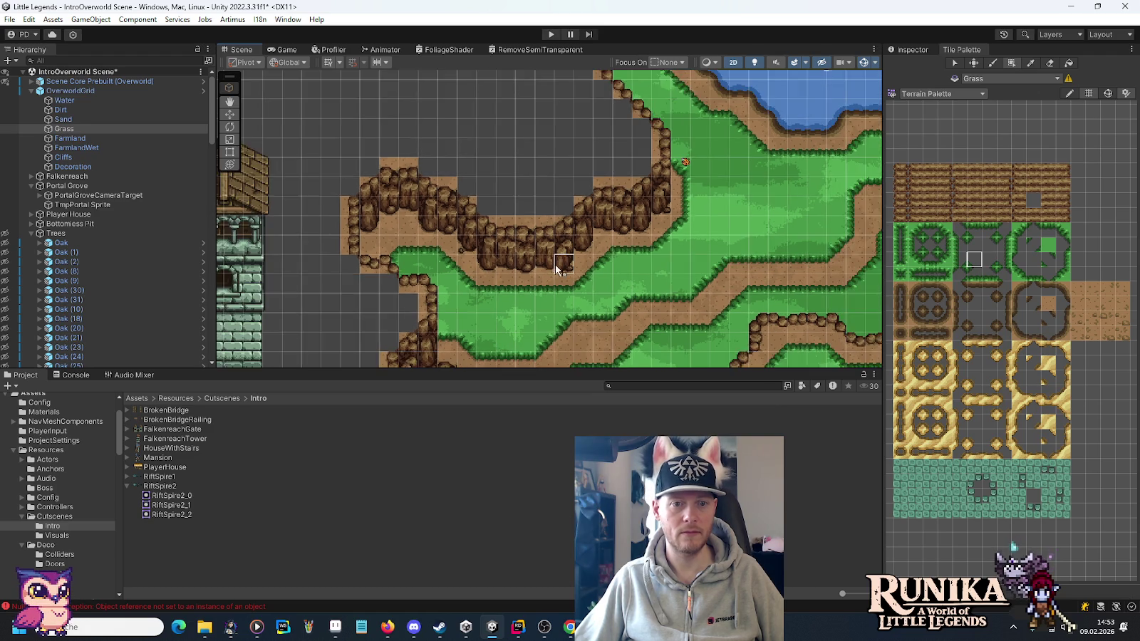
scroll(557, 269, "down", 2)
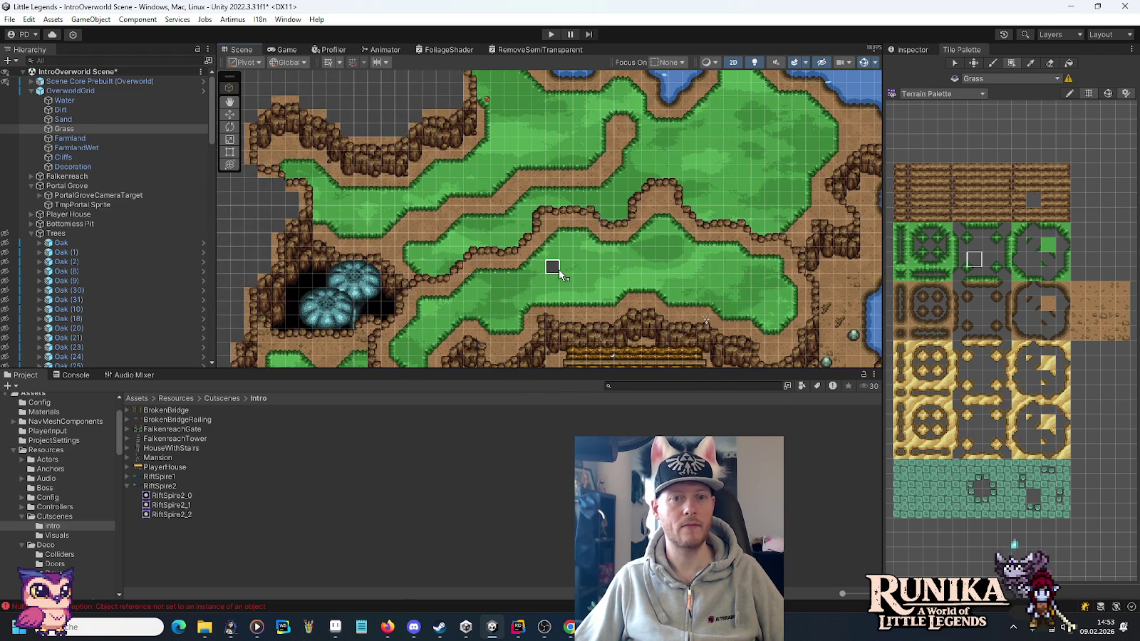
Show the trees again and duplicate an oak as Oak (89) beside the tower.
left_click(7, 234)
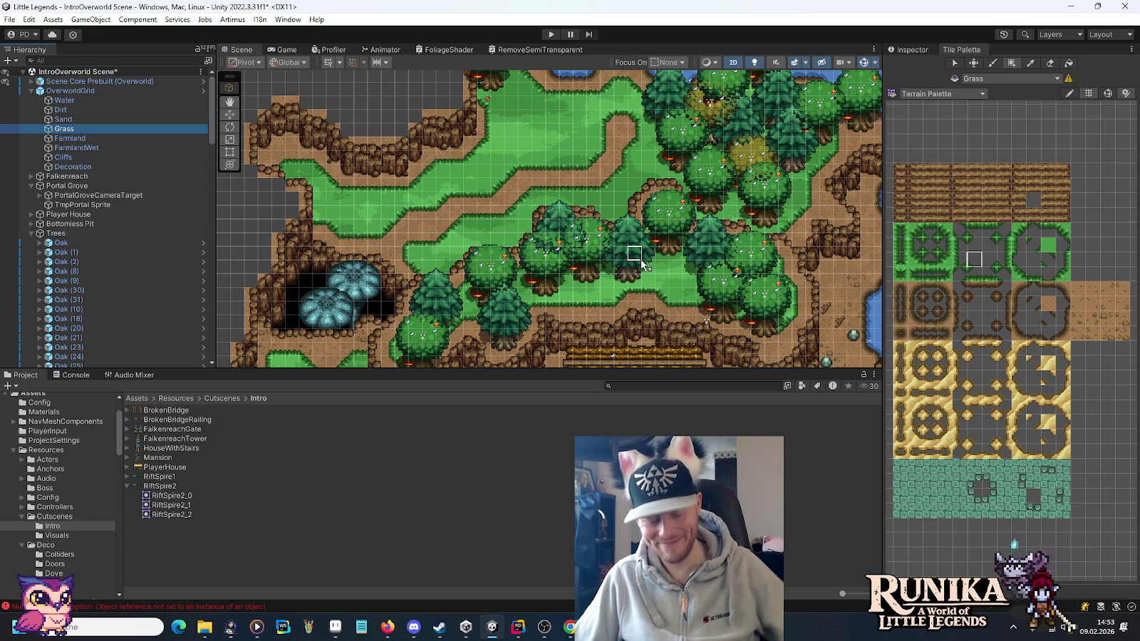
left_click(229, 114)
mouse_move(449, 264)
left_mouse_down()
mouse_move(642, 293)
mouse_move(468, 251)
mouse_move(443, 224)
left_mouse_up()
left_click(682, 301)
key("ctrl+d")
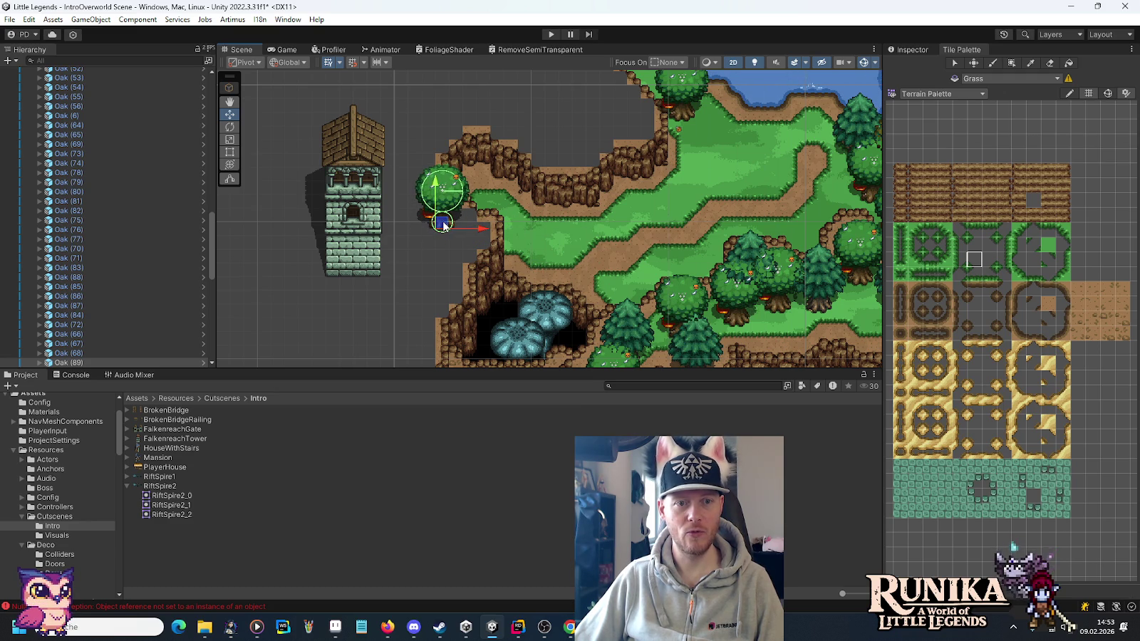
left_click(911, 49)
Nudge the oak right, then place a second copy, Oak (90), on the grass at -20.5, 18.75.
scroll(484, 179, "up", 5)
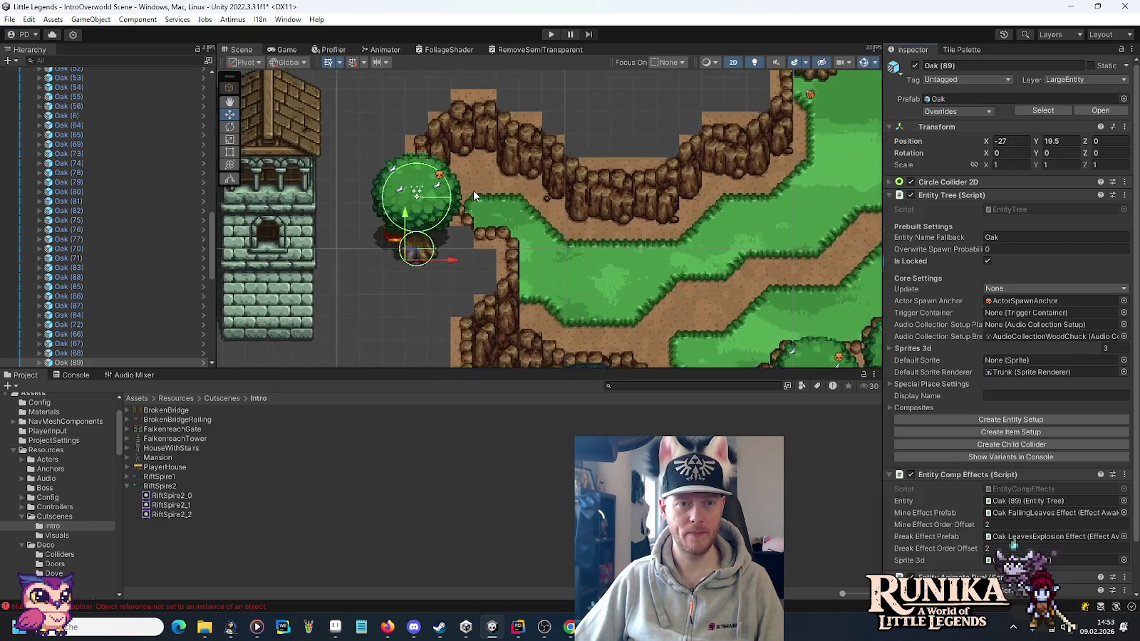
mouse_move(382, 280)
left_mouse_down()
mouse_move(399, 282)
mouse_move(360, 271)
mouse_move(370, 278)
left_mouse_up()
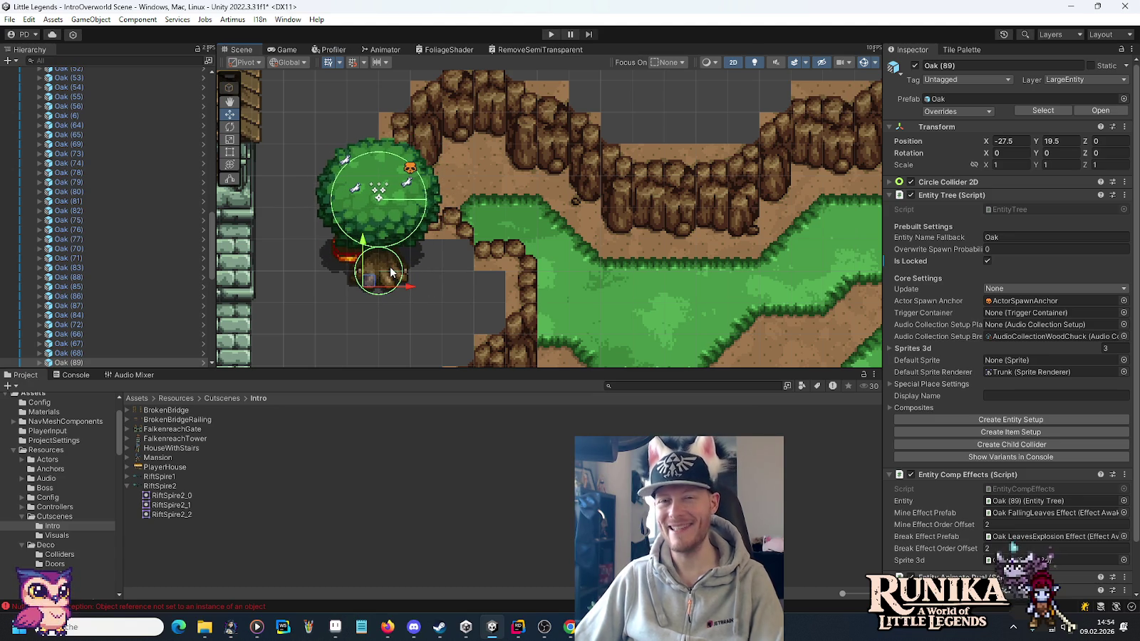
mouse_move(519, 234)
left_mouse_down()
mouse_move(605, 243)
mouse_move(491, 255)
left_mouse_up()
key("ctrl+d")
mouse_move(300, 278)
left_mouse_down()
mouse_move(523, 292)
mouse_move(472, 301)
left_mouse_up()
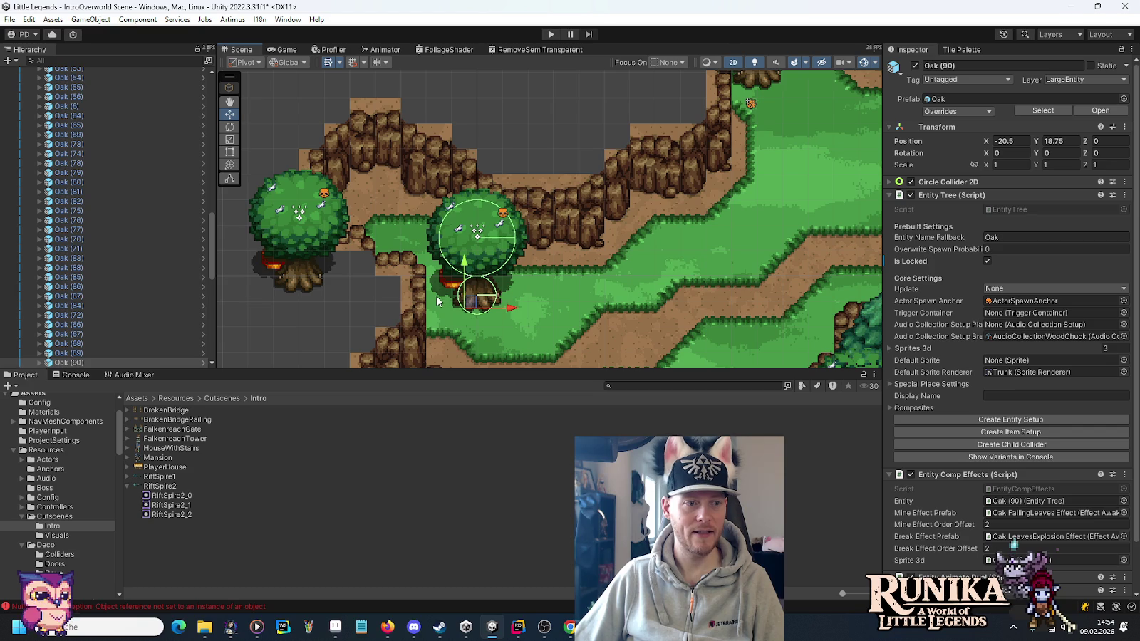
Pan the view to the farmhouse area and select a stone there.
key("Down")
key("Right")
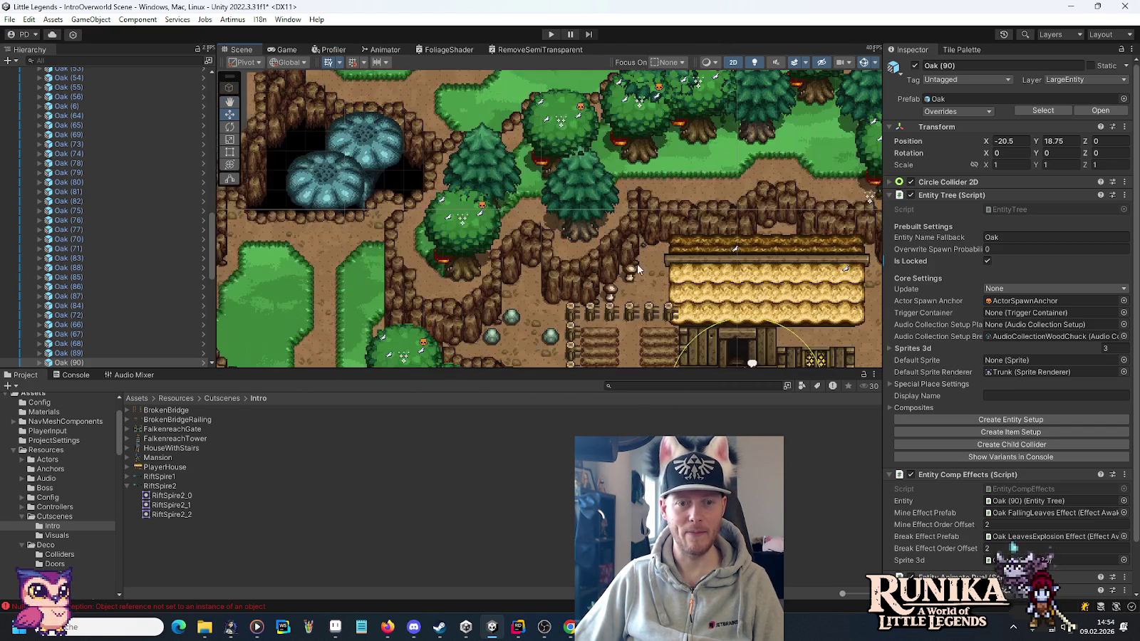
left_click(503, 283)
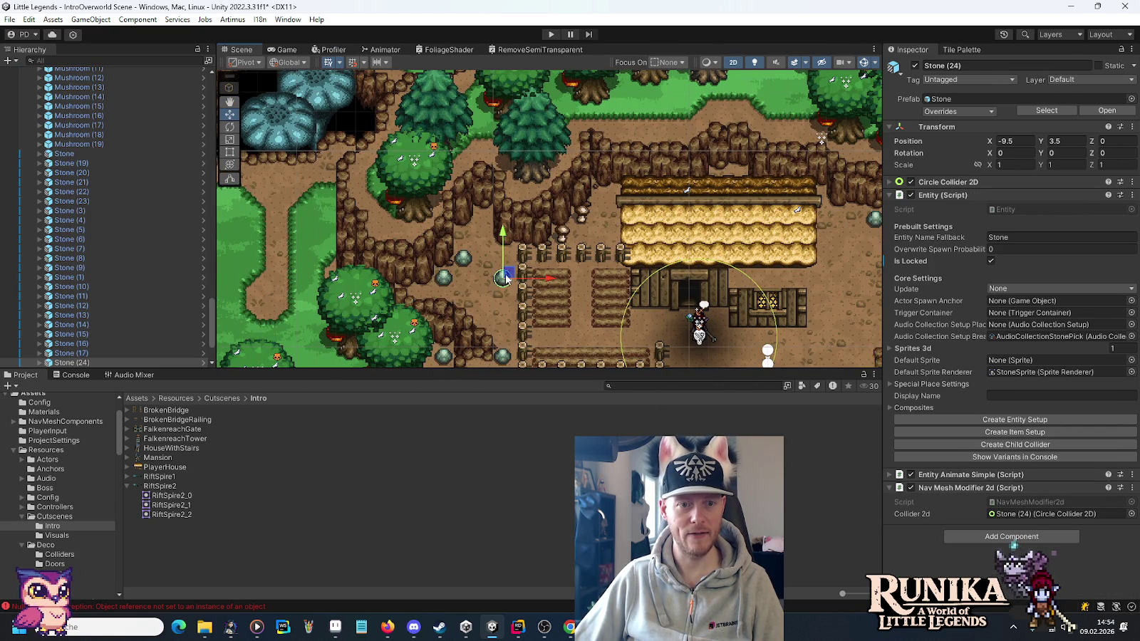
Move Stone (24) up to the foot of Oak (90) and raise it slightly.
mouse_move(448, 142)
left_mouse_down()
mouse_move(598, 263)
mouse_move(639, 322)
mouse_move(544, 155)
mouse_move(476, 101)
left_mouse_up()
scroll(476, 101, "up", 3)
scroll(499, 129, "up", 3)
left_click_drag(536, 142, 575, 254)
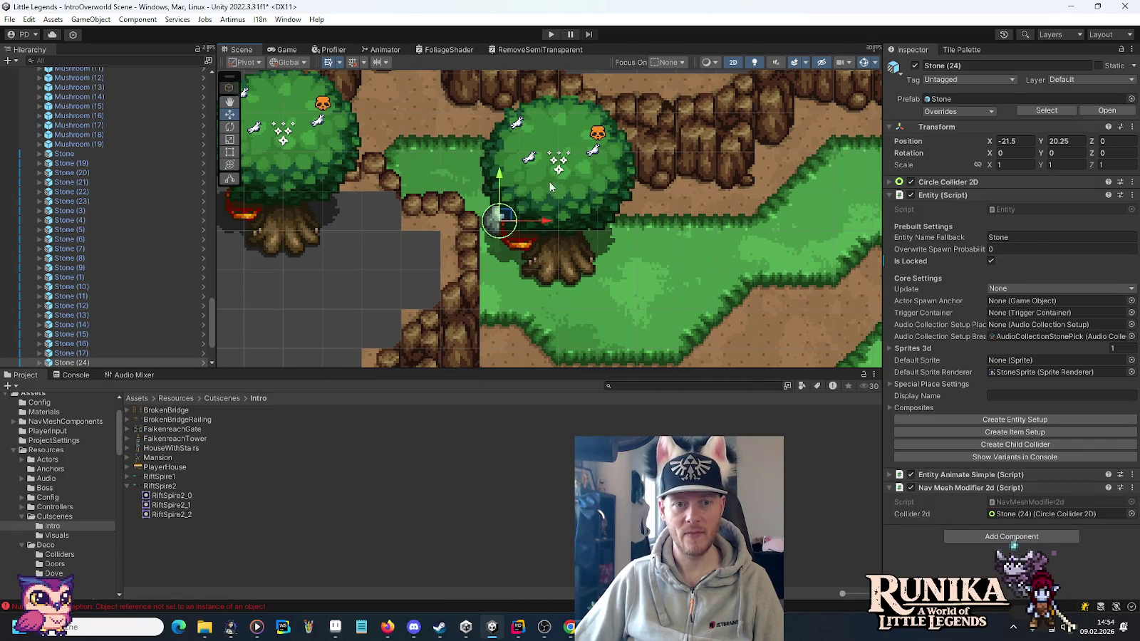
left_click_drag(509, 217, 508, 206)
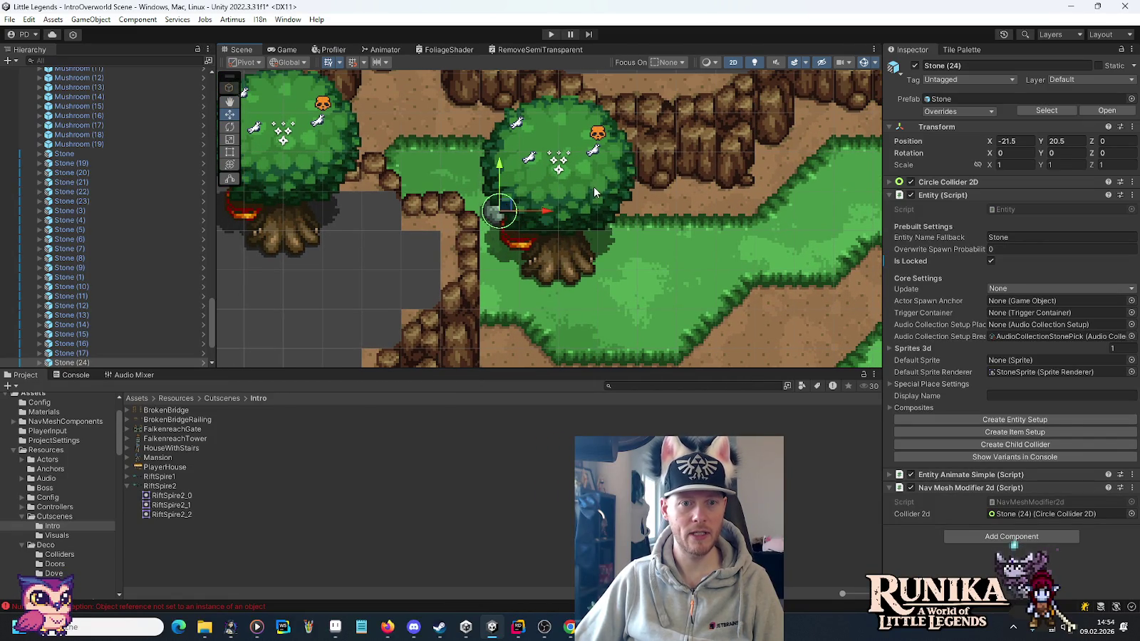
left_click_drag(584, 207, 574, 235)
scroll(520, 268, "down", 1)
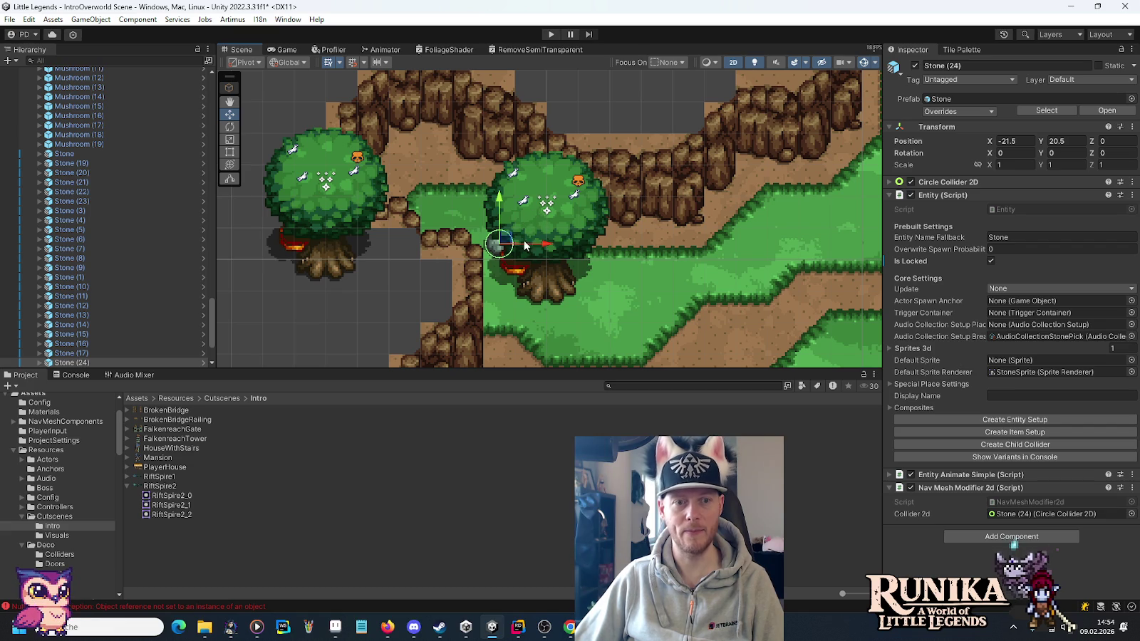
scroll(524, 244, "down", 2)
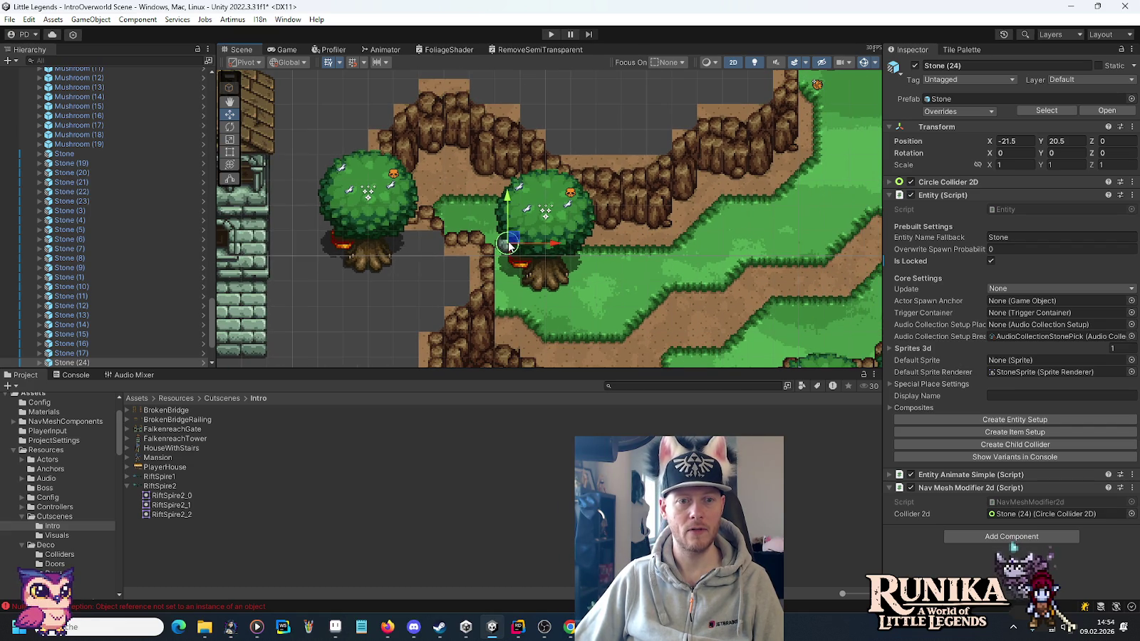
Duplicate the stone as Stone (25) beside it at -20.5, 21.5, checking with trees hidden.
key("ctrl+d")
left_click_drag(509, 245, 541, 223)
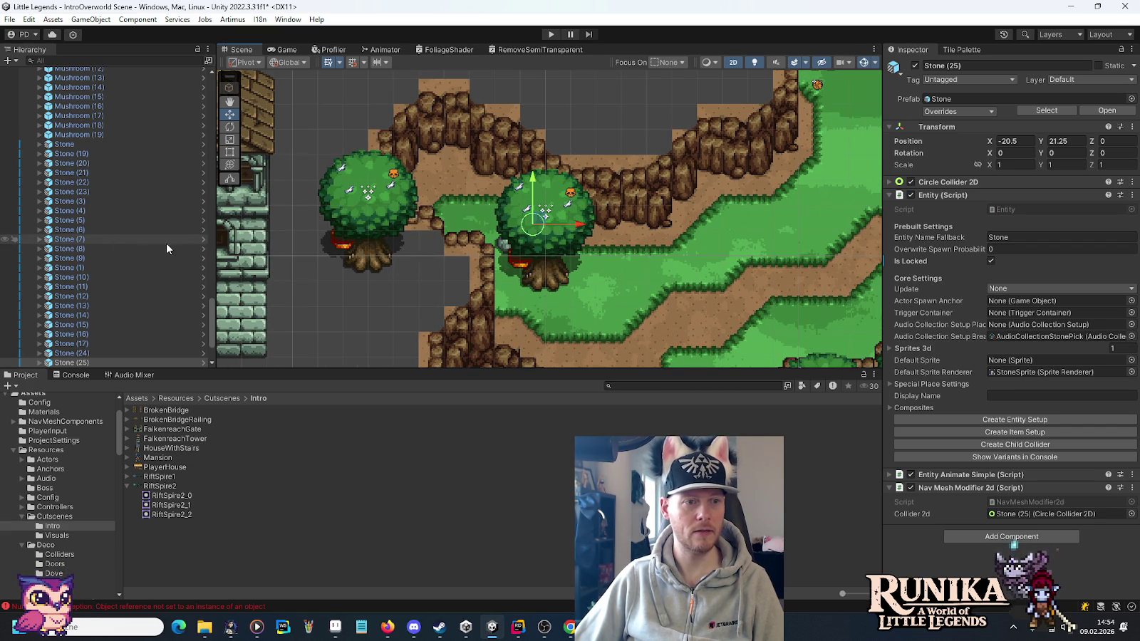
mouse_move(213, 311)
left_mouse_down()
mouse_move(212, 144)
mouse_move(193, 104)
left_mouse_up()
left_click(7, 188)
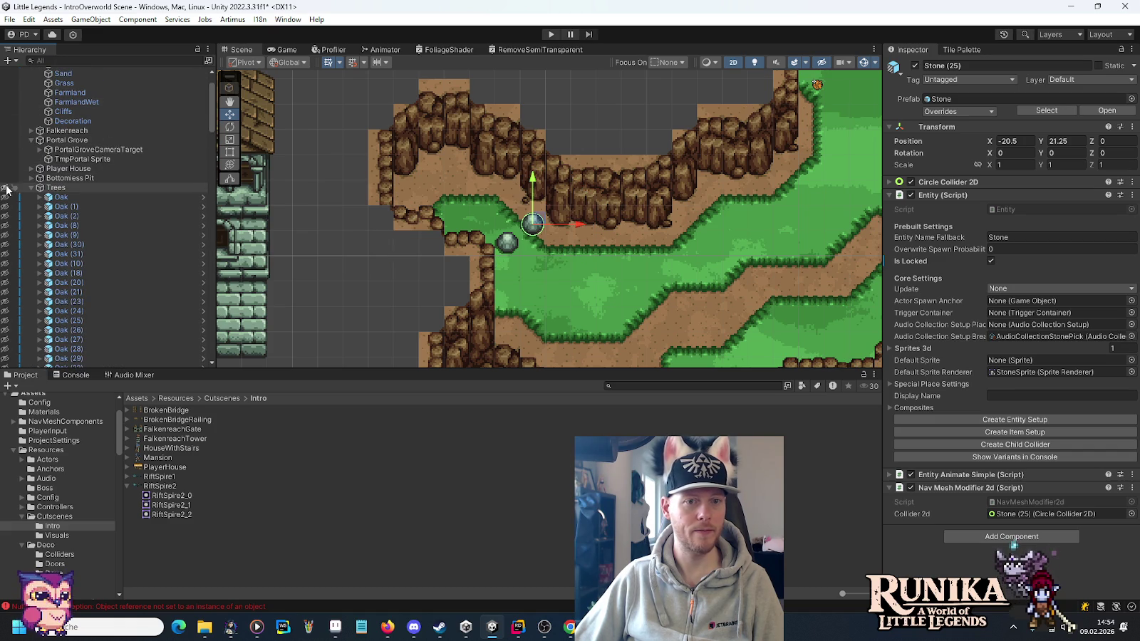
left_click_drag(536, 223, 534, 218)
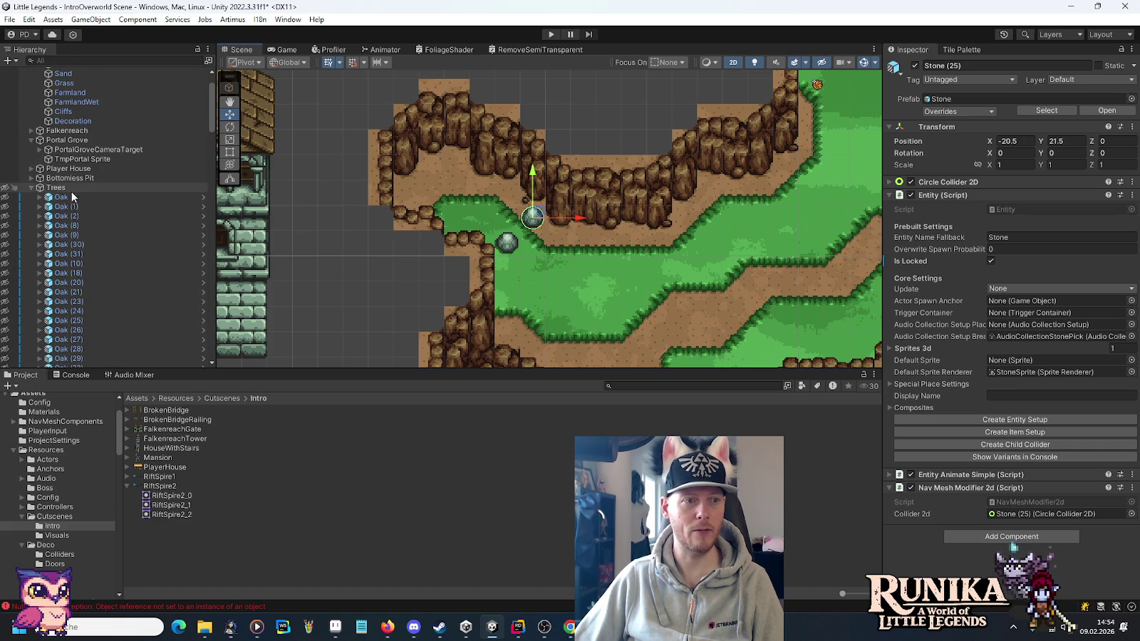
left_click(4, 188)
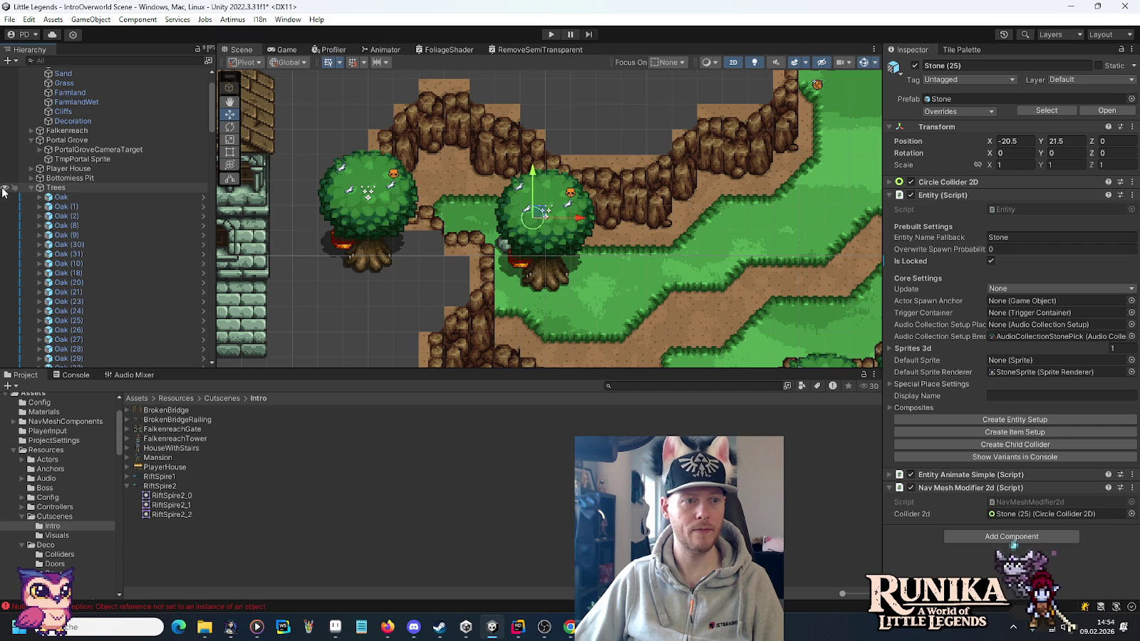
left_click(555, 282)
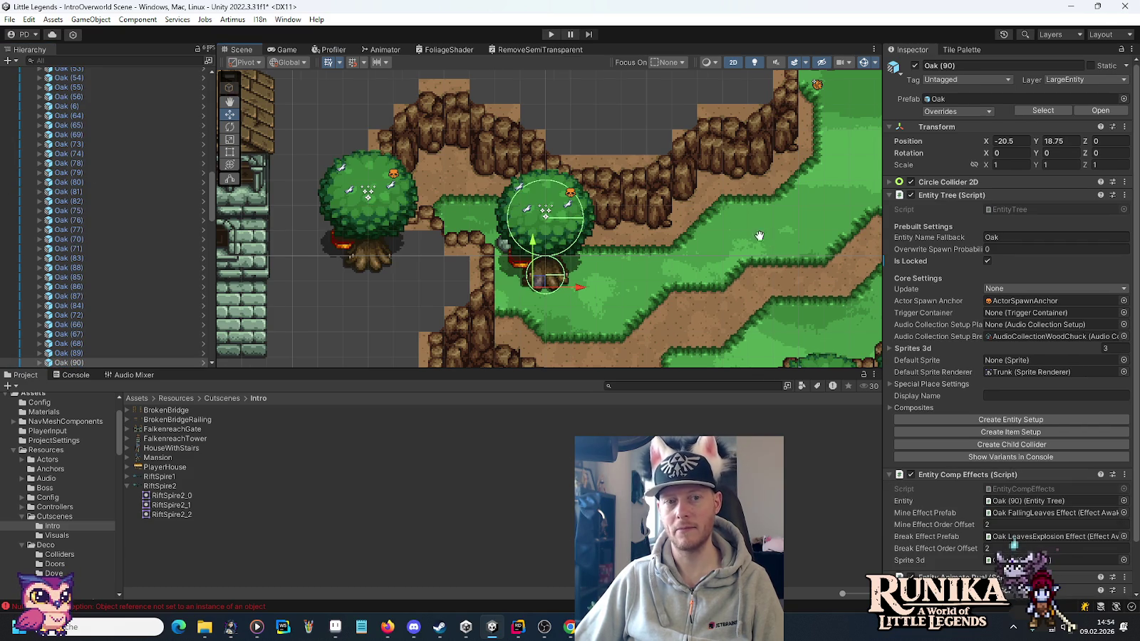
Duplicate the stone under the oak and place the copy by the left oak.
left_click_drag(759, 235, 713, 249)
left_click(451, 263)
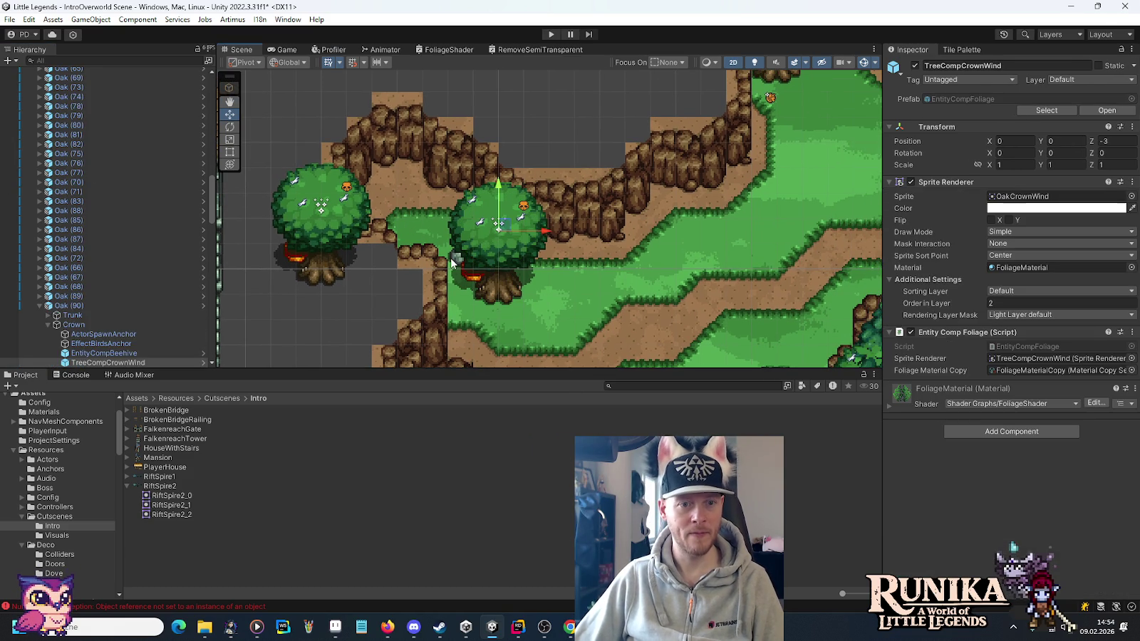
left_click(461, 263)
left_click(69, 355)
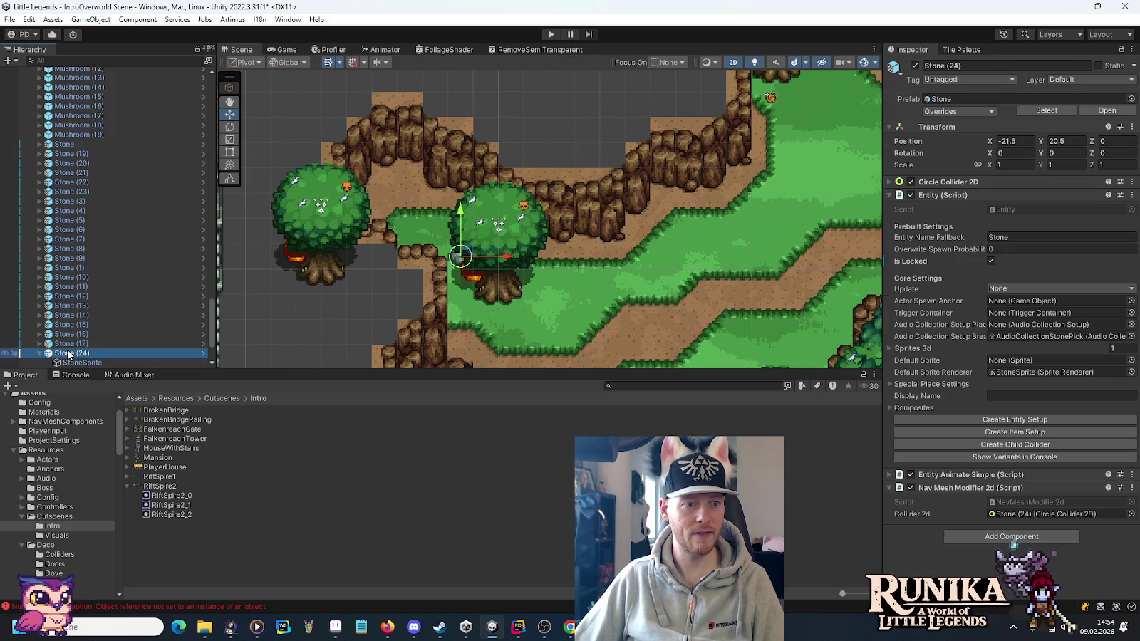
left_click(45, 354)
key("ctrl+d")
left_click_drag(462, 254, 387, 180)
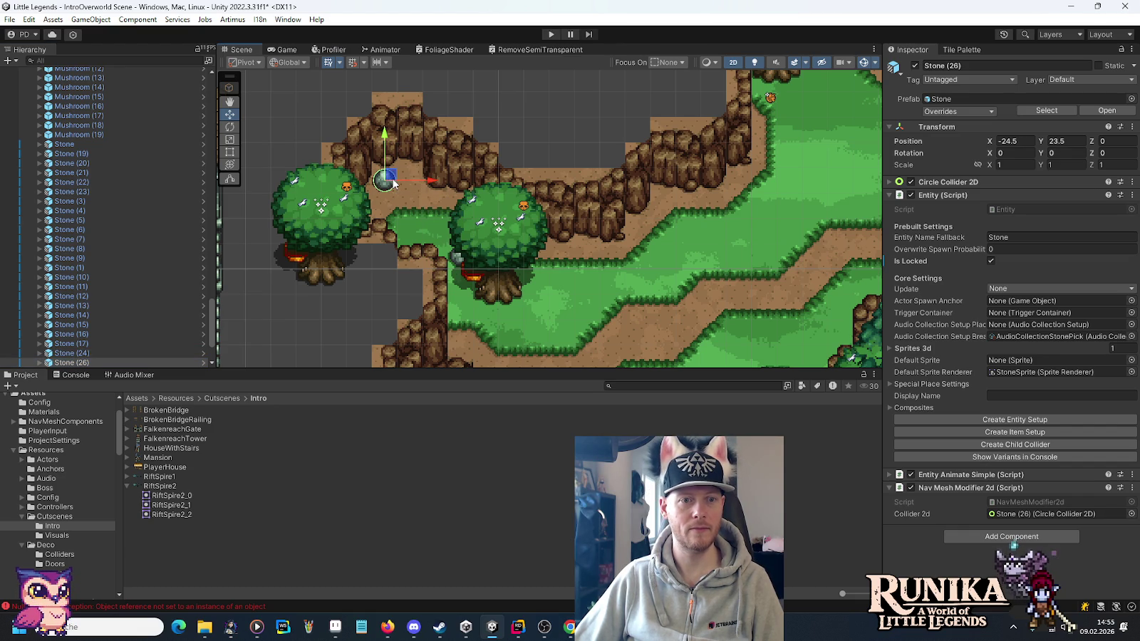
Add two oak copies on the northern grass, one up-right and one further north.
left_click(491, 296)
mouse_move(719, 262)
left_mouse_down()
mouse_move(739, 272)
mouse_move(541, 289)
left_mouse_up()
key("ctrl+d")
mouse_move(327, 311)
left_mouse_down()
mouse_move(582, 294)
mouse_move(621, 184)
mouse_move(541, 165)
left_mouse_up()
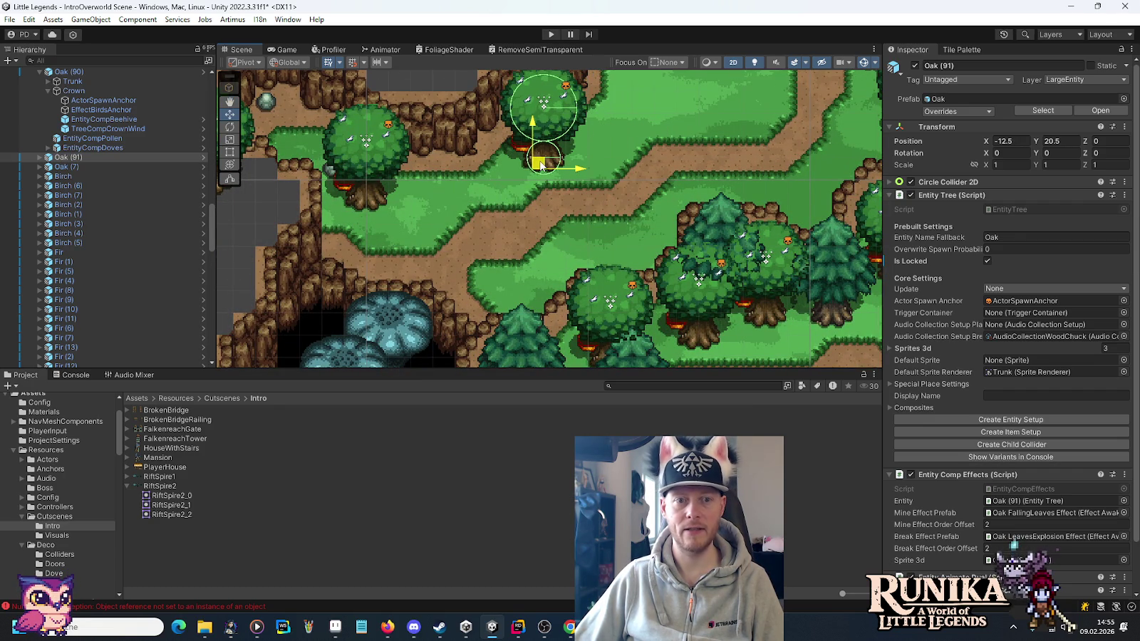
left_click_drag(672, 229, 510, 326)
mouse_move(519, 227)
left_mouse_down()
mouse_move(595, 273)
mouse_move(513, 239)
left_mouse_up()
key("ctrl+d")
mouse_move(381, 267)
left_mouse_down()
mouse_move(538, 163)
mouse_move(527, 92)
mouse_move(495, 136)
left_mouse_up()
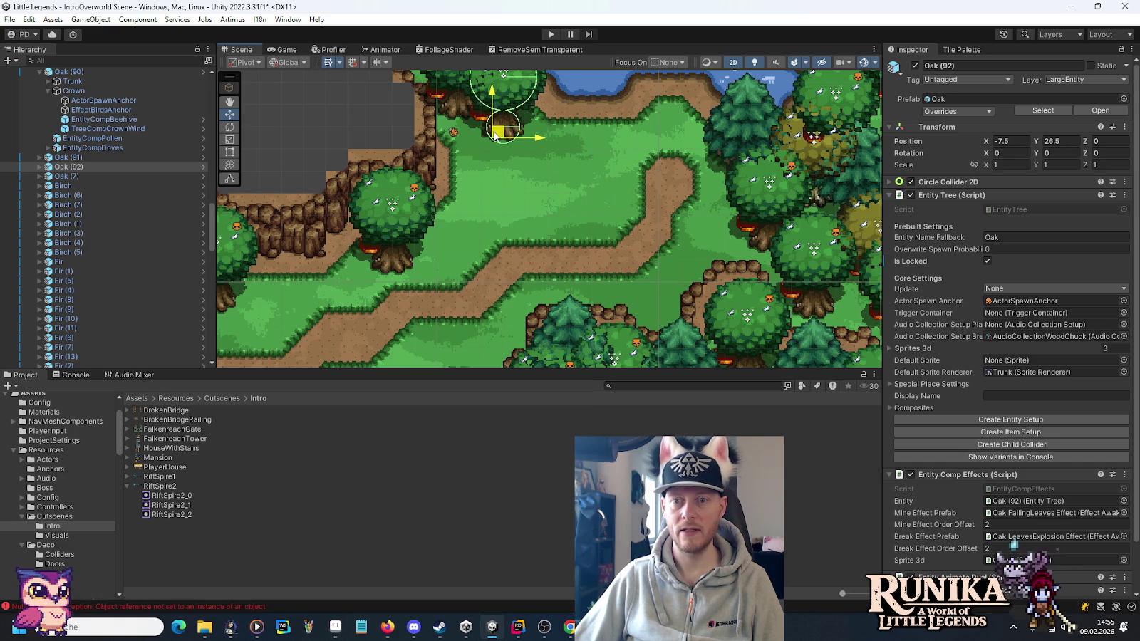
Duplicate a fir tree and place the copy further left.
left_click(734, 171)
key("ctrl+d")
mouse_move(734, 171)
left_mouse_down()
mouse_move(650, 178)
mouse_move(605, 201)
mouse_move(477, 176)
left_mouse_up()
key("ctrl+d")
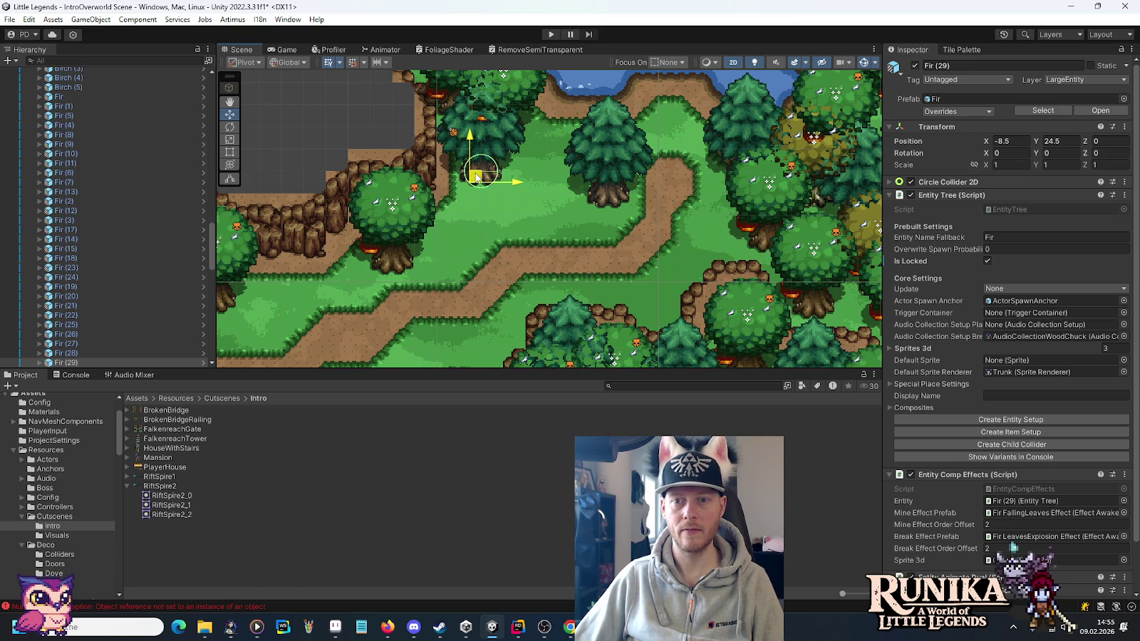
Add two more oak copies below and up-right of the new fir, deleting an extra copy.
left_click(388, 243)
key("ctrl+d")
mouse_move(389, 242)
left_mouse_down()
mouse_move(501, 198)
mouse_move(497, 224)
left_mouse_up()
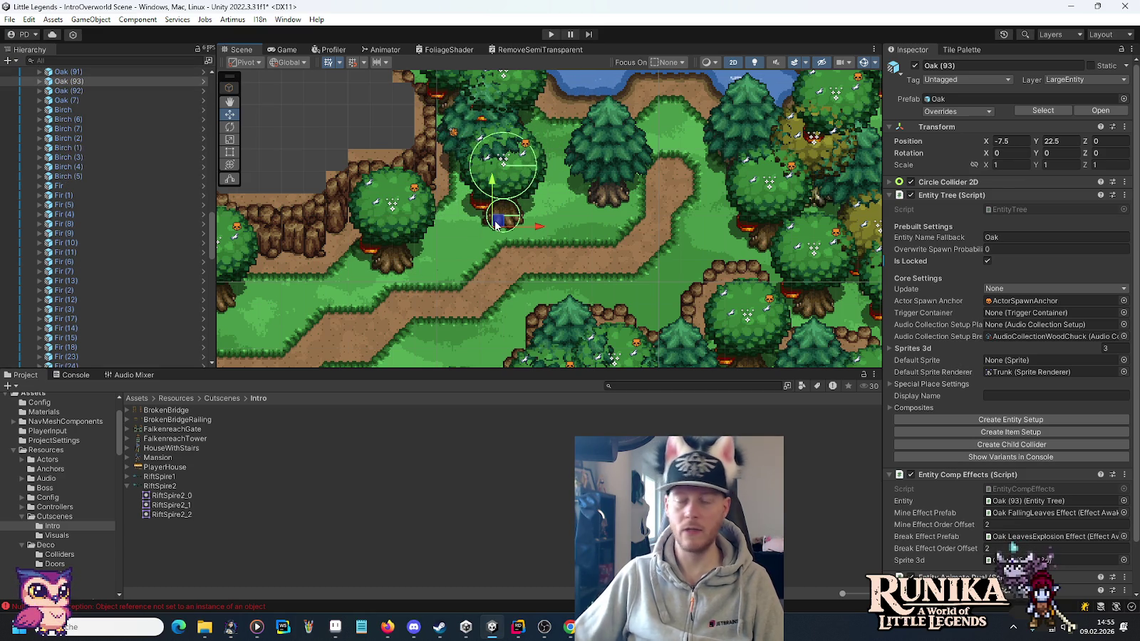
key("ctrl+d")
mouse_move(496, 224)
left_mouse_down()
mouse_move(583, 143)
mouse_move(543, 165)
mouse_move(561, 202)
mouse_move(552, 226)
mouse_move(550, 207)
mouse_move(581, 154)
mouse_move(606, 245)
left_mouse_up()
key("ctrl+d")
key("Delete")
left_click(606, 193)
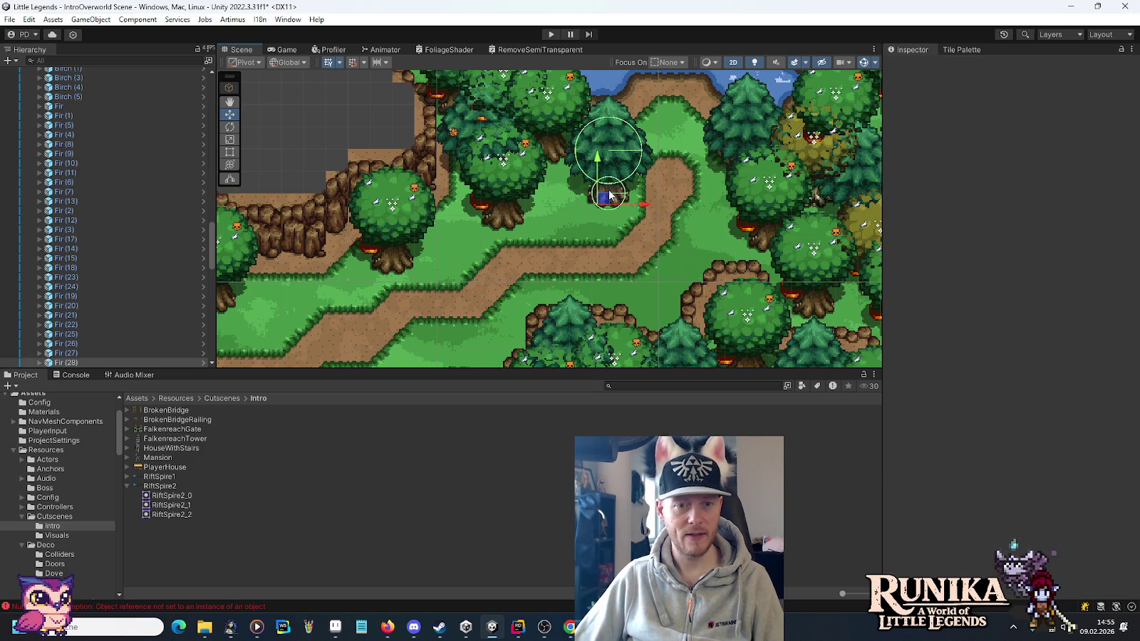
Shift Fir (28) left and move a neighbouring oak one unit right.
mouse_move(605, 192)
left_mouse_down()
mouse_move(565, 218)
mouse_move(546, 202)
mouse_move(519, 218)
mouse_move(598, 217)
mouse_move(593, 227)
left_mouse_up()
left_click(499, 223)
left_click(574, 134)
mouse_move(582, 162)
left_mouse_down()
mouse_move(603, 162)
mouse_move(529, 238)
left_mouse_up()
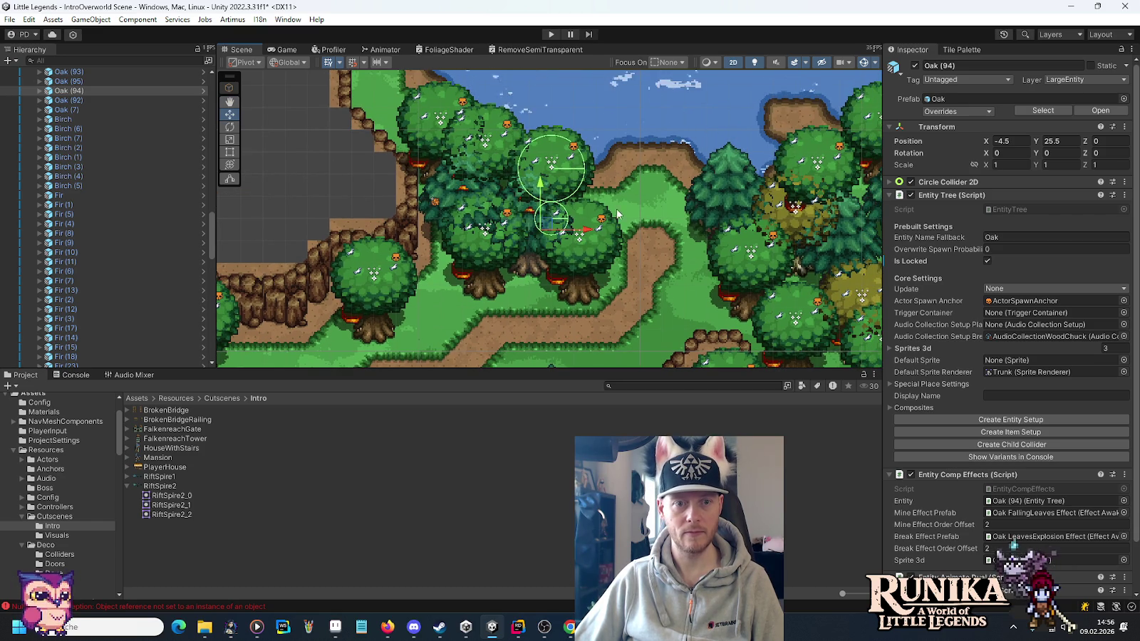
left_click_drag(662, 301, 675, 262)
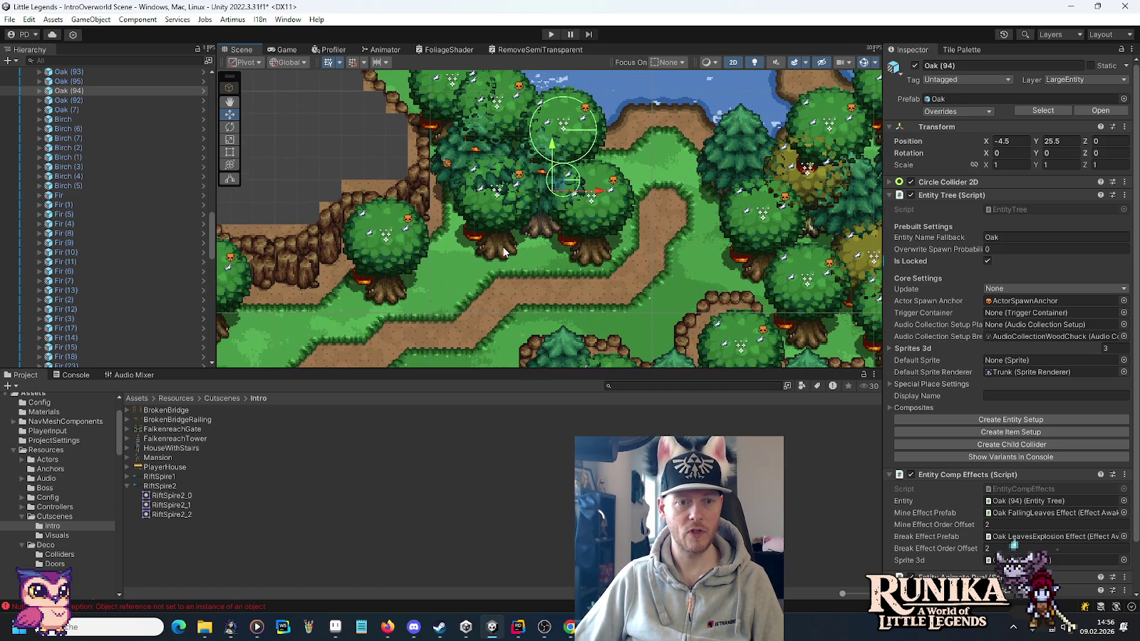
Move Fir (30) left to -10.5, 21.5 beside the dirt path.
left_click(481, 232)
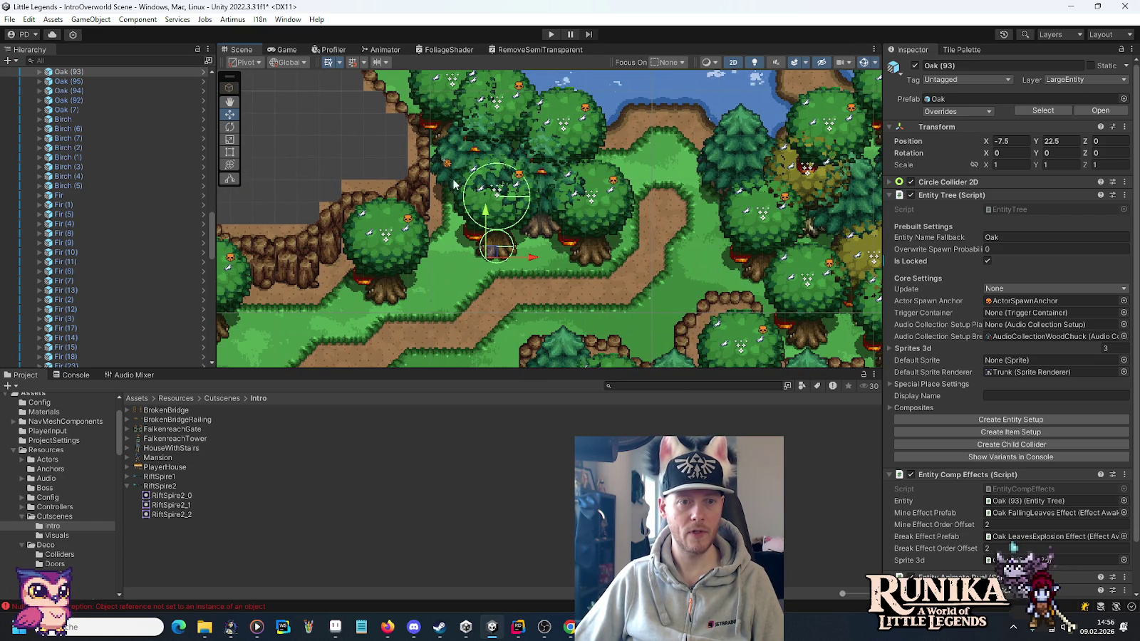
left_click(738, 207)
mouse_move(737, 207)
left_mouse_down()
mouse_move(610, 213)
mouse_move(439, 277)
left_mouse_up()
left_click_drag(439, 276, 428, 278)
mouse_move(597, 288)
left_mouse_down()
mouse_move(623, 288)
mouse_move(641, 200)
left_mouse_up()
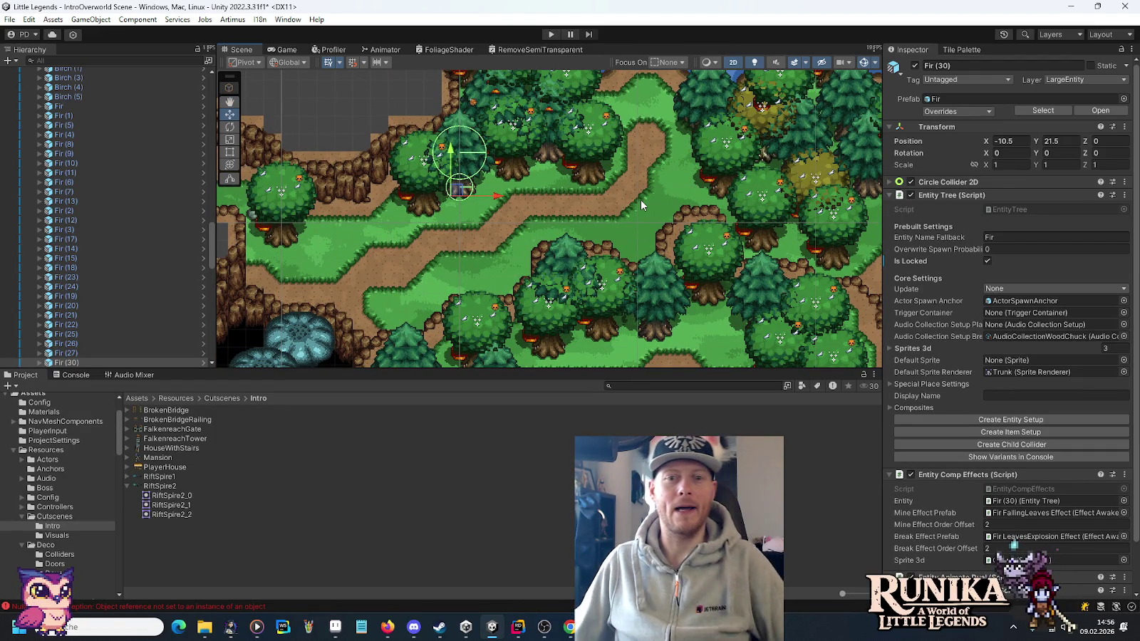
left_click_drag(654, 168, 645, 284)
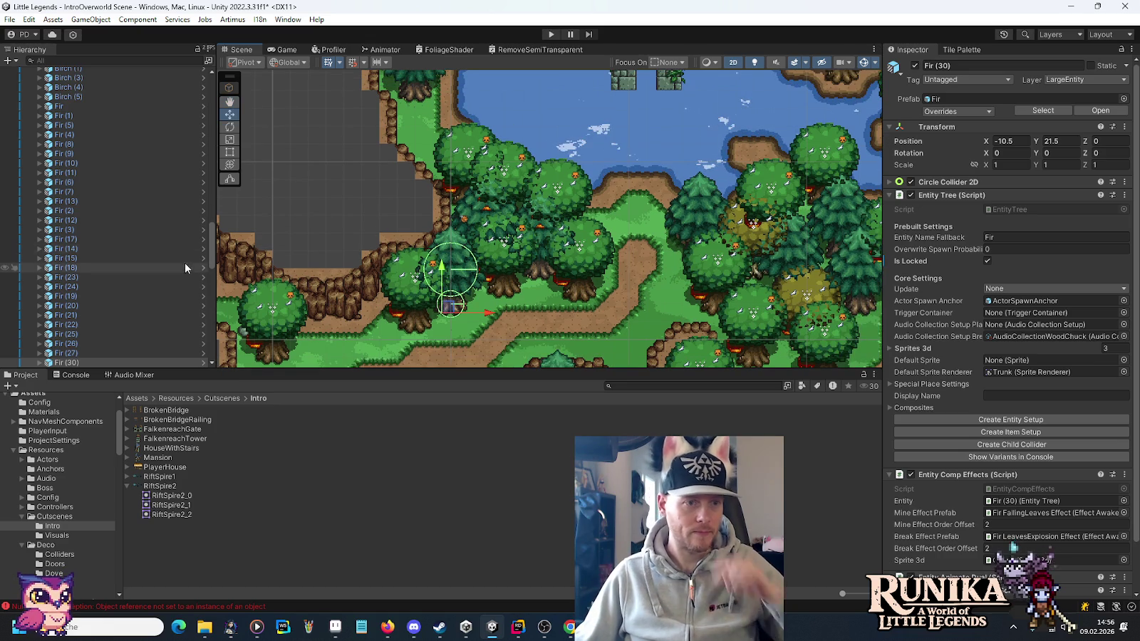
left_click_drag(208, 248, 189, 104)
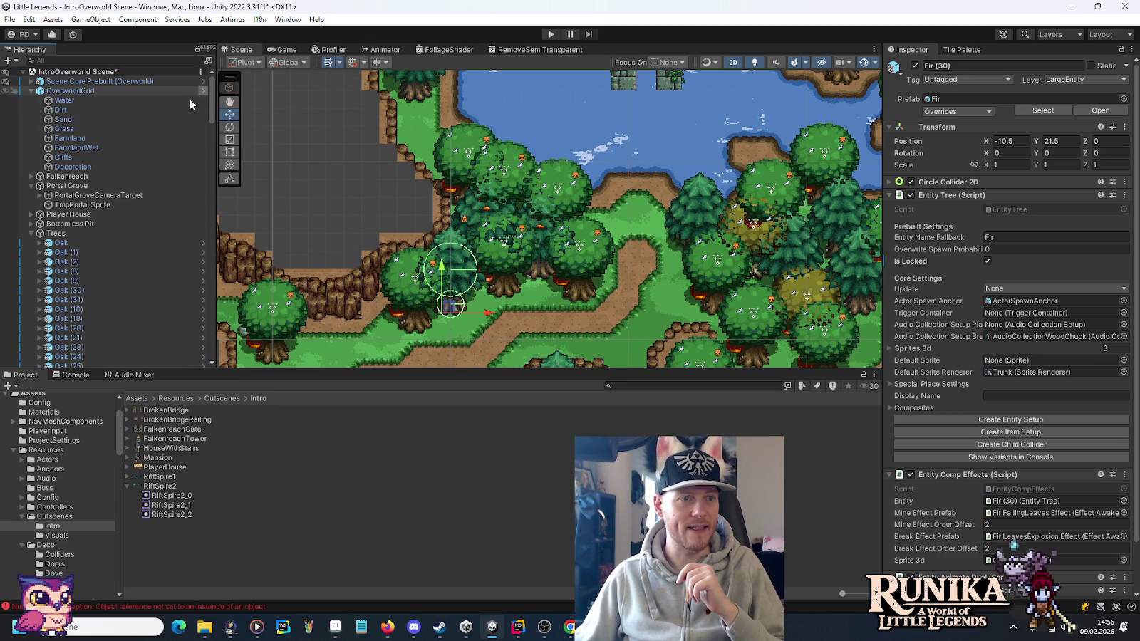
Select Collider (4), set its height to 3, and move it onto the cliff edge.
left_click(32, 234)
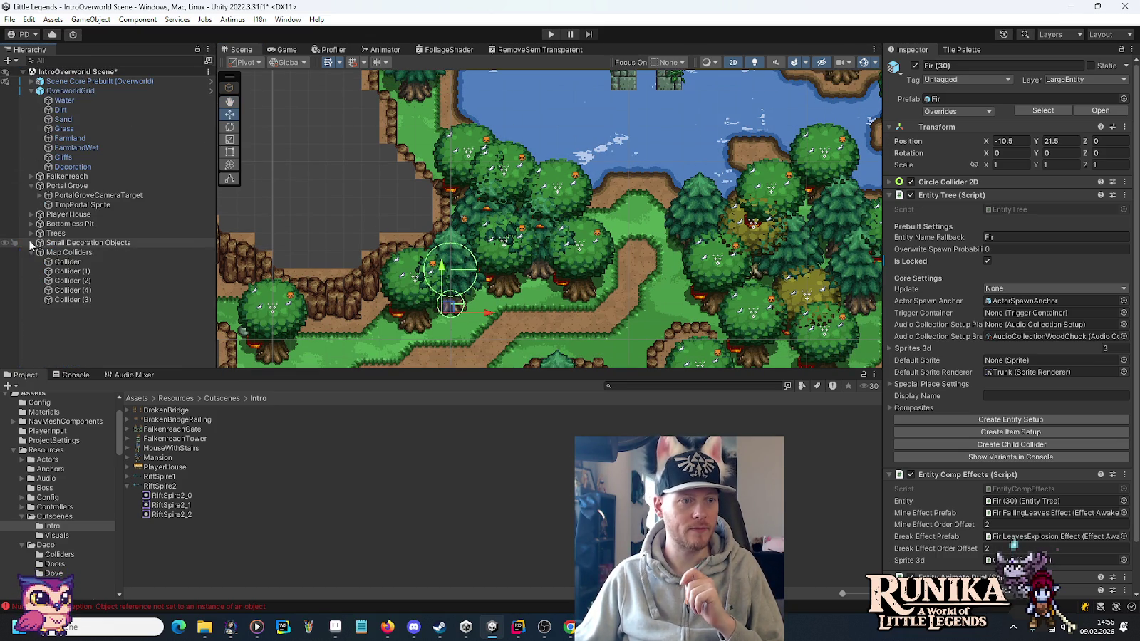
double_click(71, 299)
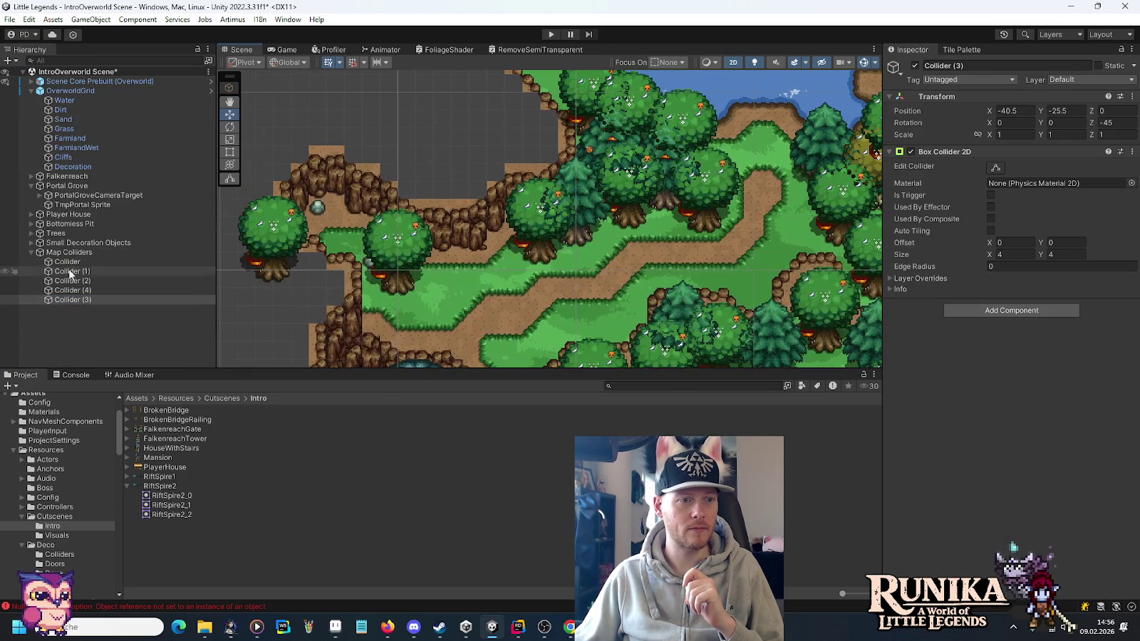
left_click(71, 291)
left_click_drag(678, 139, 664, 176)
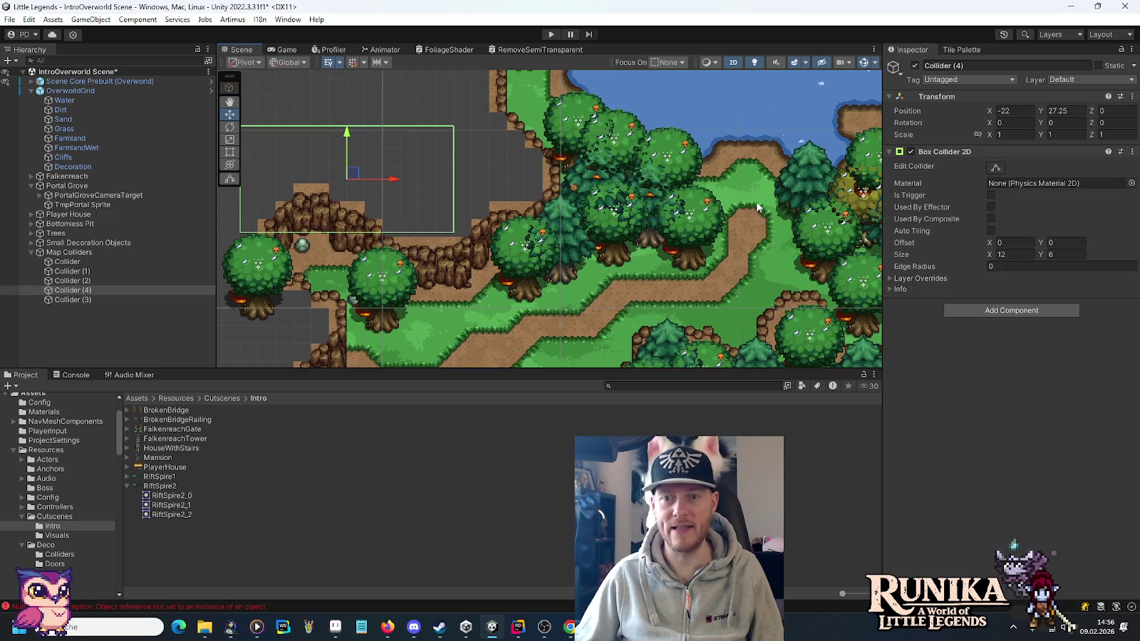
left_click(1064, 254)
type("3")
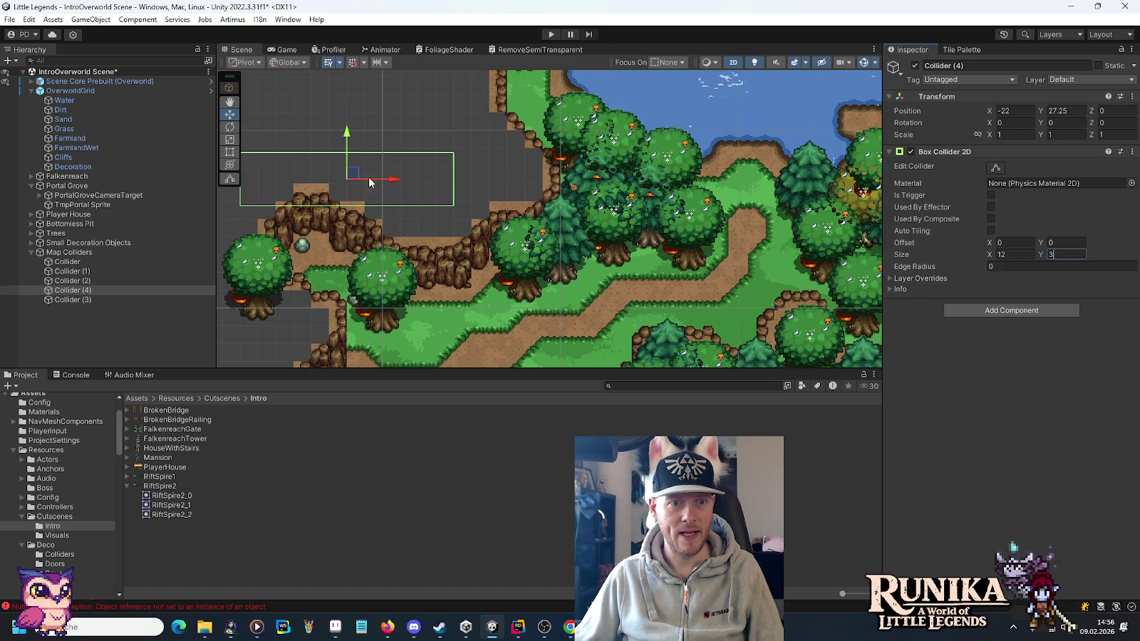
left_click_drag(354, 175, 588, 221)
Set the collider width to 8 and shift the box over the tree row.
left_click(1015, 255)
type("8")
scroll(740, 162, "up", 5)
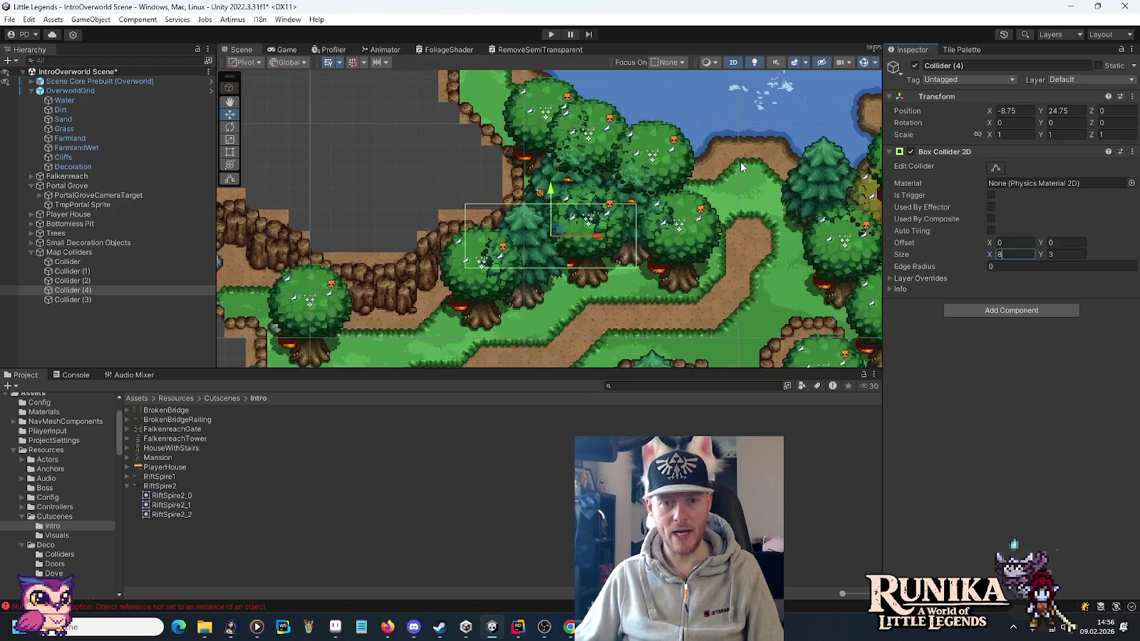
left_click_drag(482, 258, 520, 263)
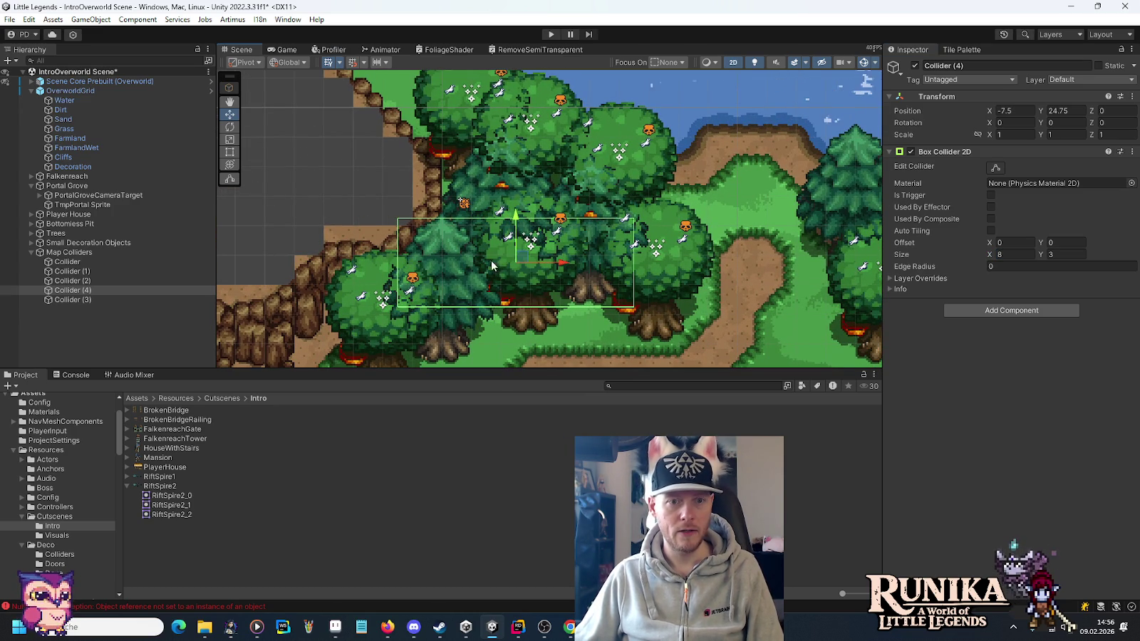
mouse_move(522, 258)
left_mouse_down()
mouse_move(543, 263)
mouse_move(505, 265)
mouse_move(537, 266)
left_mouse_up()
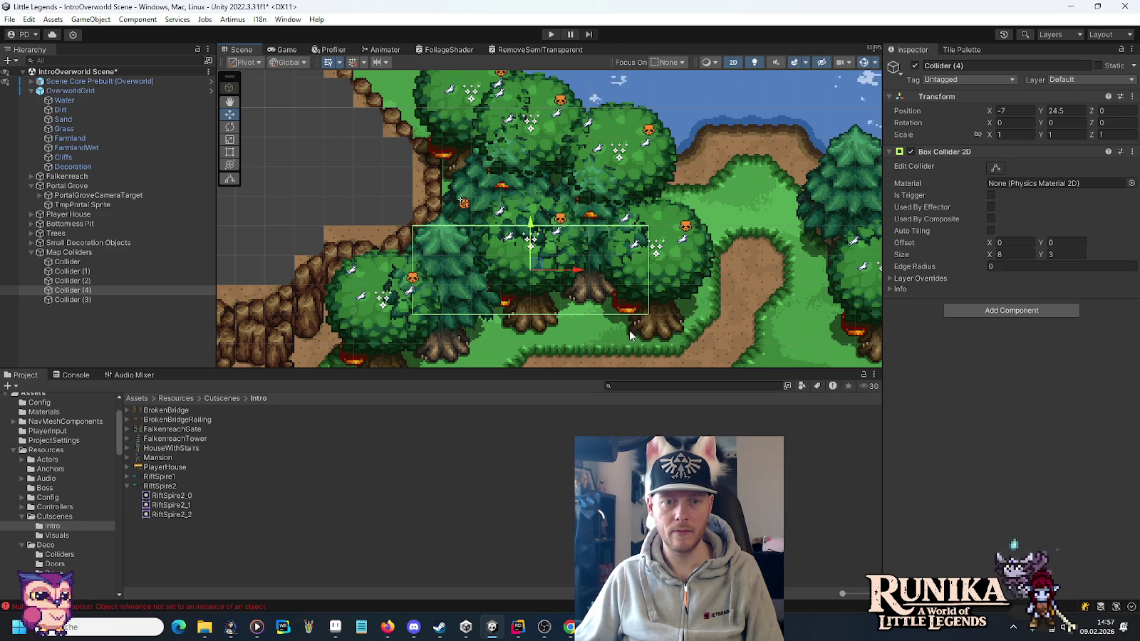
left_click_drag(534, 266, 538, 240)
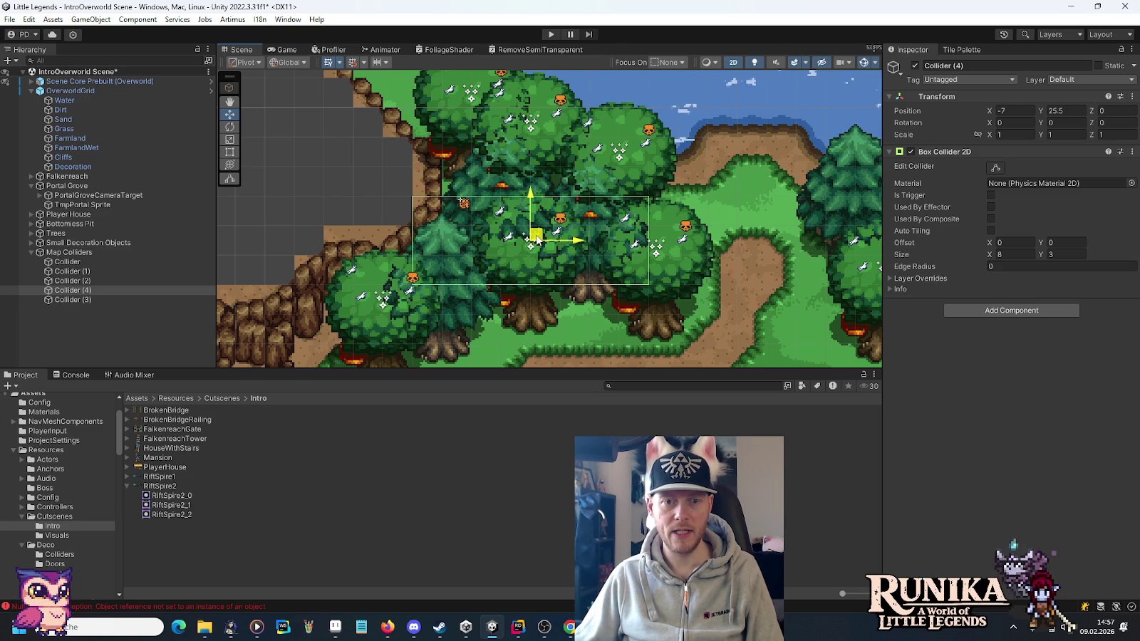
Set the height to 2, align the box at -9, 25 over the trunks, and save.
double_click(1065, 254)
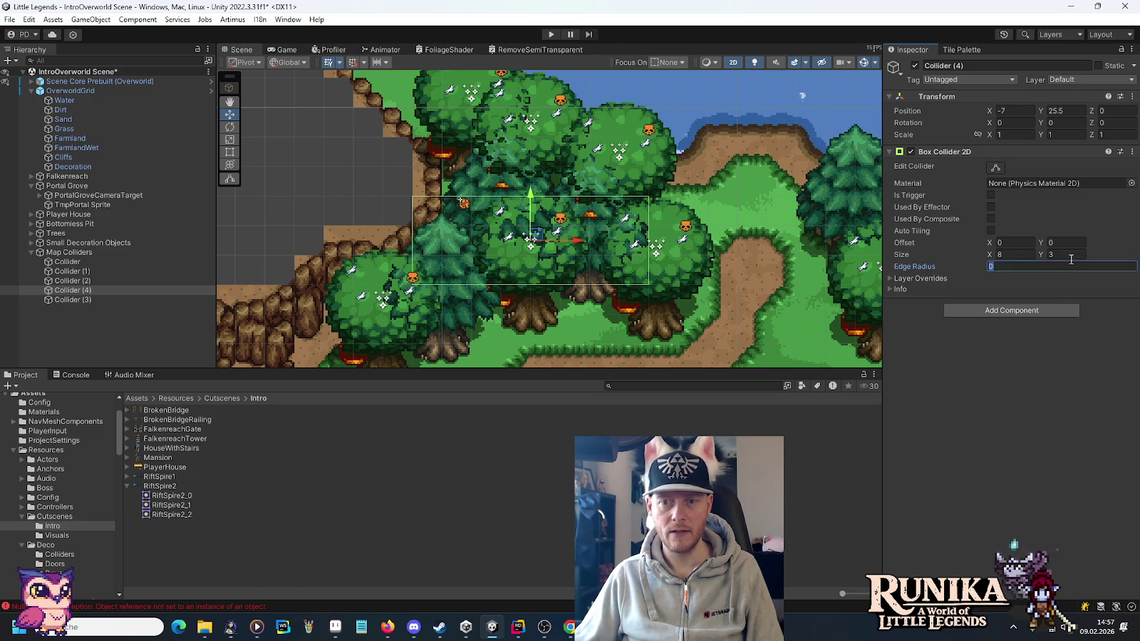
type("2")
left_click_drag(531, 194, 531, 211)
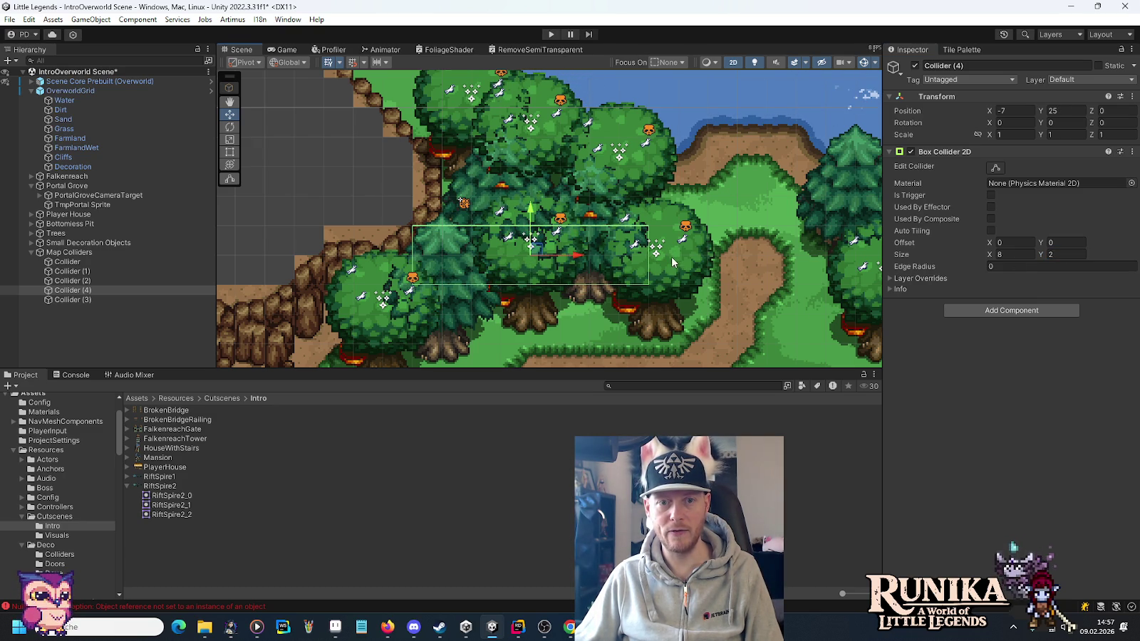
mouse_move(588, 334)
left_mouse_down()
mouse_move(605, 178)
mouse_move(682, 248)
left_mouse_up()
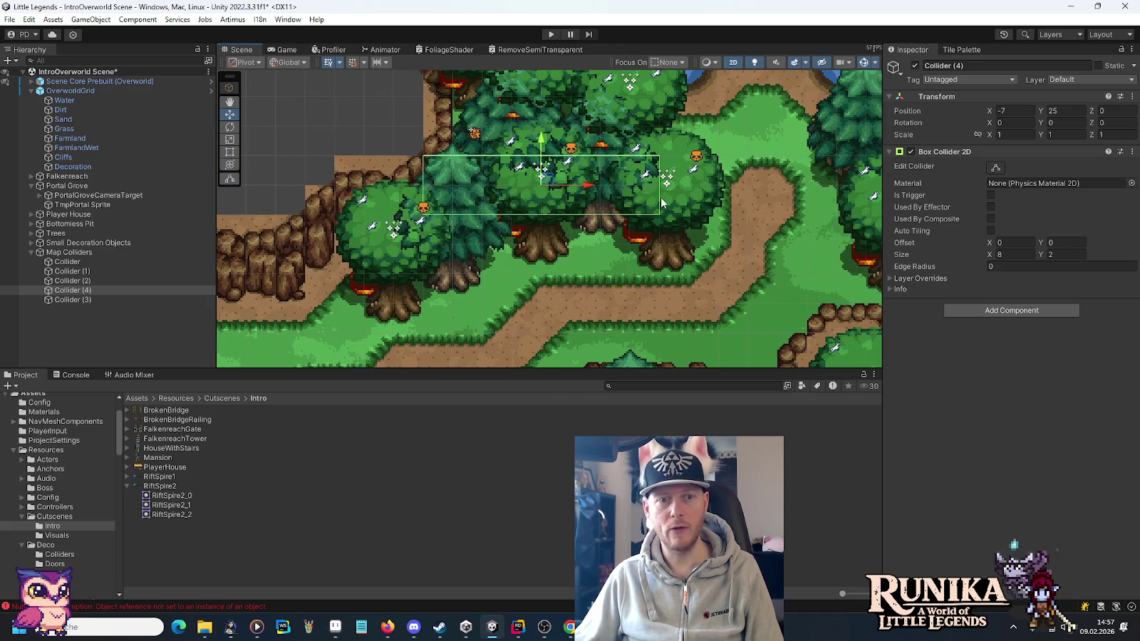
left_click_drag(588, 188, 531, 178)
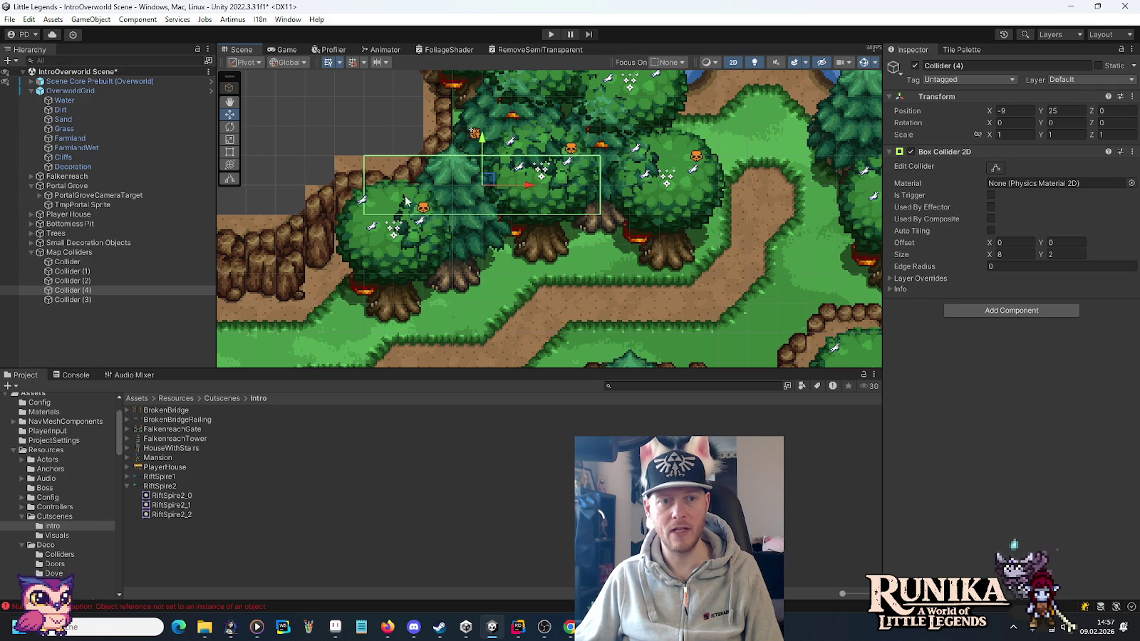
scroll(622, 258, "down", 5)
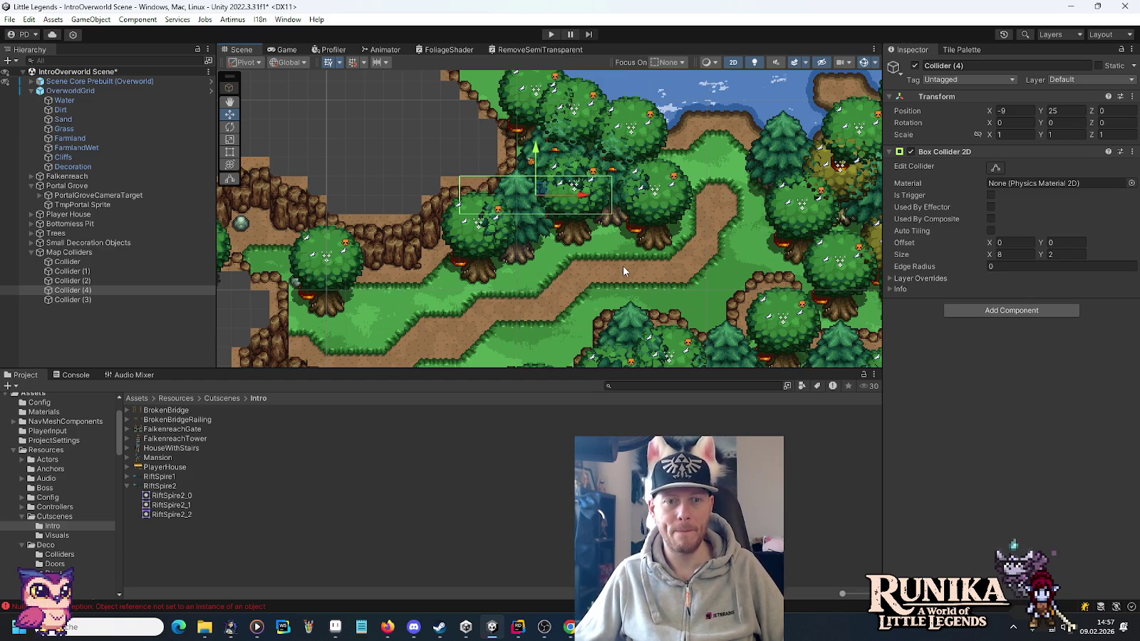
key("ctrl+s")
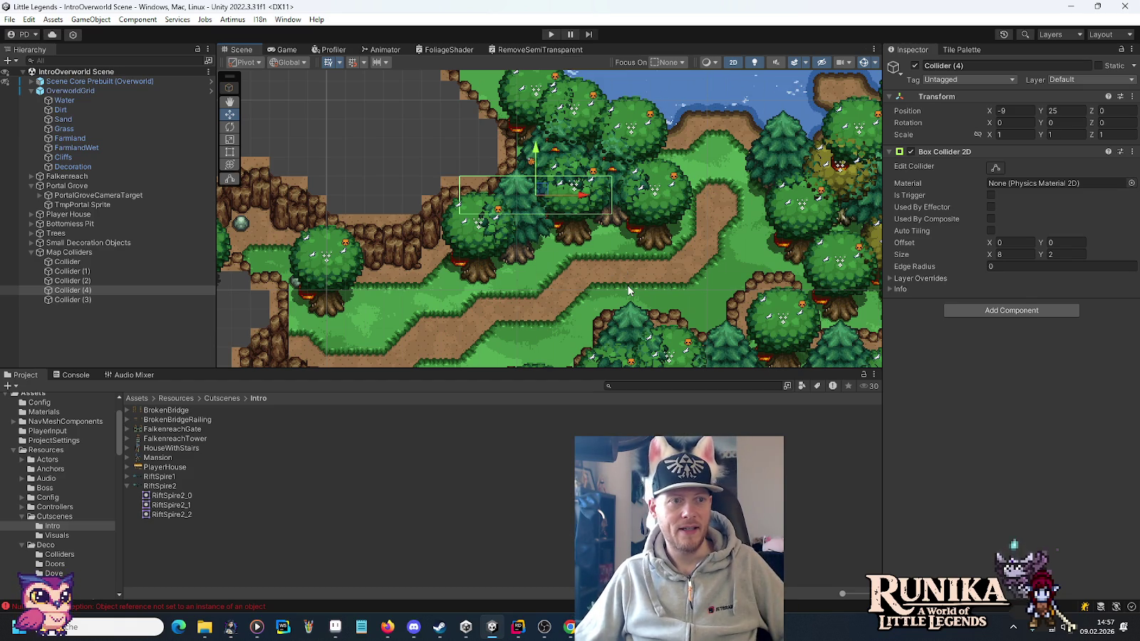
left_click_drag(549, 294, 646, 186)
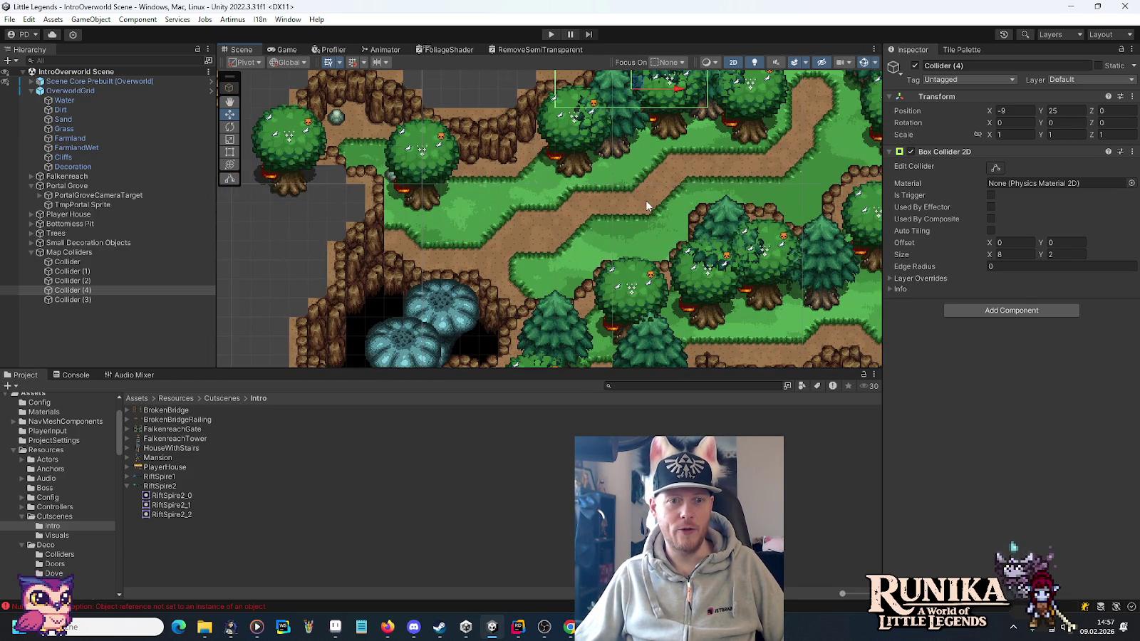
mouse_move(516, 167)
left_mouse_down()
mouse_move(534, 233)
mouse_move(571, 184)
left_mouse_up()
left_click_drag(561, 226, 578, 164)
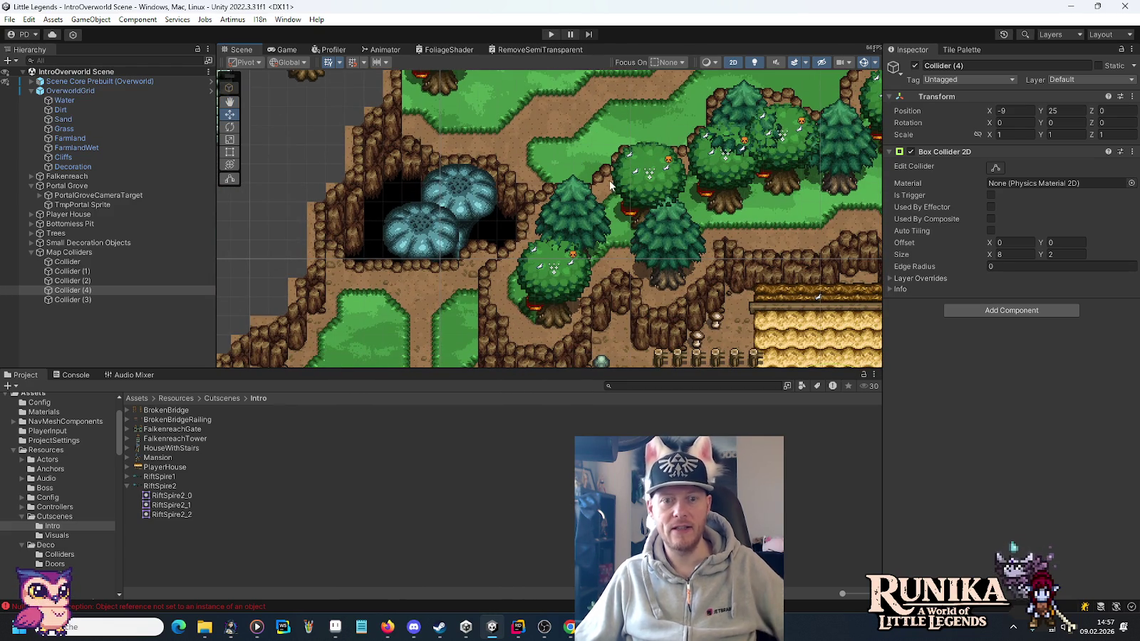
scroll(610, 185, "down", 5)
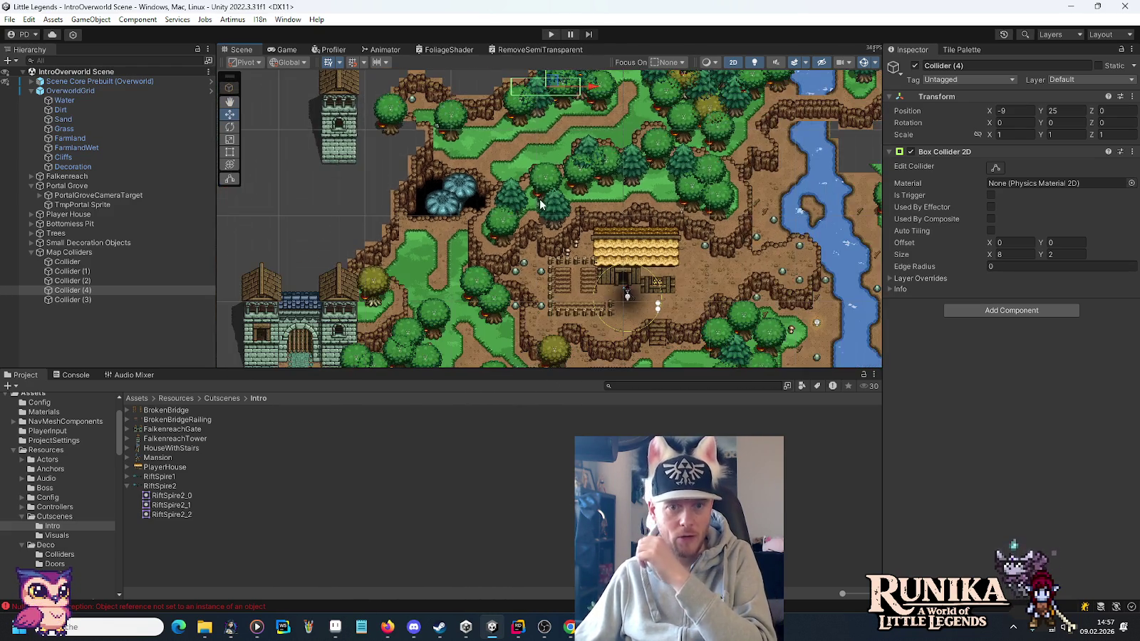
scroll(540, 205, "down", 1)
mouse_move(609, 125)
left_mouse_down()
mouse_move(598, 268)
mouse_move(612, 262)
mouse_move(637, 184)
left_mouse_up()
mouse_move(660, 250)
left_mouse_down()
mouse_move(435, 228)
mouse_move(589, 132)
mouse_move(646, 135)
mouse_move(650, 243)
mouse_move(619, 197)
left_mouse_up()
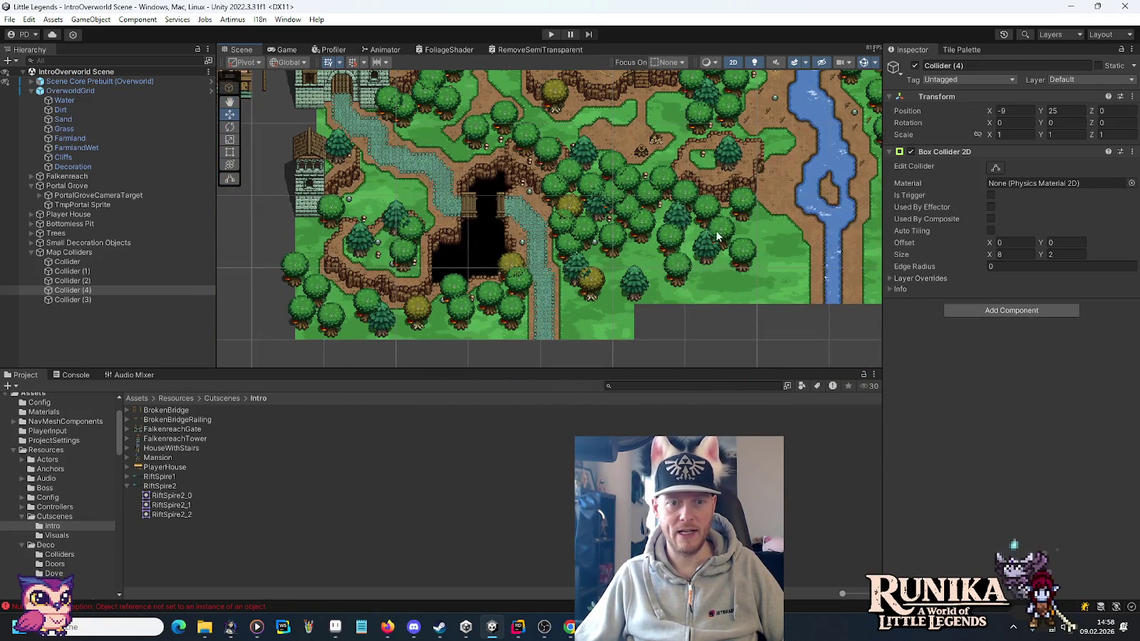
left_click_drag(764, 248, 498, 254)
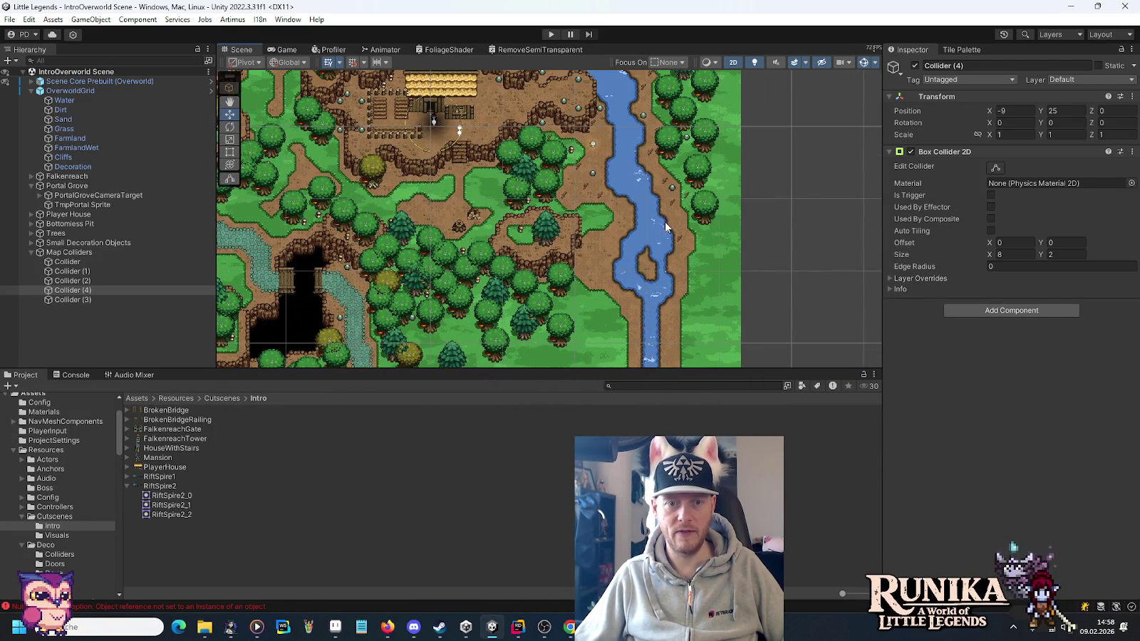
left_click_drag(664, 221, 647, 286)
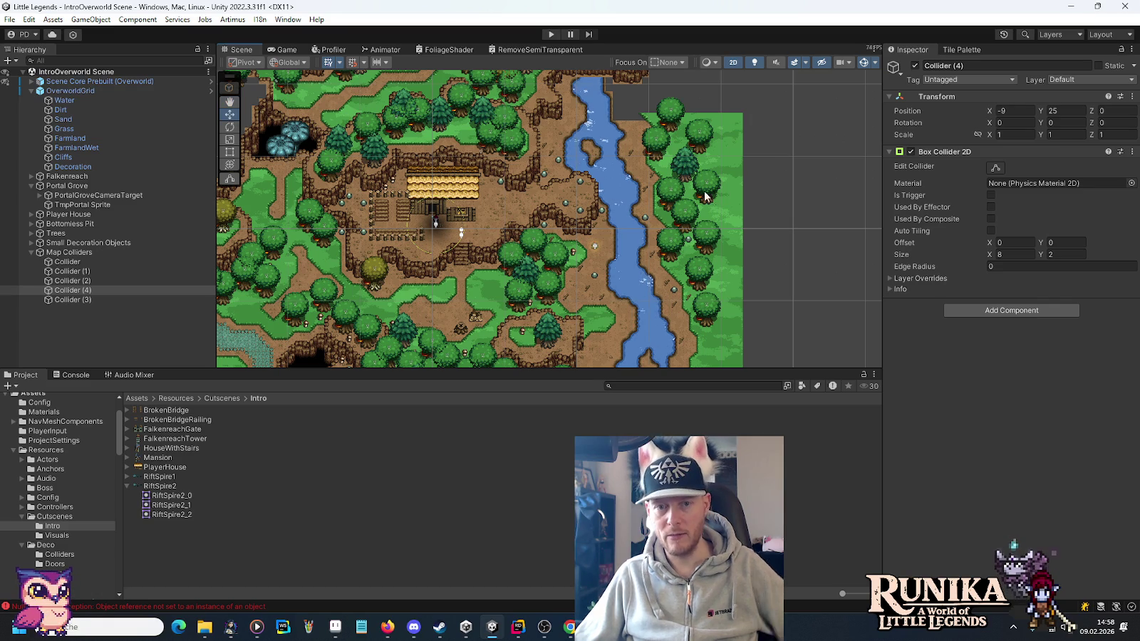
Duplicate the pine tree beside the river and place the copy in the grass to its lower right.
left_click(689, 174)
scroll(727, 192, "up", 1)
scroll(730, 177, "up", 3)
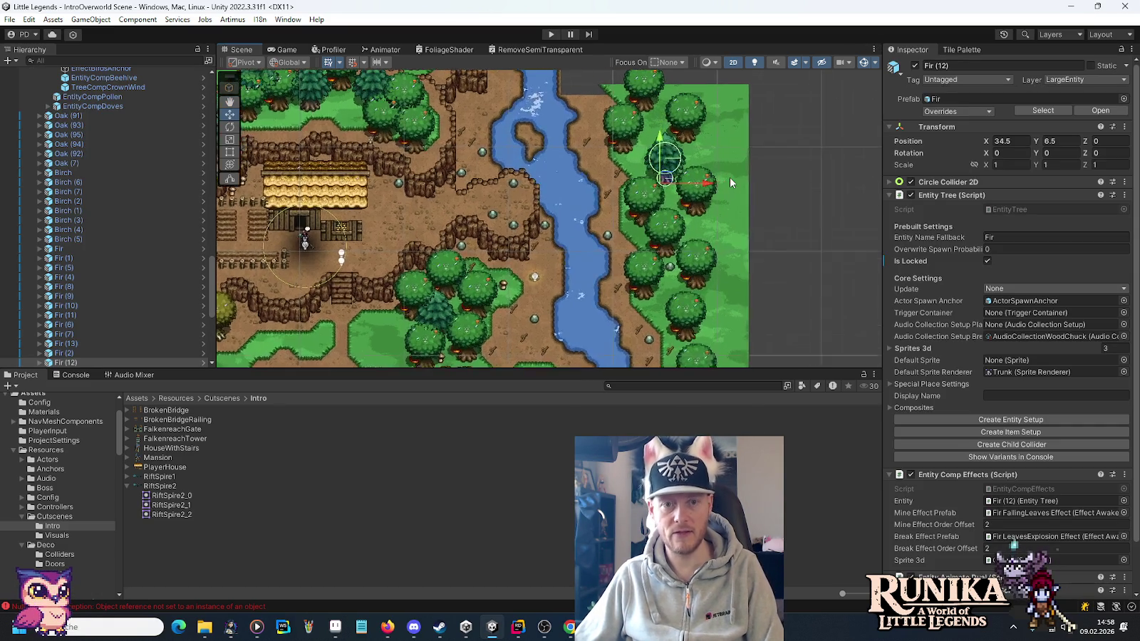
key("ctrl+d")
left_click_drag(654, 182, 718, 254)
Move an oak up onto the empty grass by the river and make two copies of it.
scroll(734, 256, "up", 5)
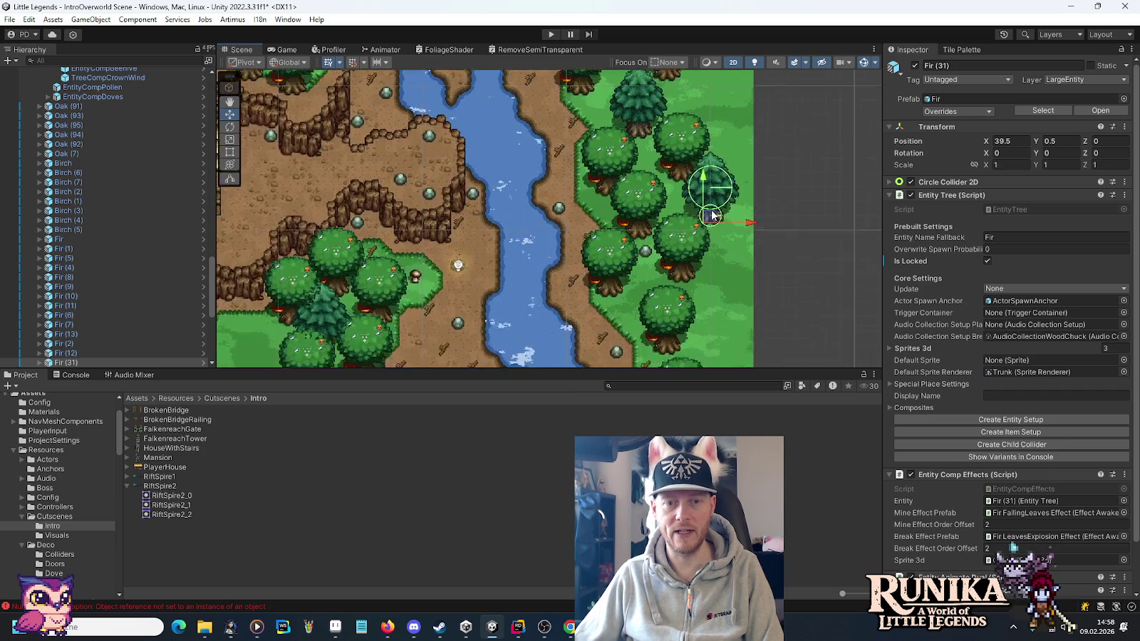
left_click_drag(735, 262, 705, 205)
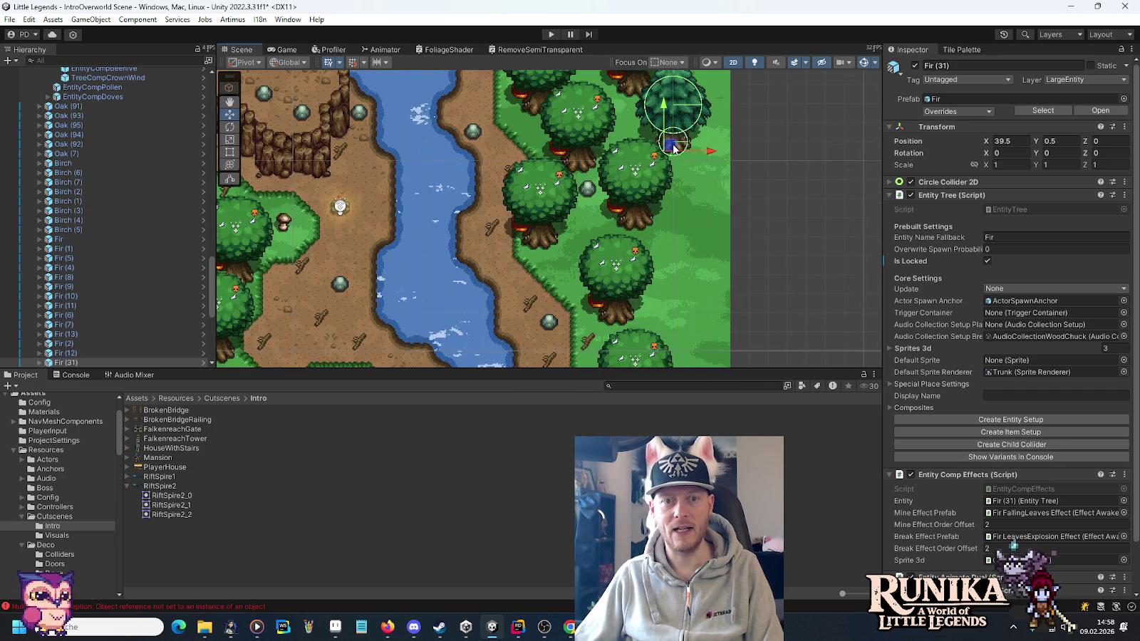
left_click(626, 286)
mouse_move(613, 312)
left_mouse_down()
mouse_move(675, 262)
mouse_move(639, 208)
mouse_move(655, 302)
mouse_move(682, 105)
mouse_move(670, 320)
mouse_move(652, 258)
mouse_move(637, 265)
left_mouse_up()
key("ctrl+d")
scroll(702, 281, "down", 3)
key("ctrl+d")
scroll(682, 105, "up", 5)
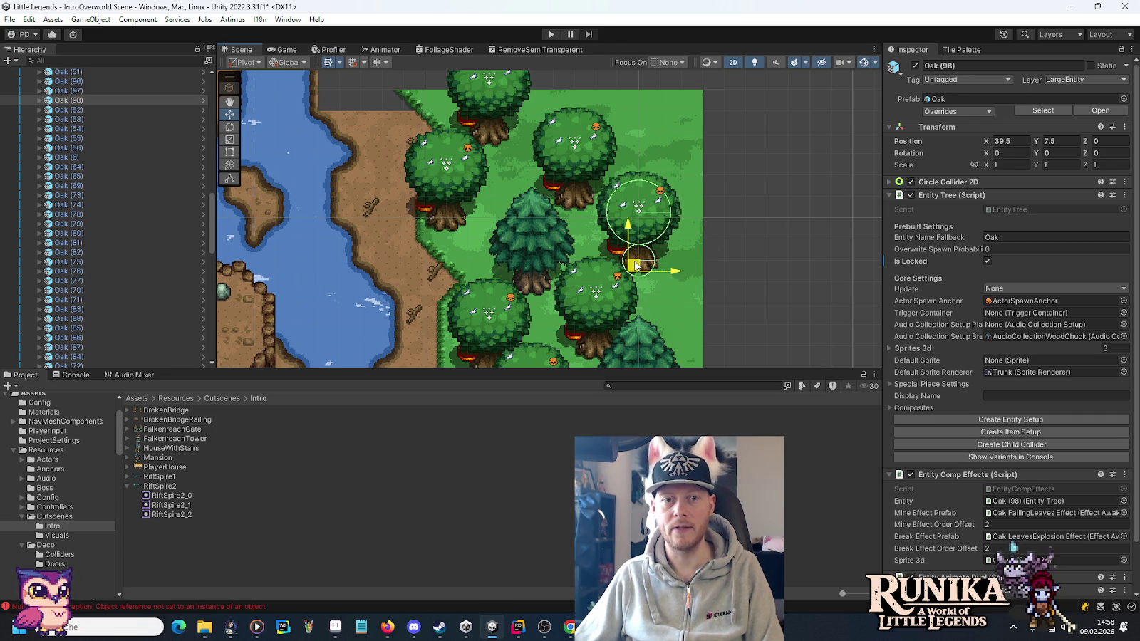
Copy a fir tree near the map's bottom edge into the empty grass.
scroll(636, 266, "down", 4)
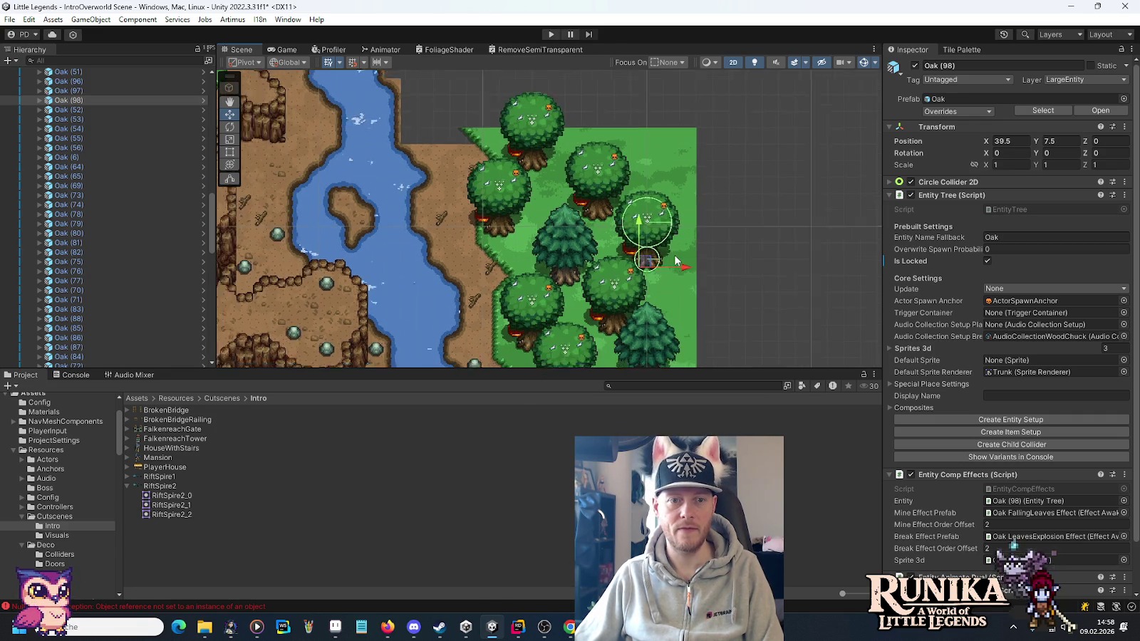
mouse_move(552, 262)
left_mouse_down()
mouse_move(640, 276)
mouse_move(607, 101)
mouse_move(641, 130)
left_mouse_up()
scroll(614, 184, "up", 4)
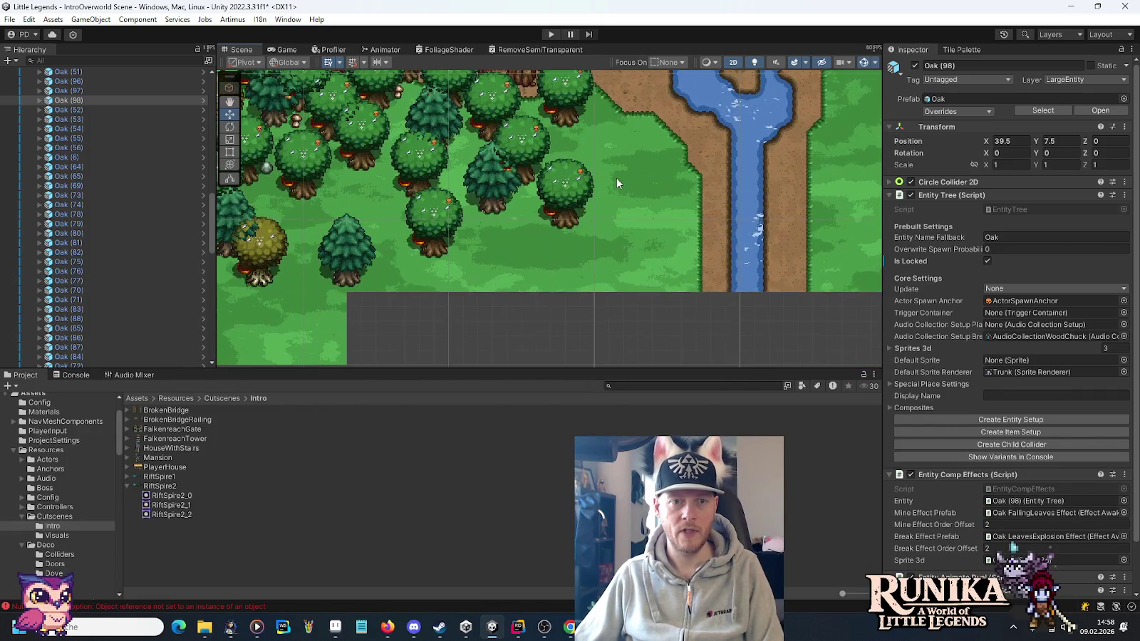
left_click(440, 220)
key("ctrl+d")
mouse_move(439, 219)
left_mouse_down()
mouse_move(573, 148)
mouse_move(581, 156)
left_mouse_up()
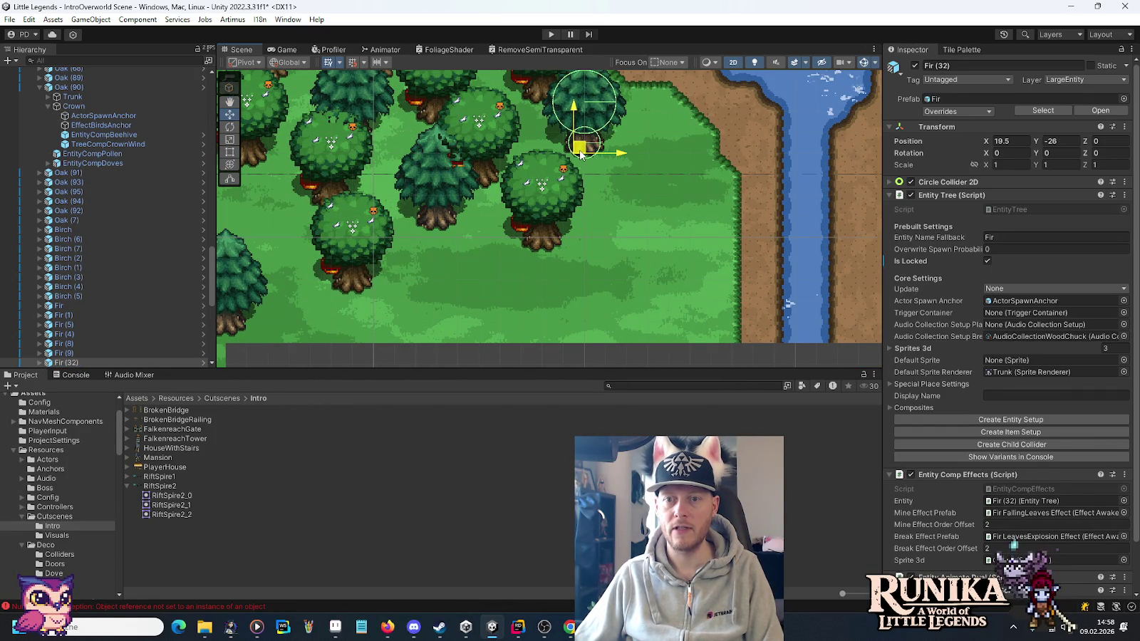
Move an oak up-right next to the river and duplicate it there.
left_click(539, 239)
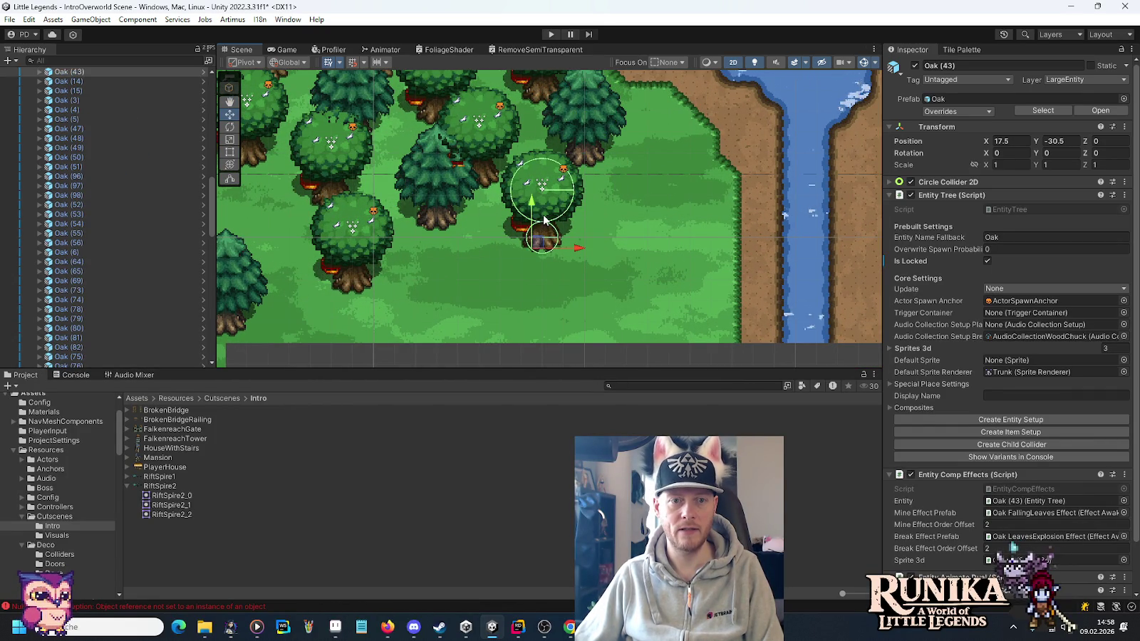
mouse_move(540, 245)
left_mouse_down()
mouse_move(651, 178)
mouse_move(632, 187)
mouse_move(644, 205)
mouse_move(617, 259)
mouse_move(605, 258)
mouse_move(627, 258)
mouse_move(620, 251)
mouse_move(640, 238)
left_mouse_up()
scroll(644, 205, "up", 1)
key("ctrl+d")
scroll(622, 249, "down", 2)
scroll(569, 268, "down", 4)
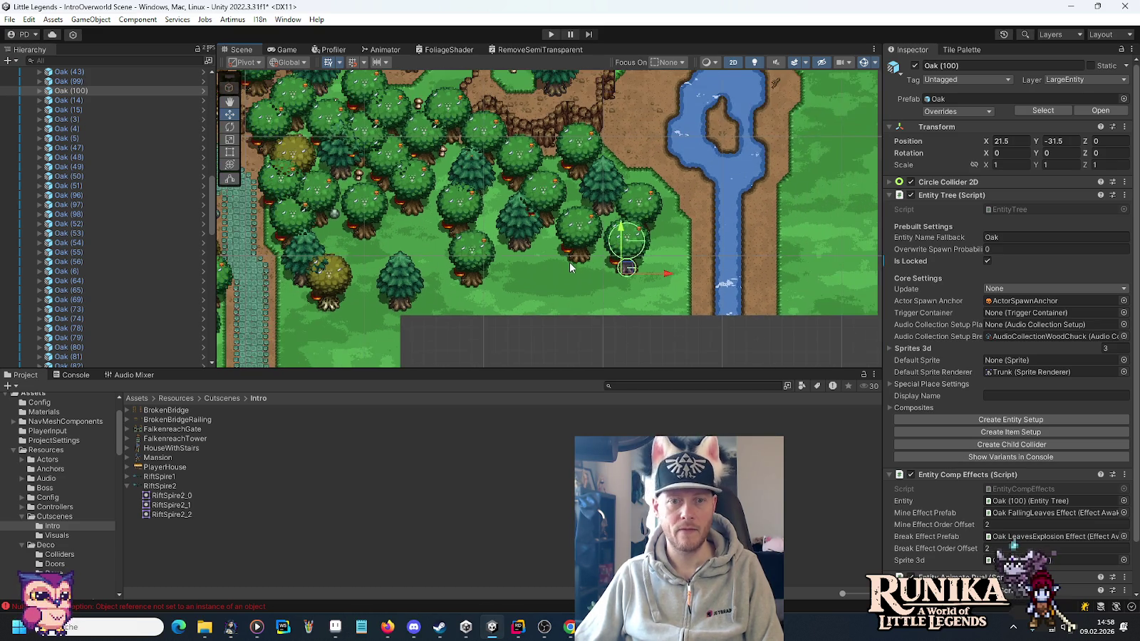
Collapse the Trees, OverworldGrid and Portal Grove groups in the Hierarchy.
scroll(592, 212, "up", 2)
key("Up")
key("Right")
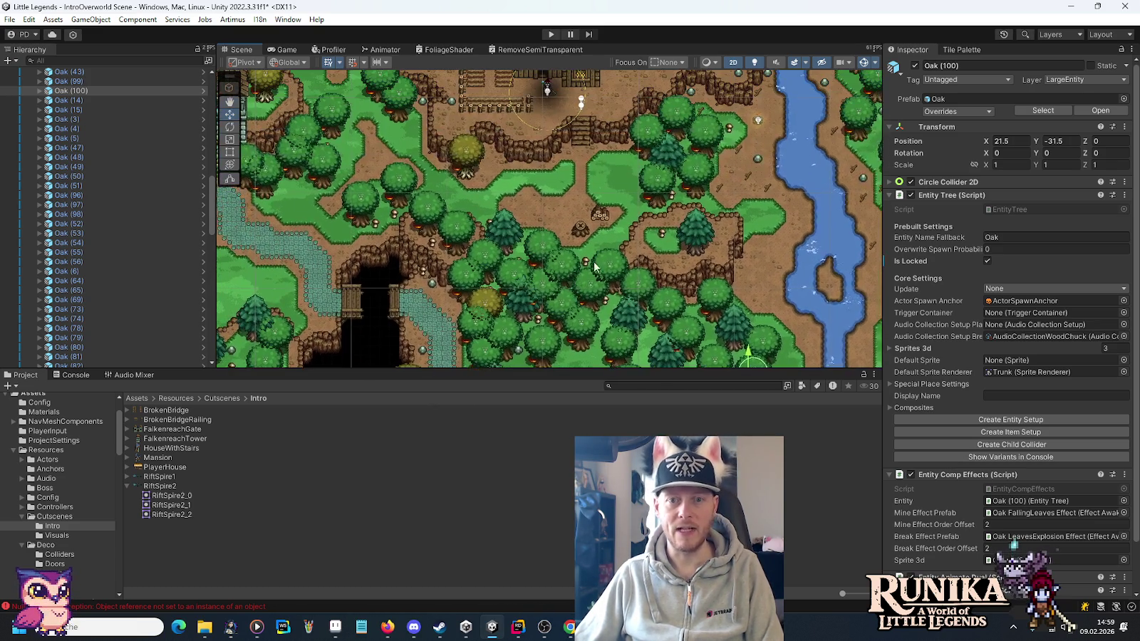
key("Up")
key("Left")
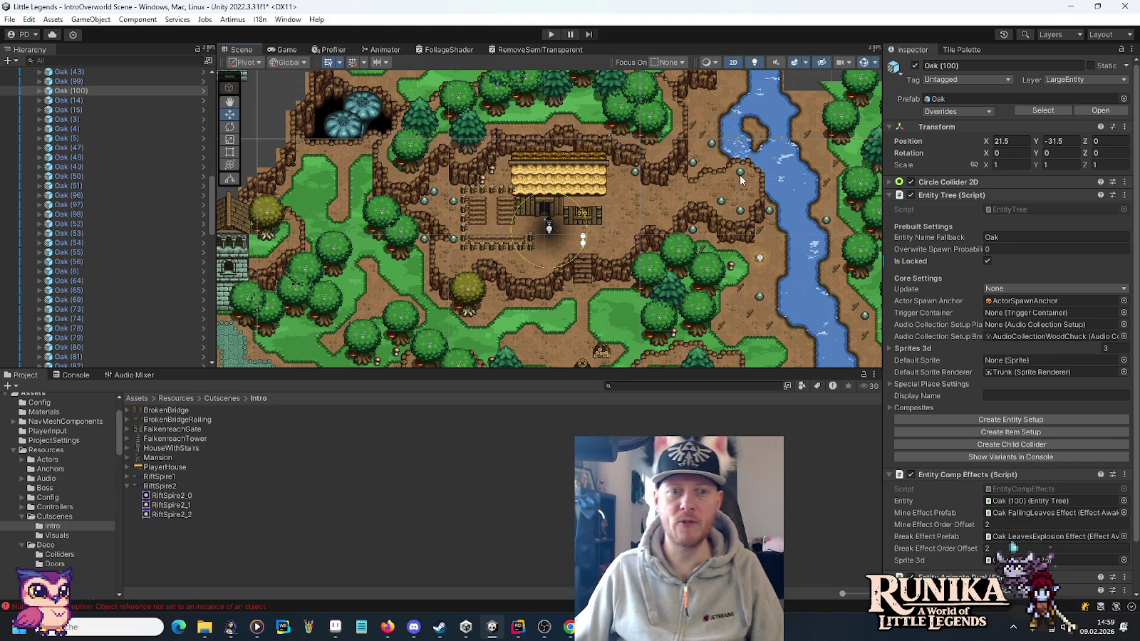
mouse_move(397, 286)
left_mouse_down()
mouse_move(473, 251)
mouse_move(590, 223)
mouse_move(471, 121)
mouse_move(555, 191)
mouse_move(601, 180)
mouse_move(581, 275)
mouse_move(640, 170)
mouse_move(609, 170)
mouse_move(594, 243)
left_mouse_up()
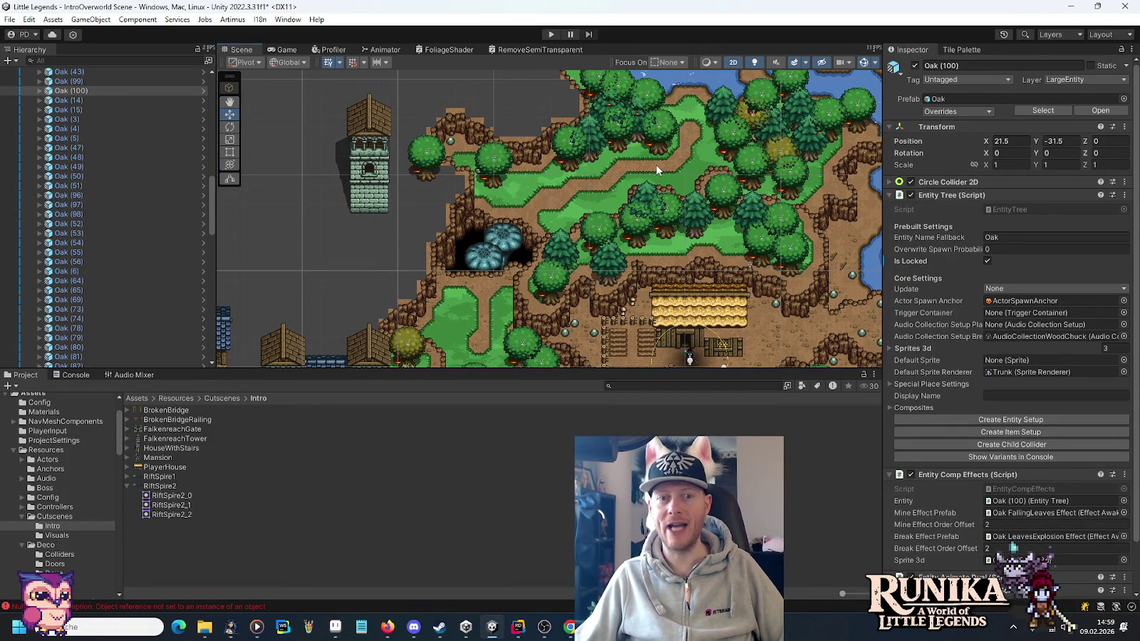
mouse_move(657, 164)
left_mouse_down()
mouse_move(576, 198)
mouse_move(538, 255)
mouse_move(505, 264)
mouse_move(649, 173)
left_mouse_up()
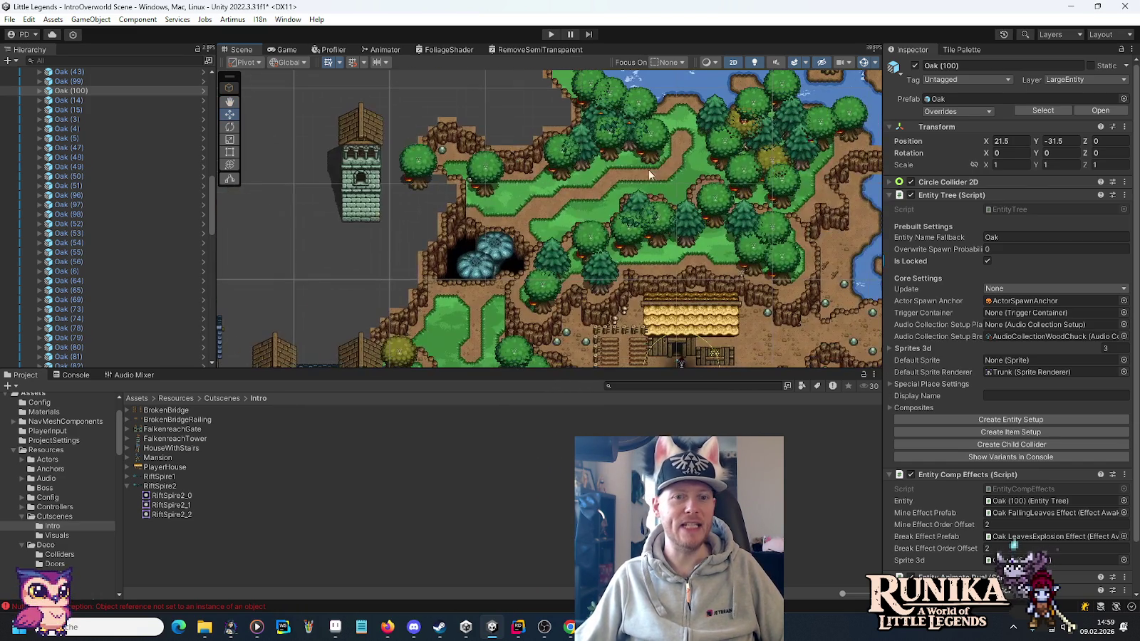
scroll(206, 195, "up", 15)
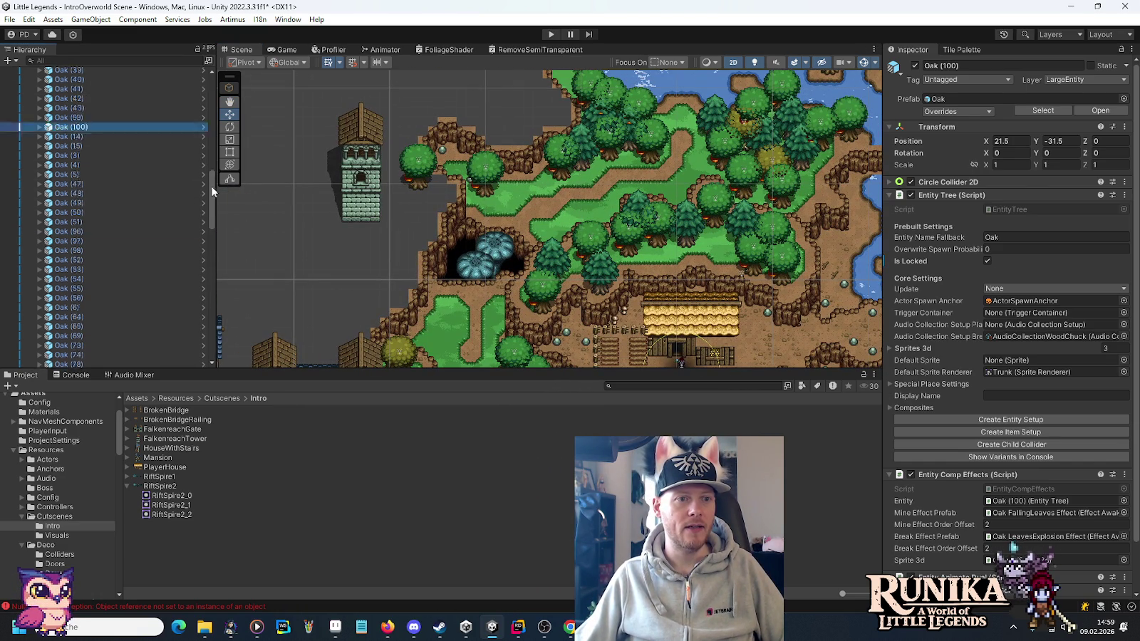
left_click(31, 234)
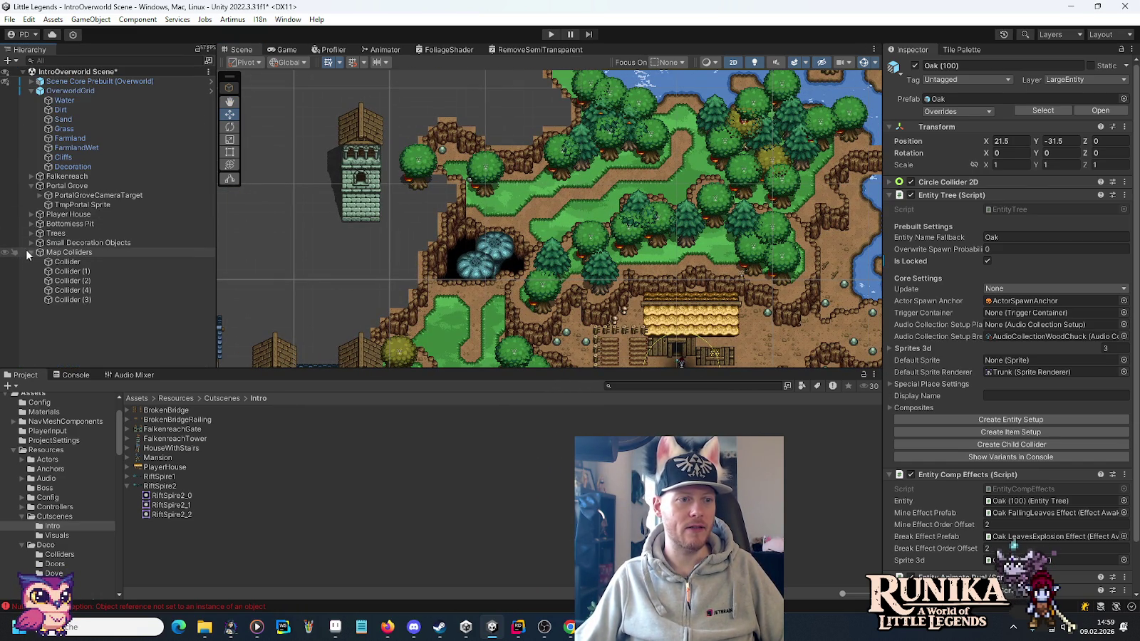
left_click(31, 91)
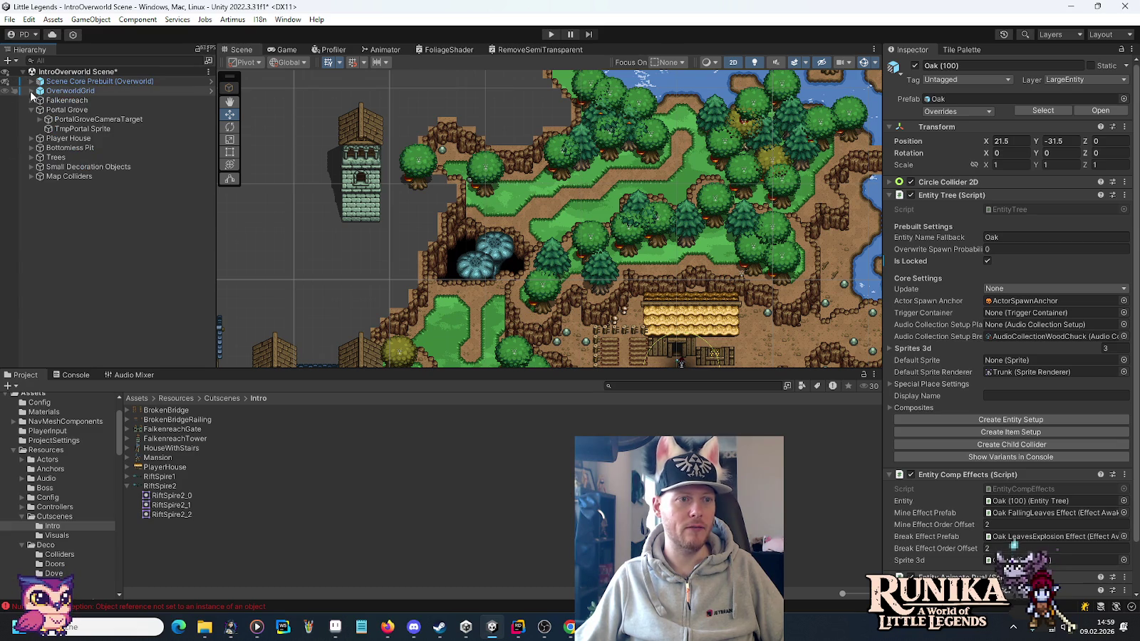
left_click(31, 110)
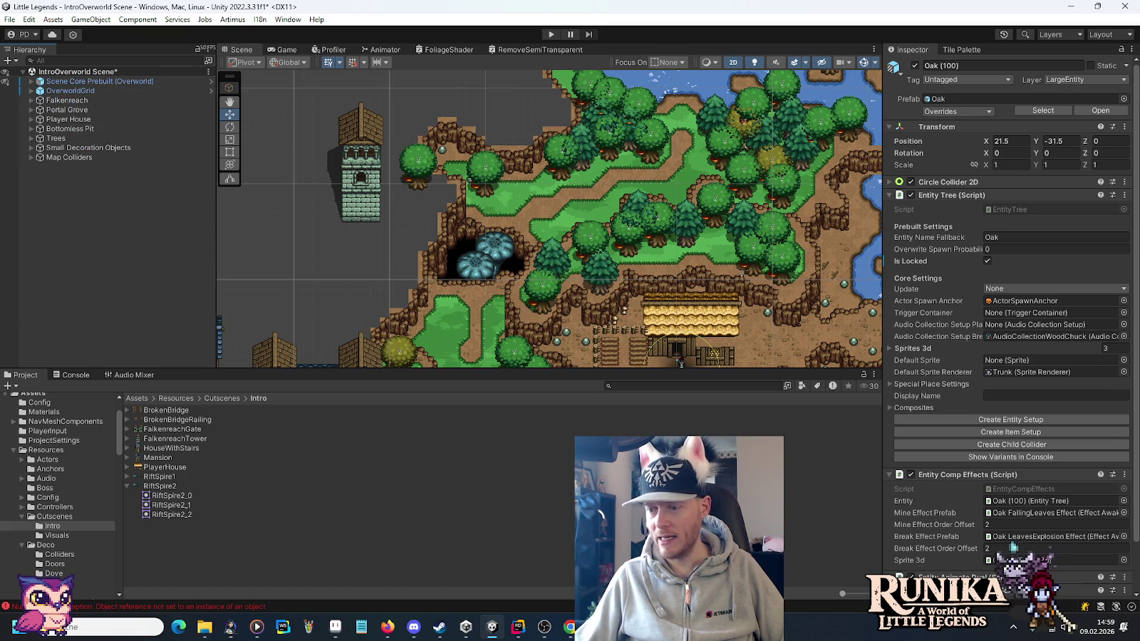
Save the map artwork in Aseprite, then return to Unity.
left_click(335, 627)
left_click_drag(508, 83, 510, 1)
key("ctrl+s")
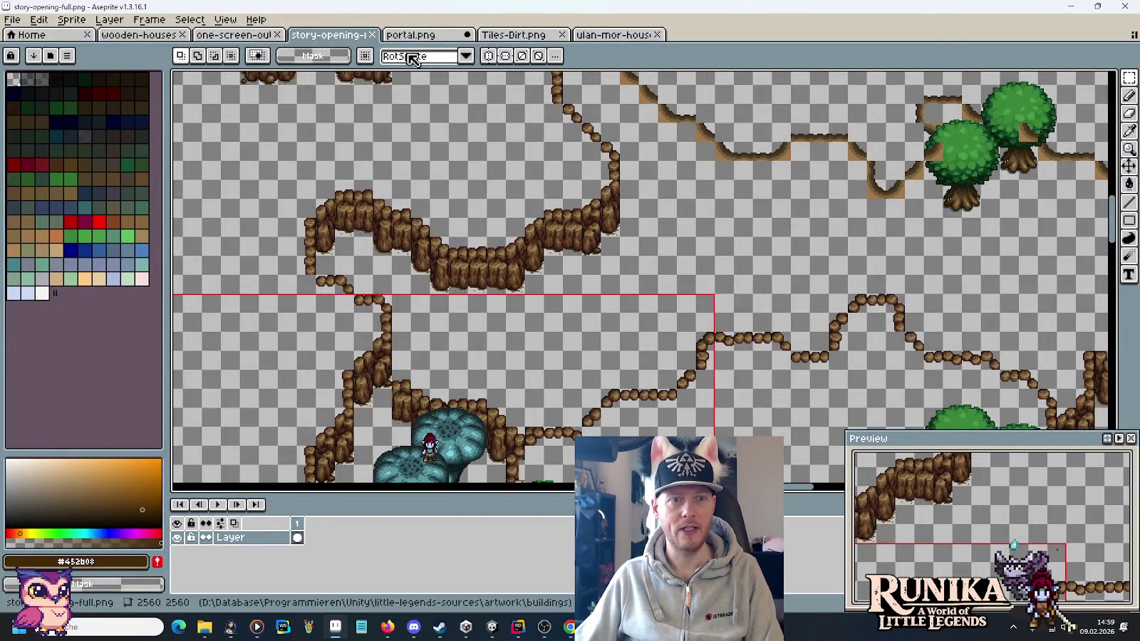
left_click(1071, 6)
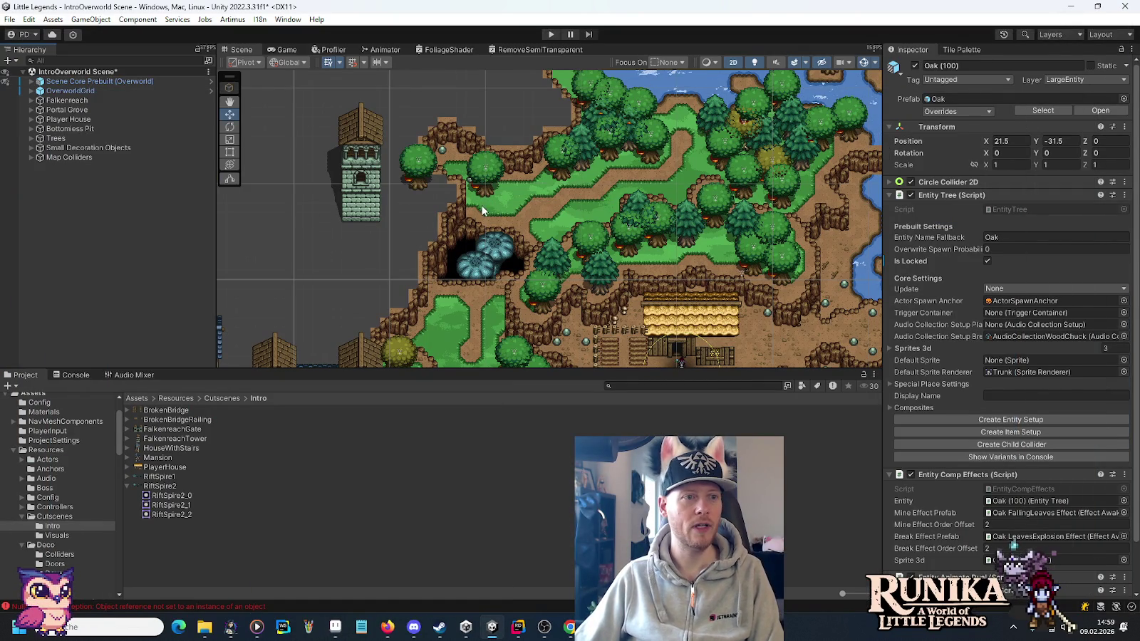
Create an empty GameObject in the scene named 'Mob Spawner'.
right_click(50, 72)
mouse_move(107, 237)
left_click(203, 235)
type("Mob Spawn")
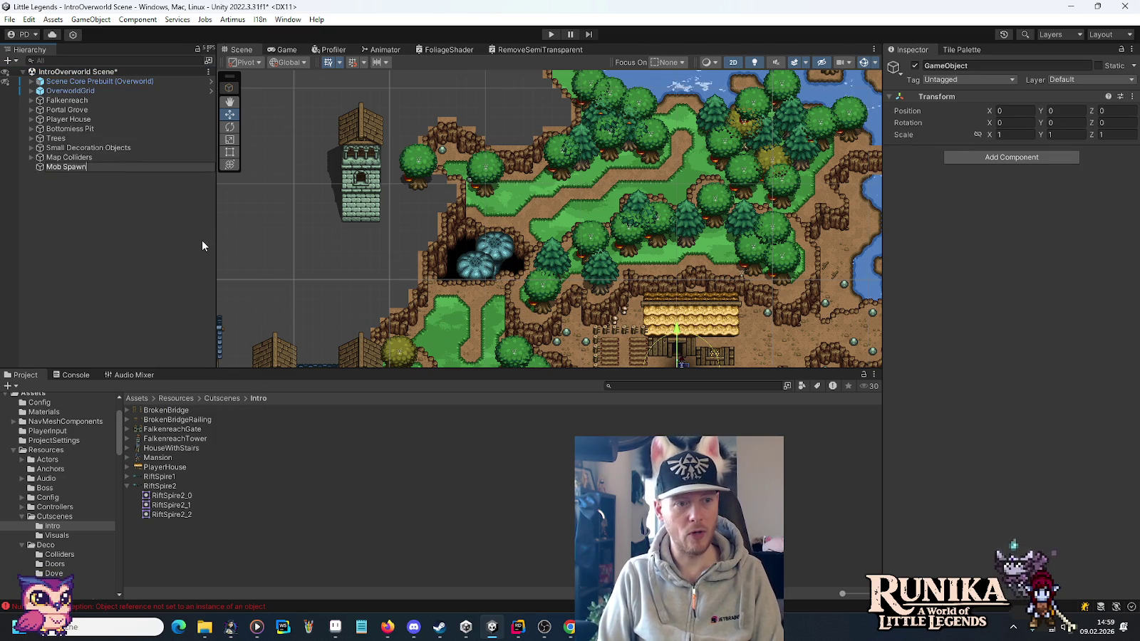
type("er")
key("Return")
Collapse the Cutscenes, Deco and Entities folders, expand Light, and select Mob Spawner.
mouse_move(481, 317)
left_mouse_down()
mouse_move(472, 189)
mouse_move(504, 271)
left_mouse_up()
scroll(471, 196, "up", 4)
scroll(468, 205, "up", 2)
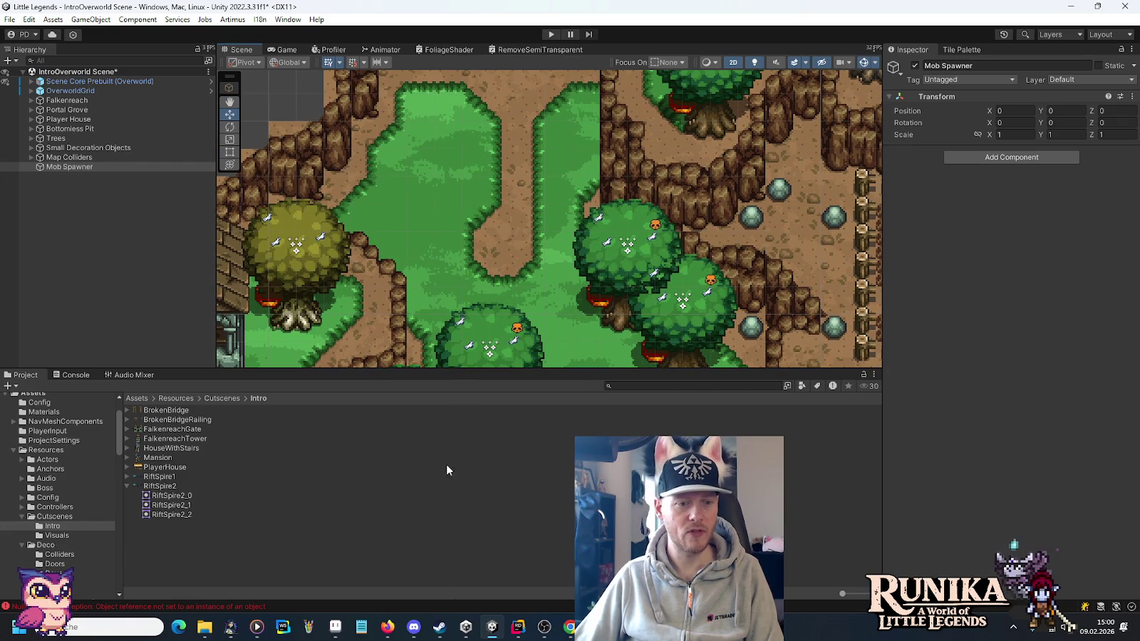
left_click(22, 518)
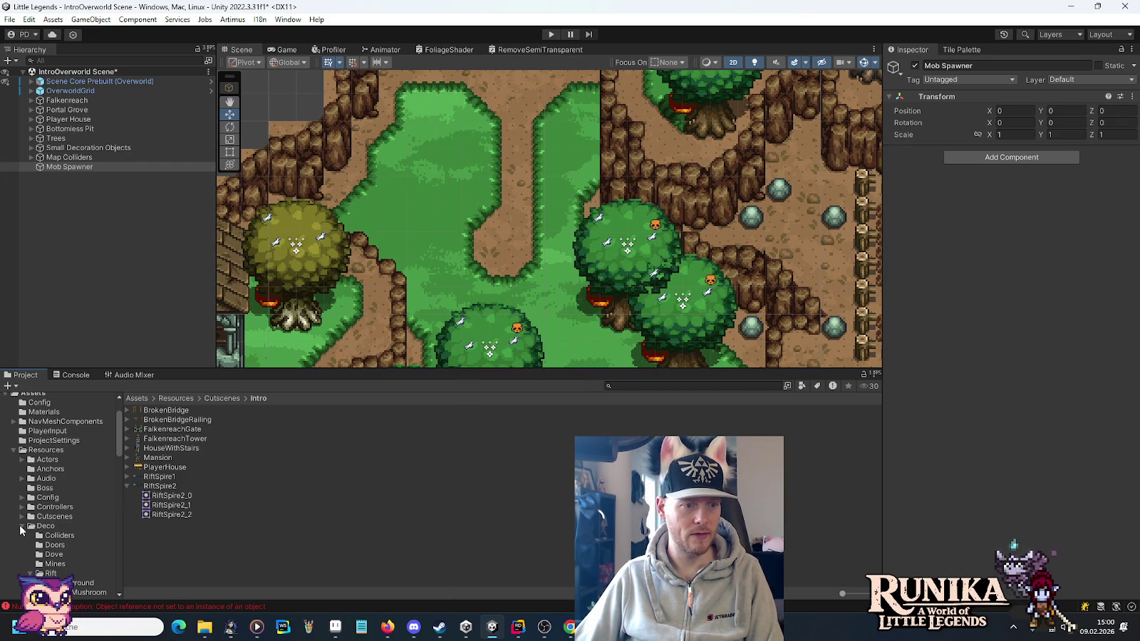
left_click(21, 528)
scroll(27, 566, "down", 3)
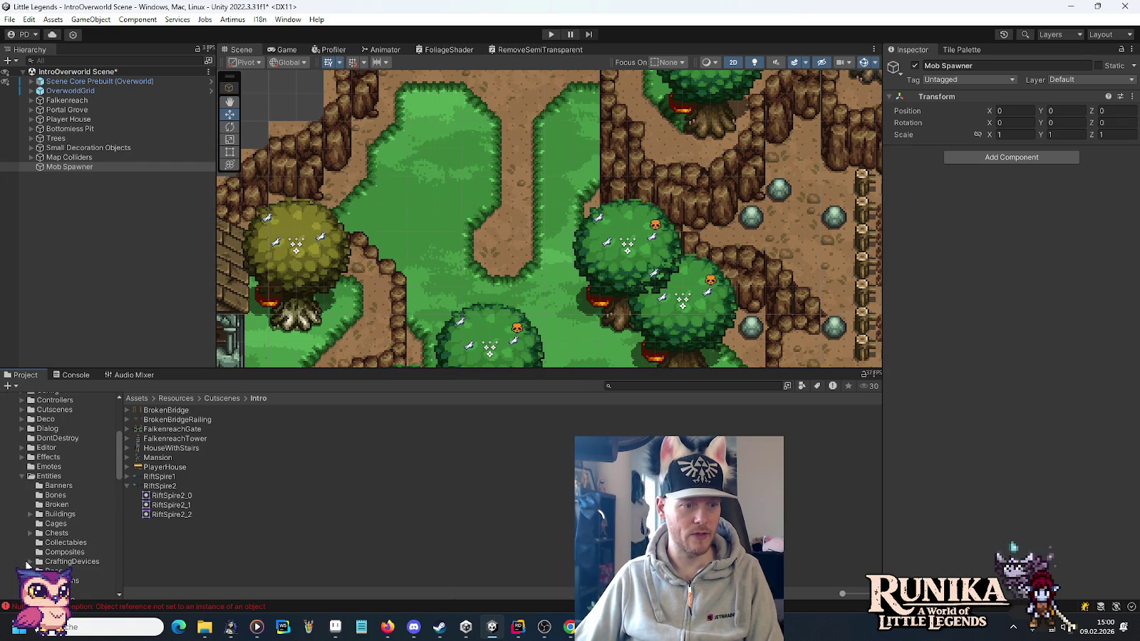
left_click(22, 476)
left_click(22, 534)
scroll(22, 538, "down", 3)
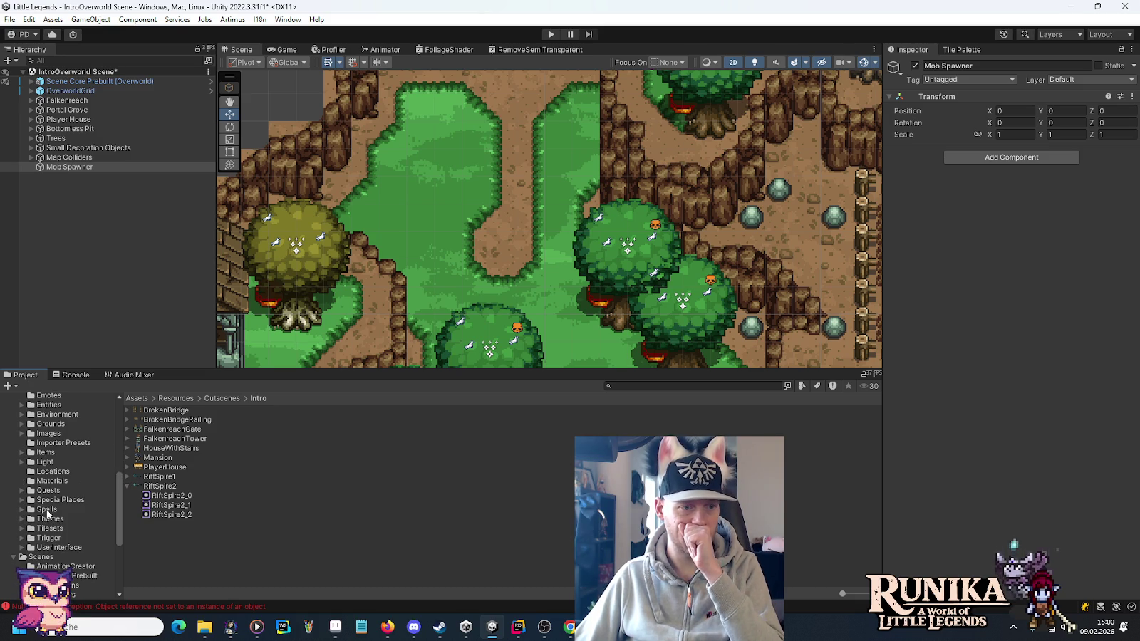
left_click(84, 169)
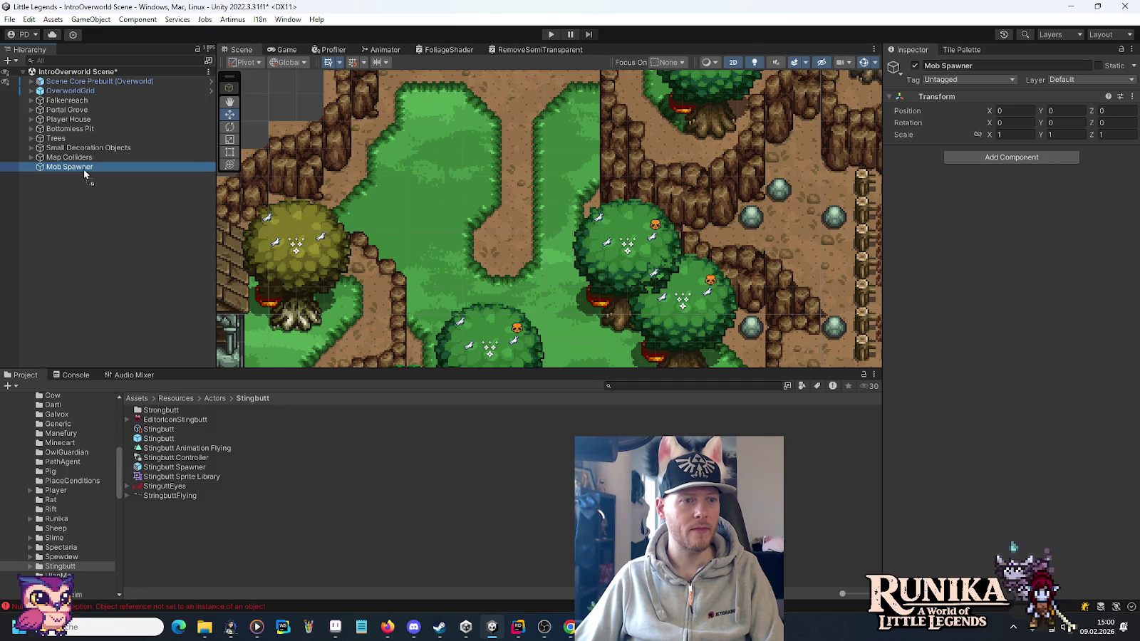
Add a Stingbutt prefab and a Spewshade prefab as children of Mob Spawner.
left_click_drag(84, 170, 84, 170)
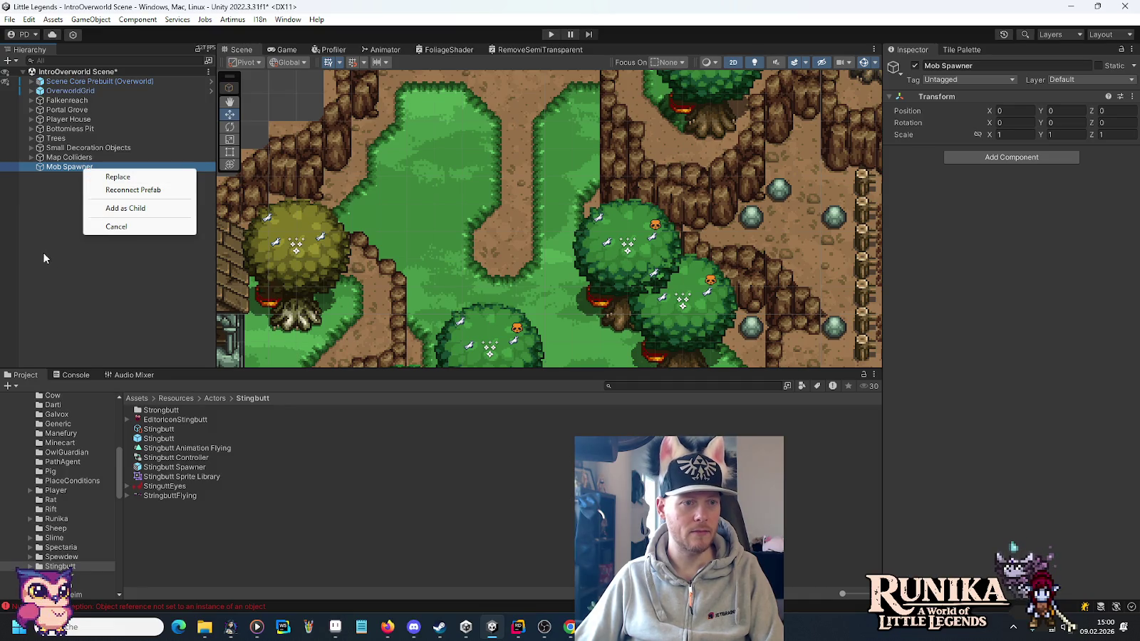
left_click(292, 526)
mouse_move(157, 439)
left_mouse_down()
mouse_move(119, 215)
mouse_move(90, 169)
left_mouse_up()
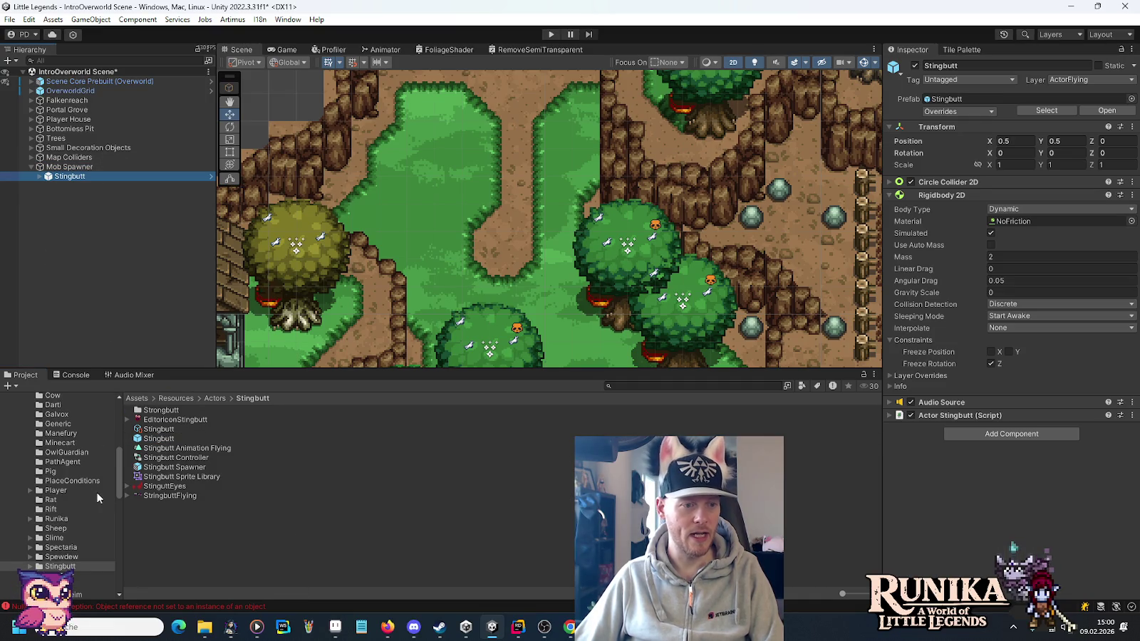
scroll(57, 545, "down", 2)
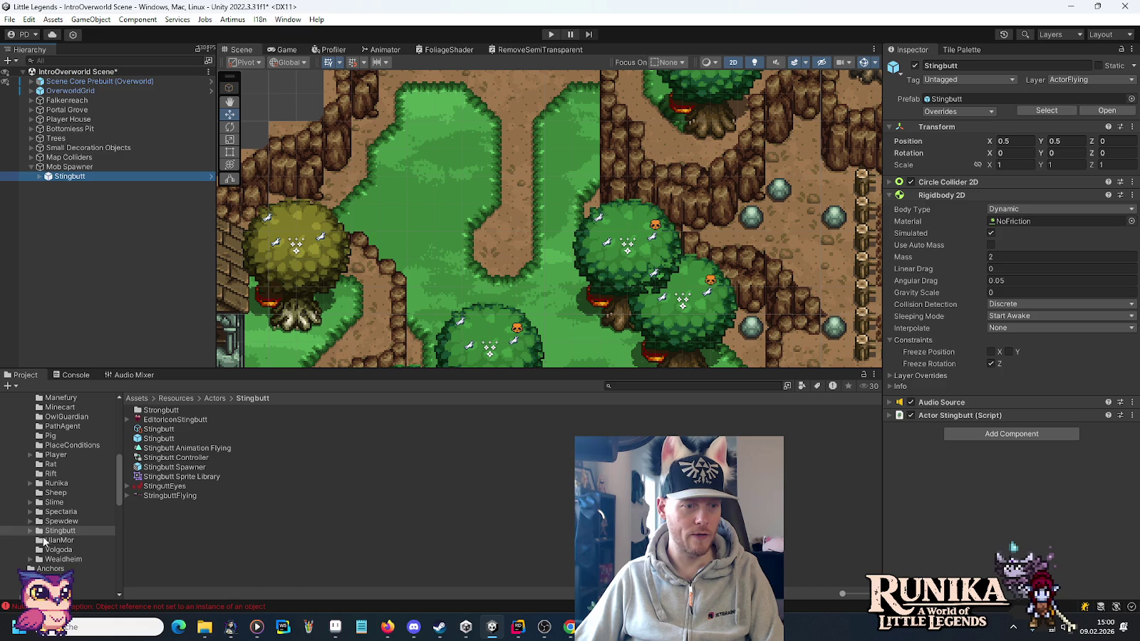
left_click(30, 524)
left_click(64, 531)
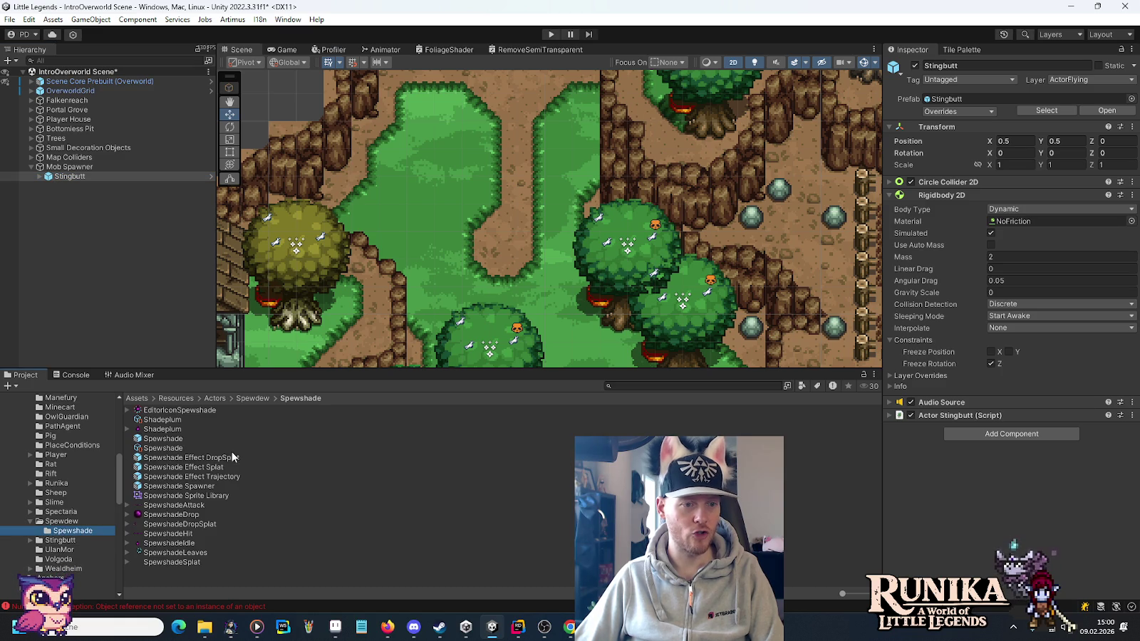
mouse_move(193, 443)
left_mouse_down()
mouse_move(171, 420)
mouse_move(107, 130)
mouse_move(71, 161)
mouse_move(70, 181)
left_mouse_up()
Move Stingbutt to the west of the map and duplicate it.
left_click(70, 176)
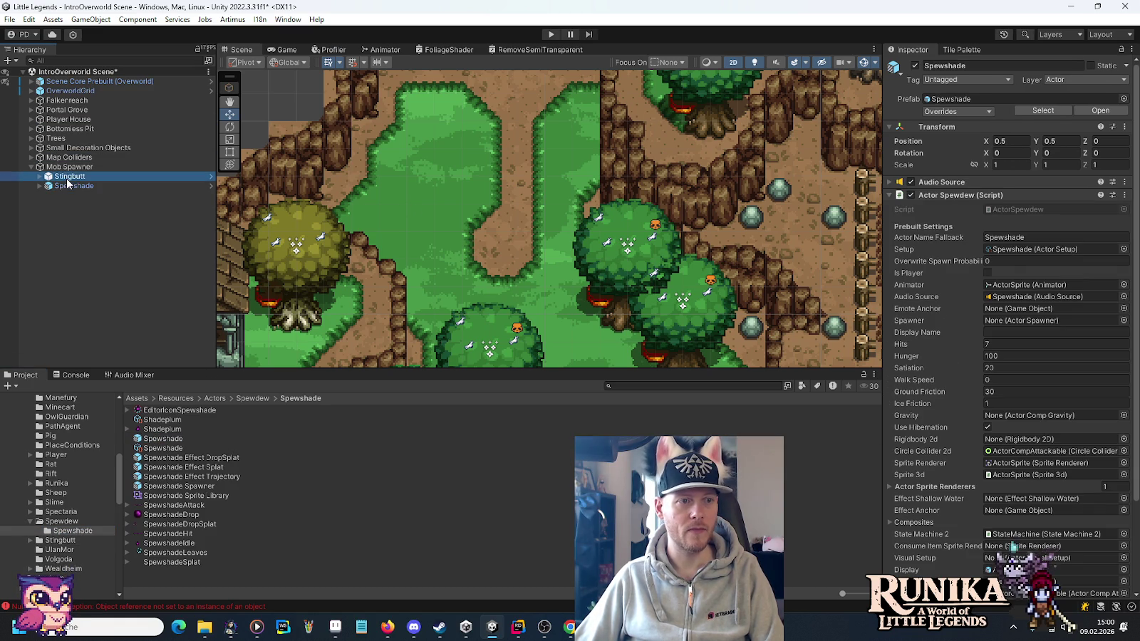
key("f")
mouse_move(830, 146)
left_mouse_down()
mouse_move(324, 146)
mouse_move(579, 354)
mouse_move(479, 179)
mouse_move(467, 176)
mouse_move(440, 313)
mouse_move(578, 114)
mouse_move(490, 311)
left_mouse_up()
key("ctrl+d")
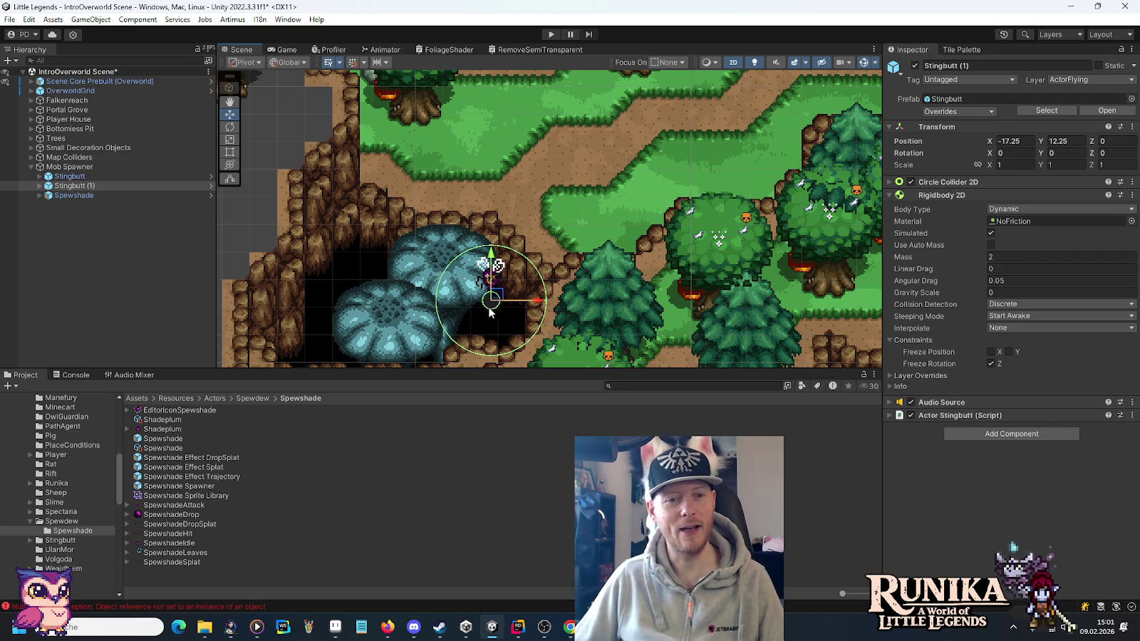
Move the Stingbutt copy up-right onto the forest and Spewshade up-left onto the map.
mouse_move(496, 299)
left_mouse_down()
mouse_move(578, 152)
mouse_move(562, 320)
mouse_move(551, 262)
mouse_move(789, 205)
mouse_move(850, 219)
left_mouse_up()
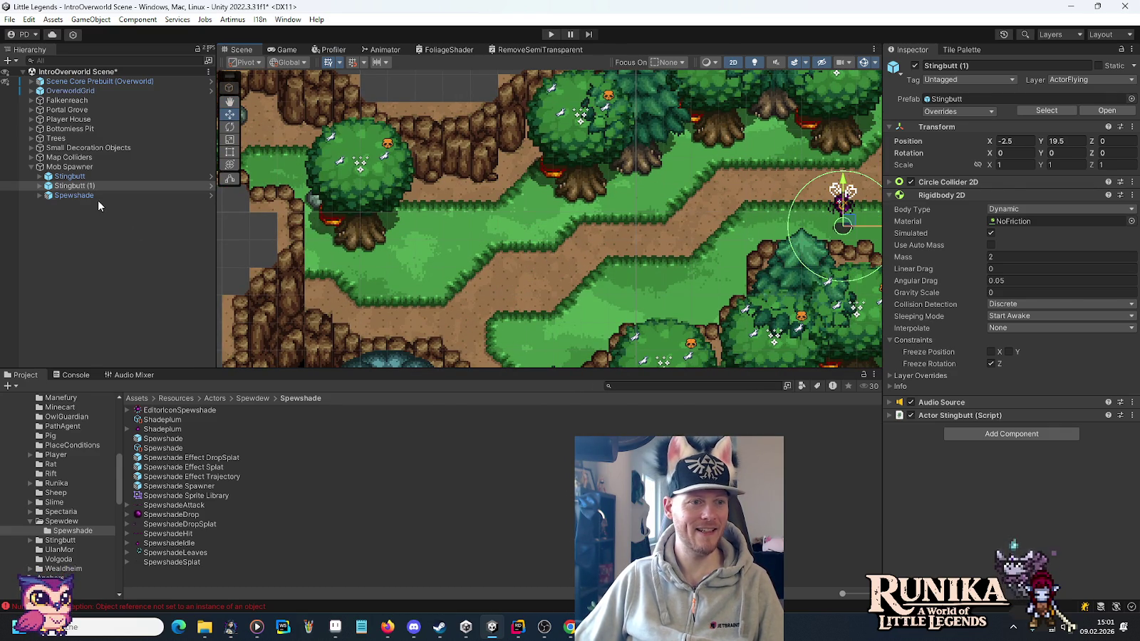
left_click(93, 196)
key("f")
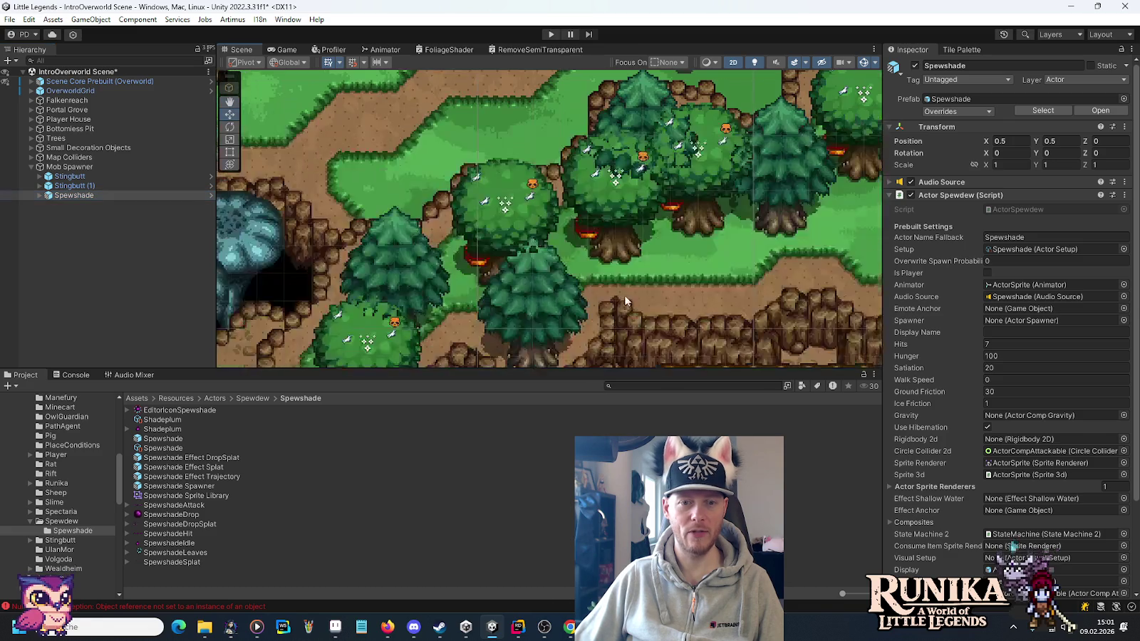
mouse_move(601, 336)
left_mouse_down()
mouse_move(525, 220)
mouse_move(457, 161)
mouse_move(653, 324)
mouse_move(501, 100)
mouse_move(611, 283)
mouse_move(609, 207)
mouse_move(638, 212)
left_mouse_up()
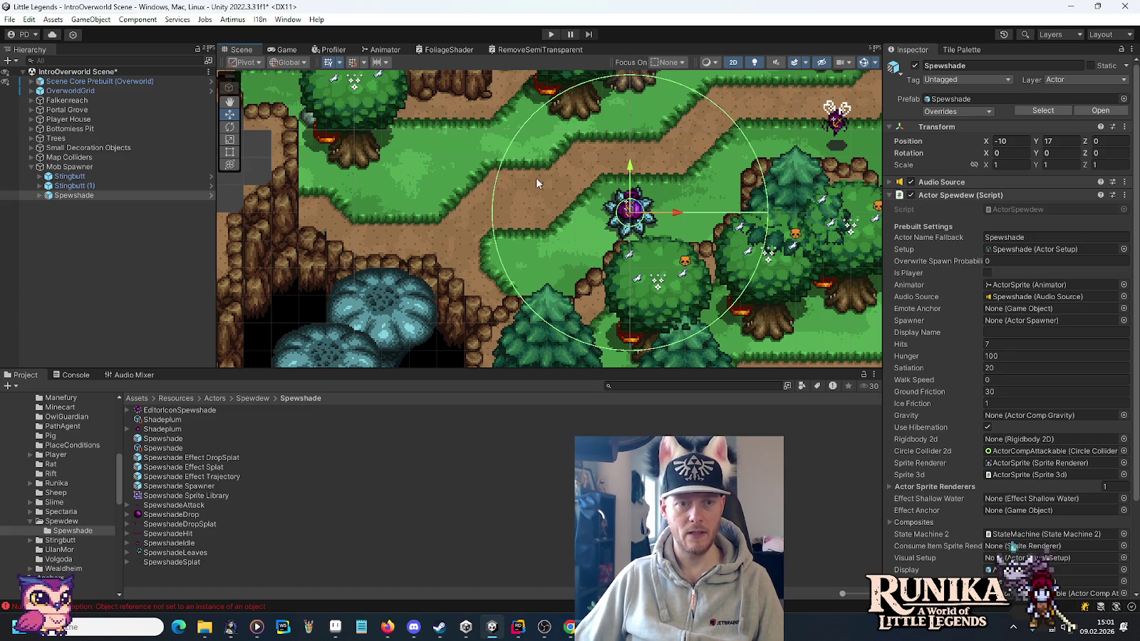
Duplicate Spewshade and place the copy on the upper-right forest path.
left_click_drag(536, 177, 536, 238)
mouse_move(697, 174)
left_mouse_down()
mouse_move(407, 246)
mouse_move(455, 230)
left_mouse_up()
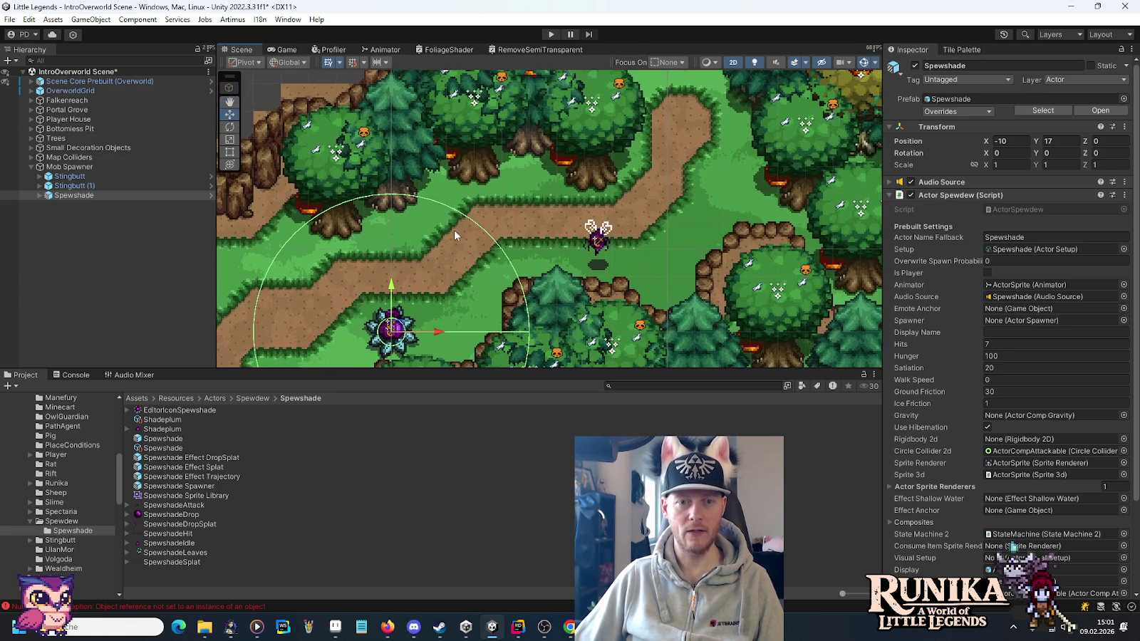
key("ctrl+d")
mouse_move(414, 327)
left_mouse_down()
mouse_move(399, 332)
mouse_move(755, 198)
mouse_move(731, 185)
mouse_move(731, 197)
left_mouse_up()
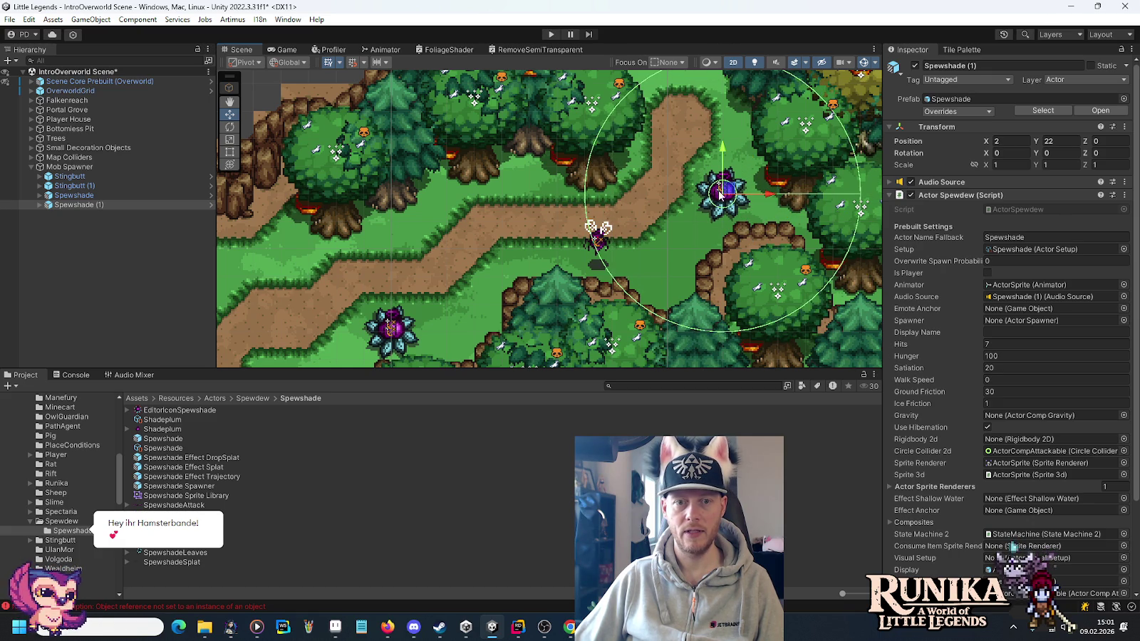
Duplicate the second Stingbutt and move the new copy further west.
double_click(114, 186)
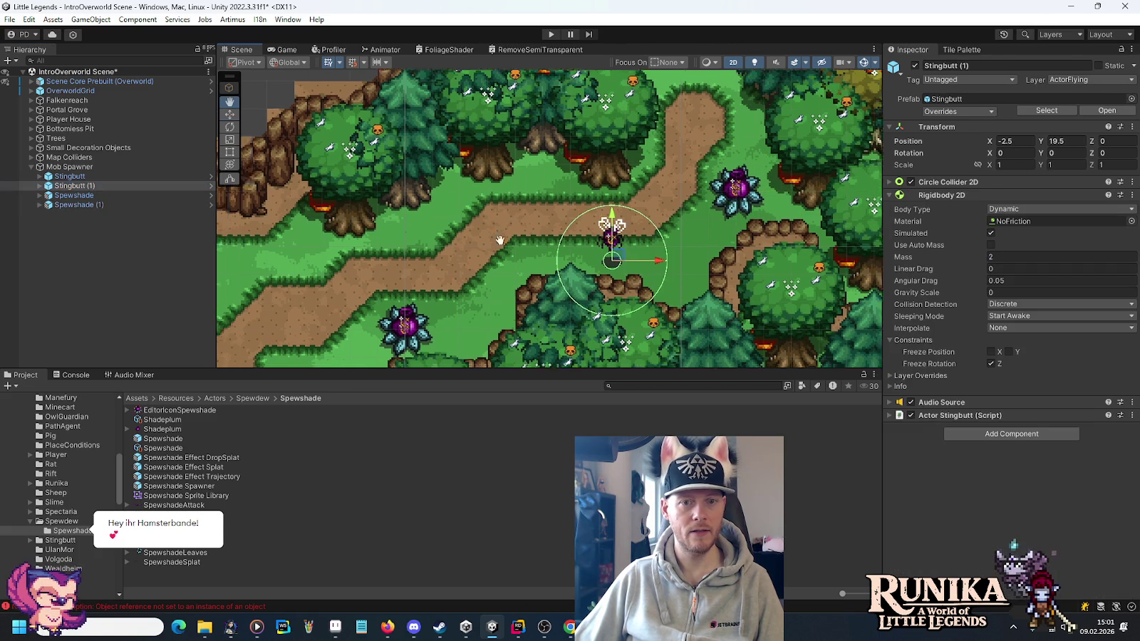
key("ctrl+d")
mouse_move(841, 249)
left_mouse_down()
mouse_move(525, 230)
mouse_move(400, 246)
left_mouse_up()
scroll(633, 239, "down", 3)
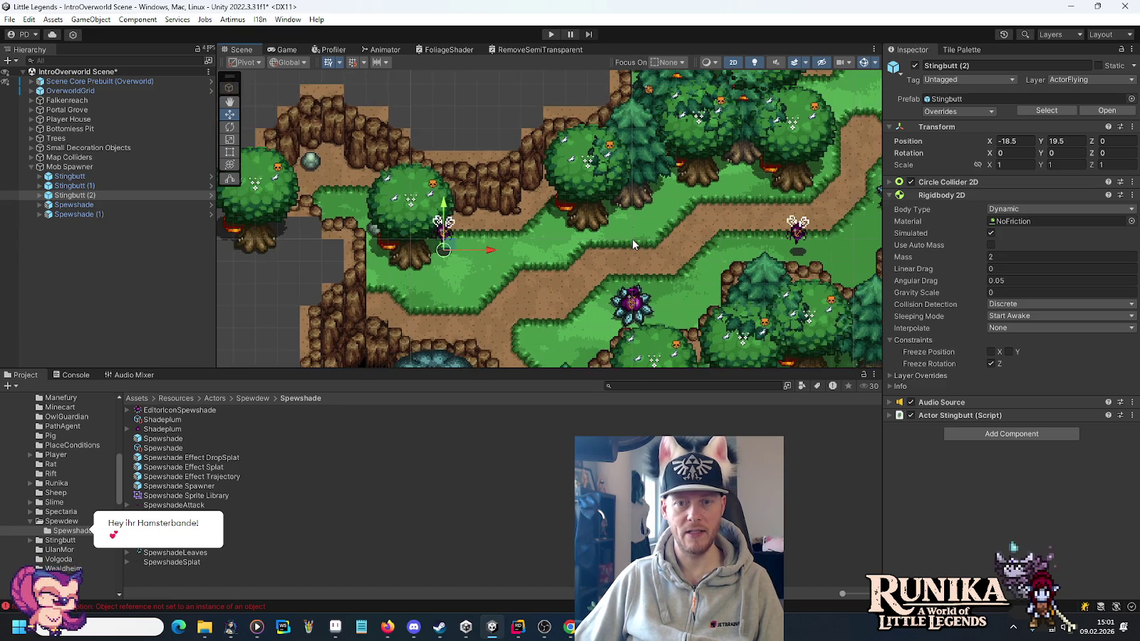
scroll(633, 238, "down", 2)
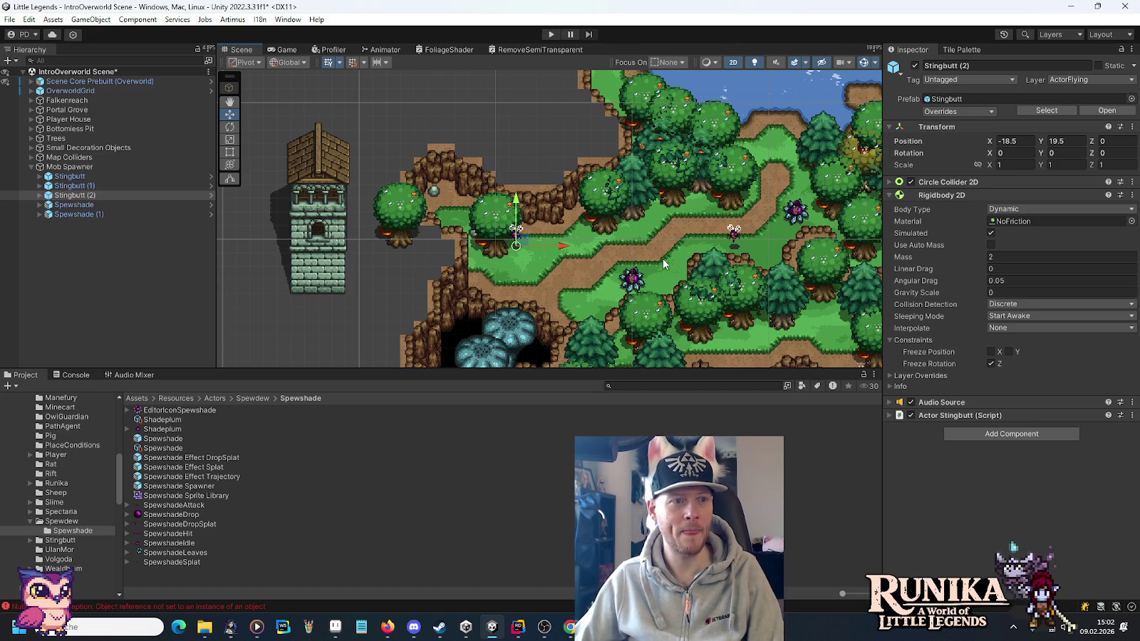
key("Down")
key("Right")
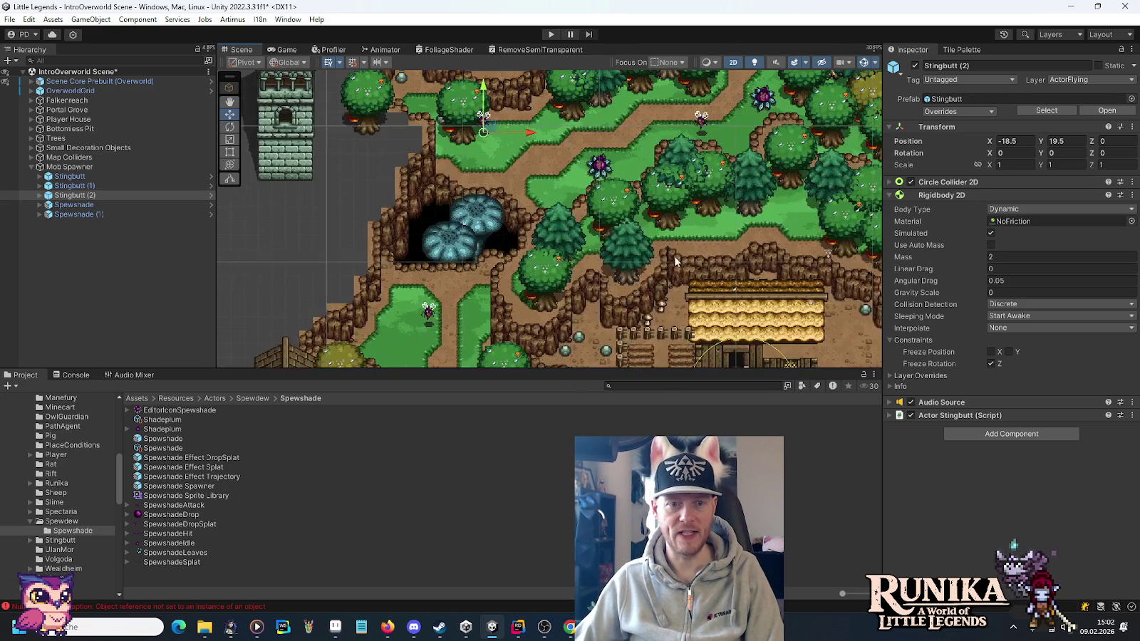
key("Down")
key("Right")
key("Up")
key("Up")
key("Left")
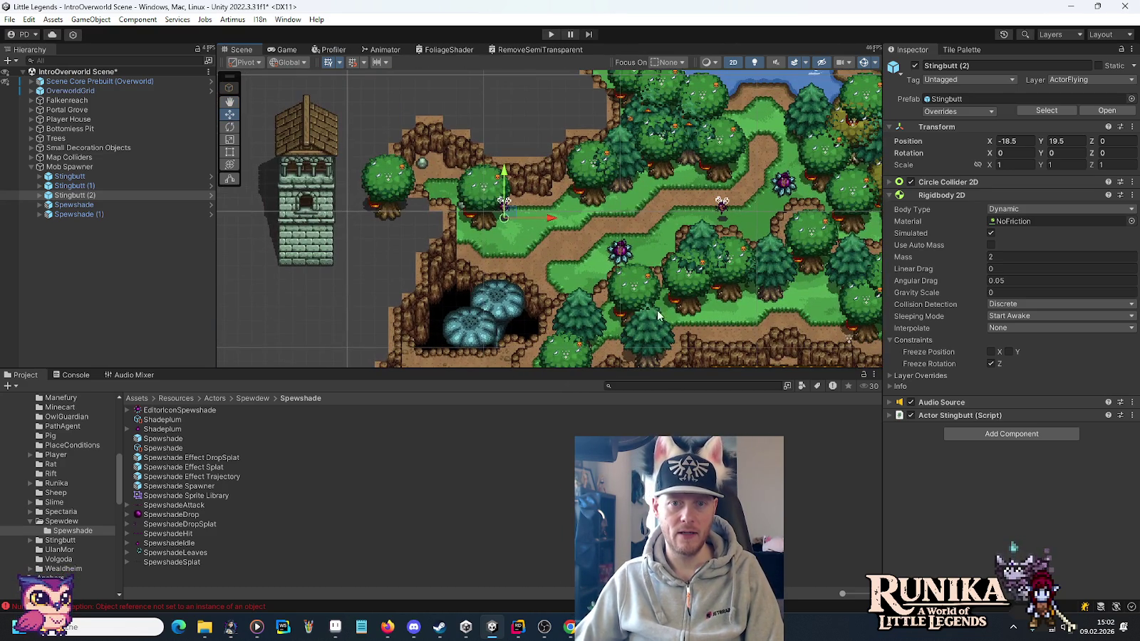
key("Up")
key("Right")
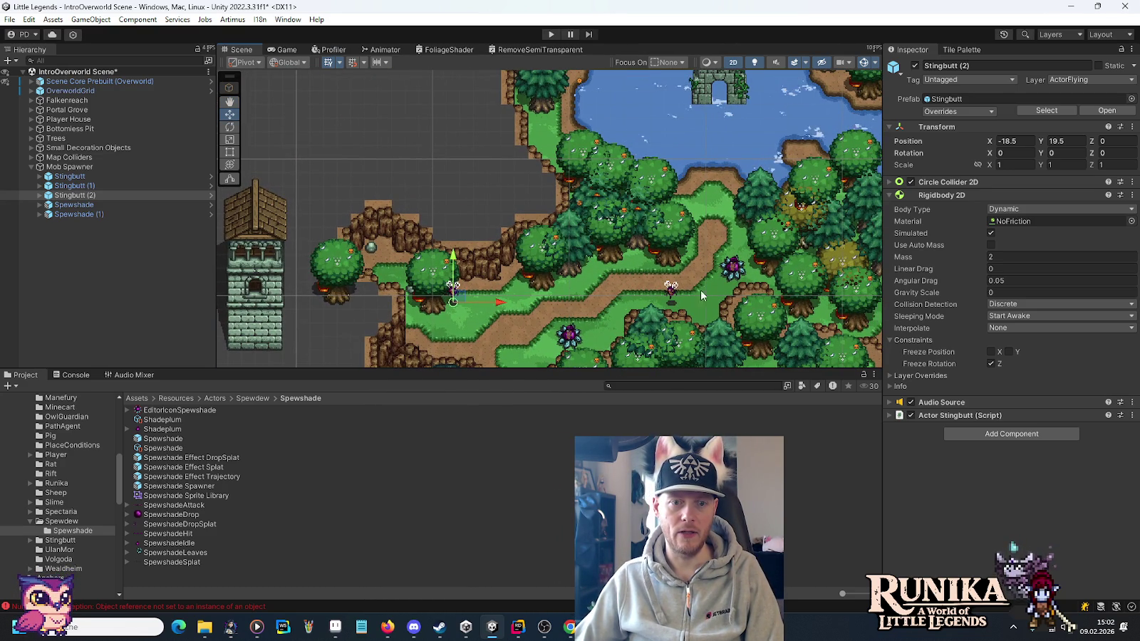
key("Down")
key("Left")
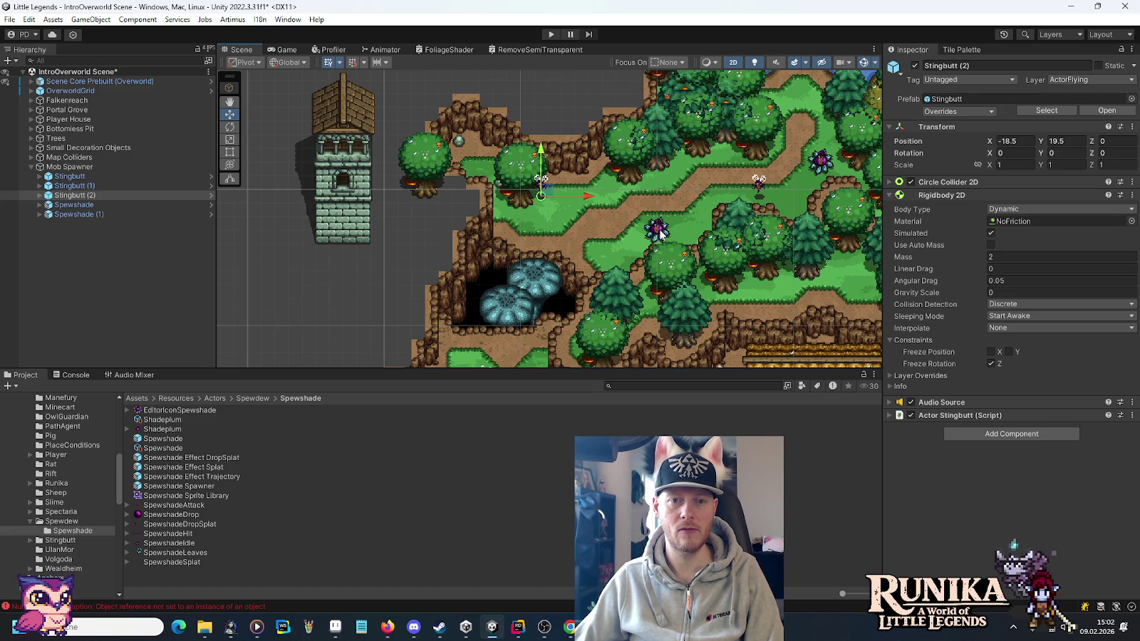
scroll(606, 214, "up", 5)
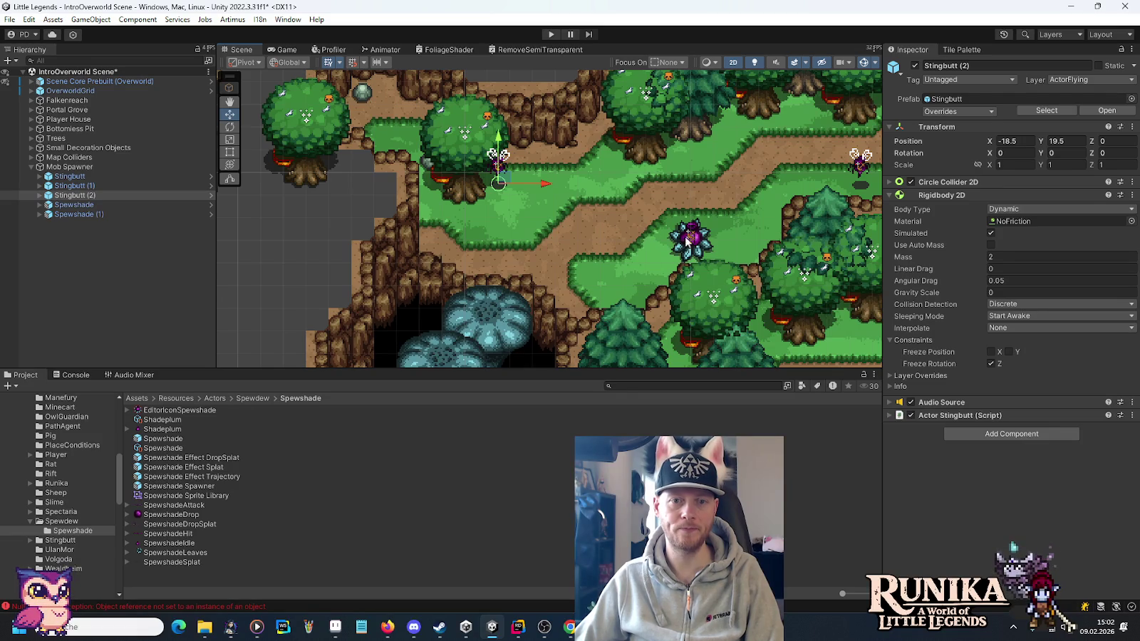
Move Spewshade west near the cave and Stingbutt (2) east onto the grass path.
left_click(692, 237)
left_click_drag(695, 238, 516, 212)
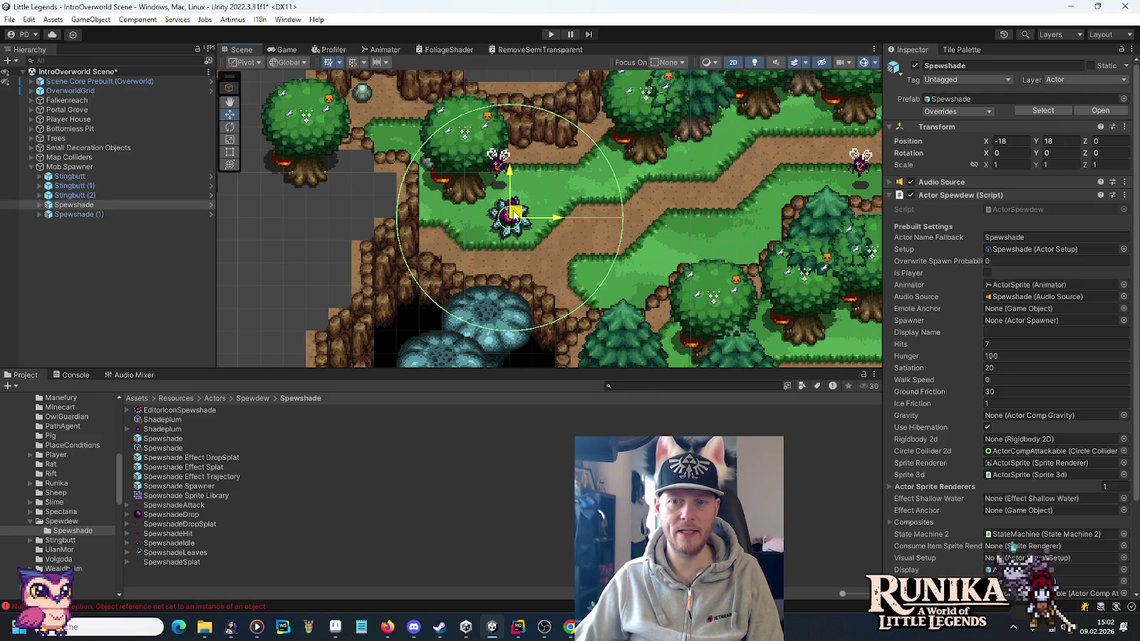
left_click(134, 195)
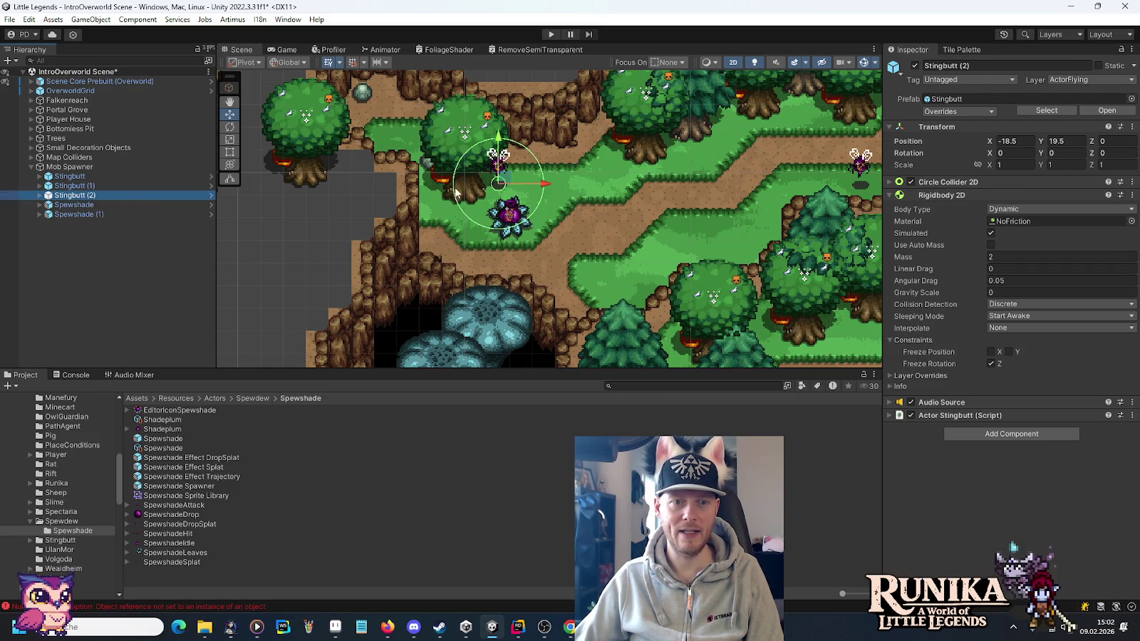
mouse_move(503, 184)
left_mouse_down()
mouse_move(670, 223)
mouse_move(708, 248)
mouse_move(711, 228)
left_mouse_up()
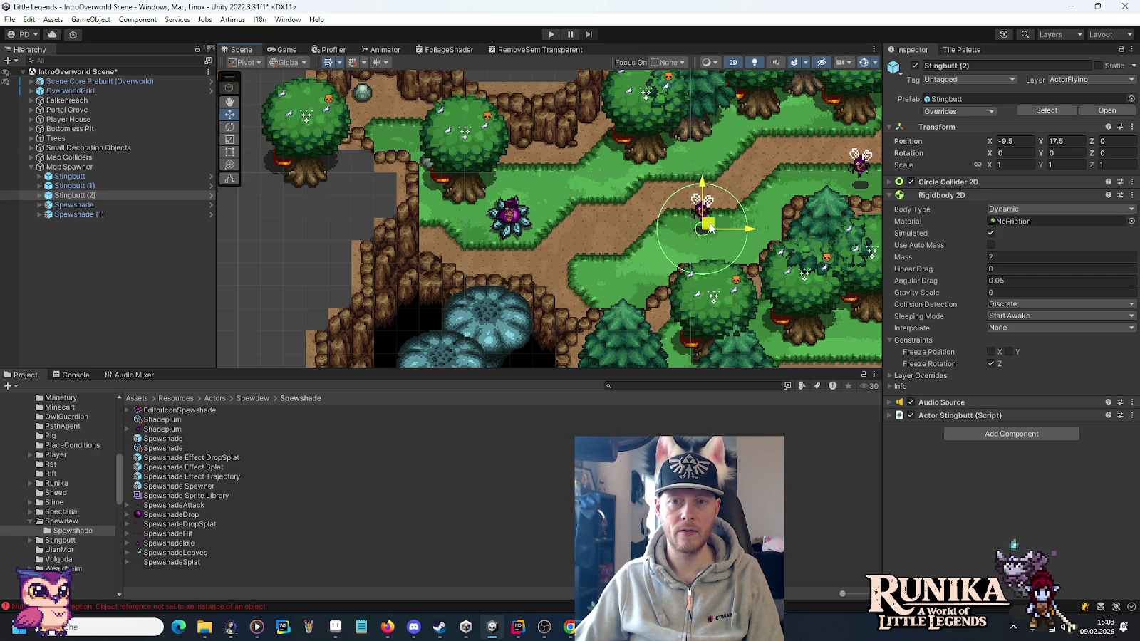
Delete the first Spewshade enemy from the map.
scroll(734, 228, "down", 3)
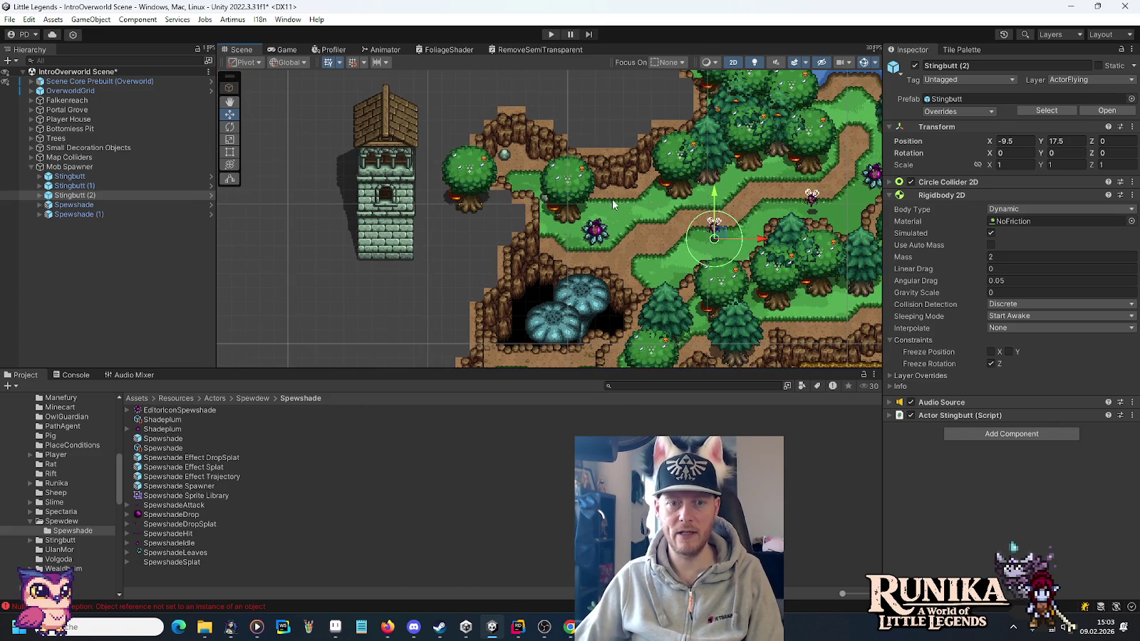
key("Right")
key("Down")
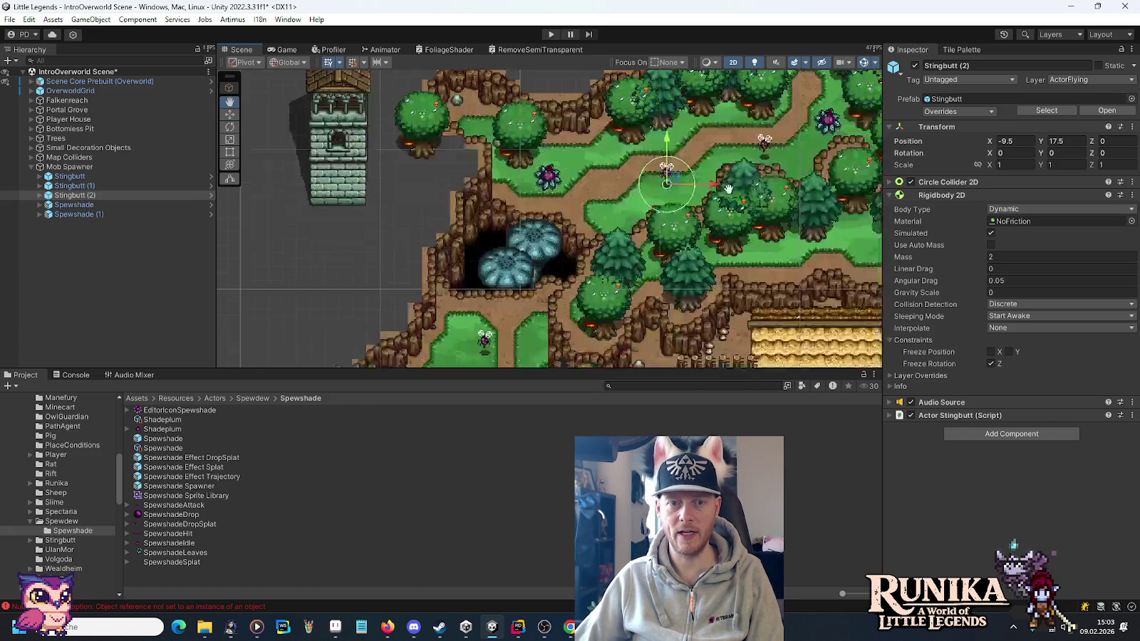
mouse_move(721, 219)
left_mouse_down()
mouse_move(713, 250)
mouse_move(737, 208)
left_mouse_up()
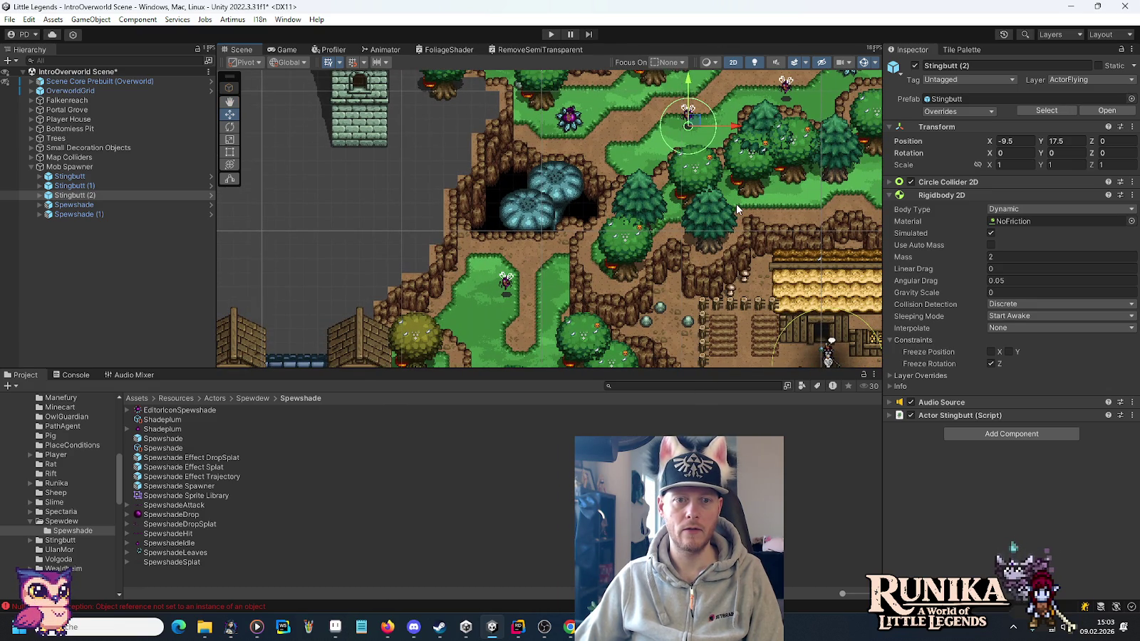
left_click(577, 127)
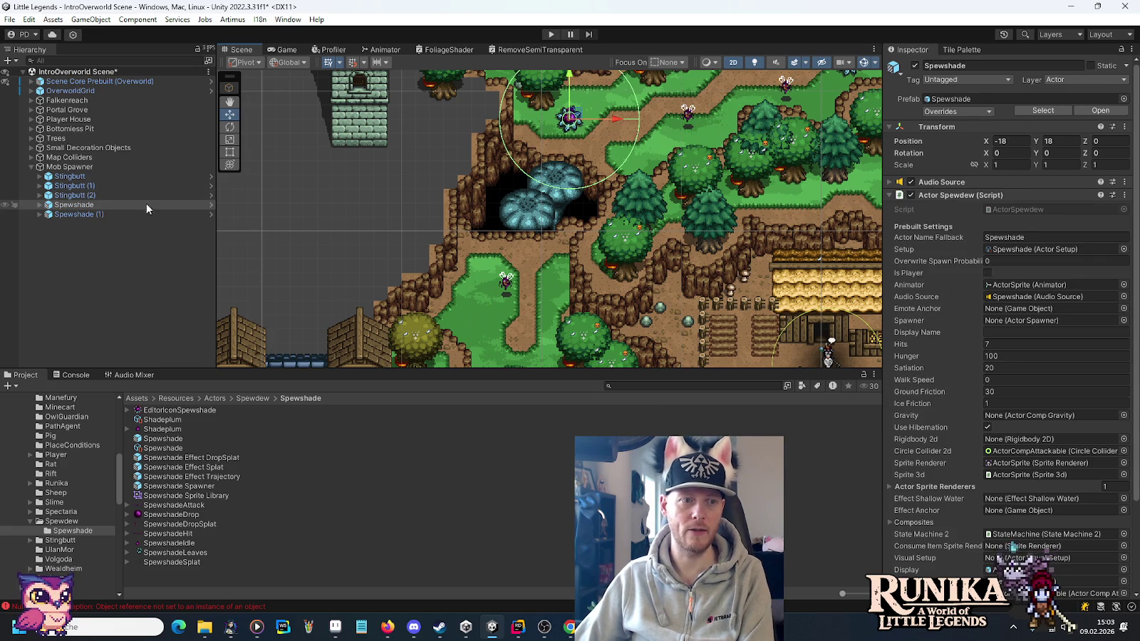
key("Delete")
Bring the tower and forest area into view and select Spewshade (1) on the upper-right path.
left_click_drag(624, 175, 571, 266)
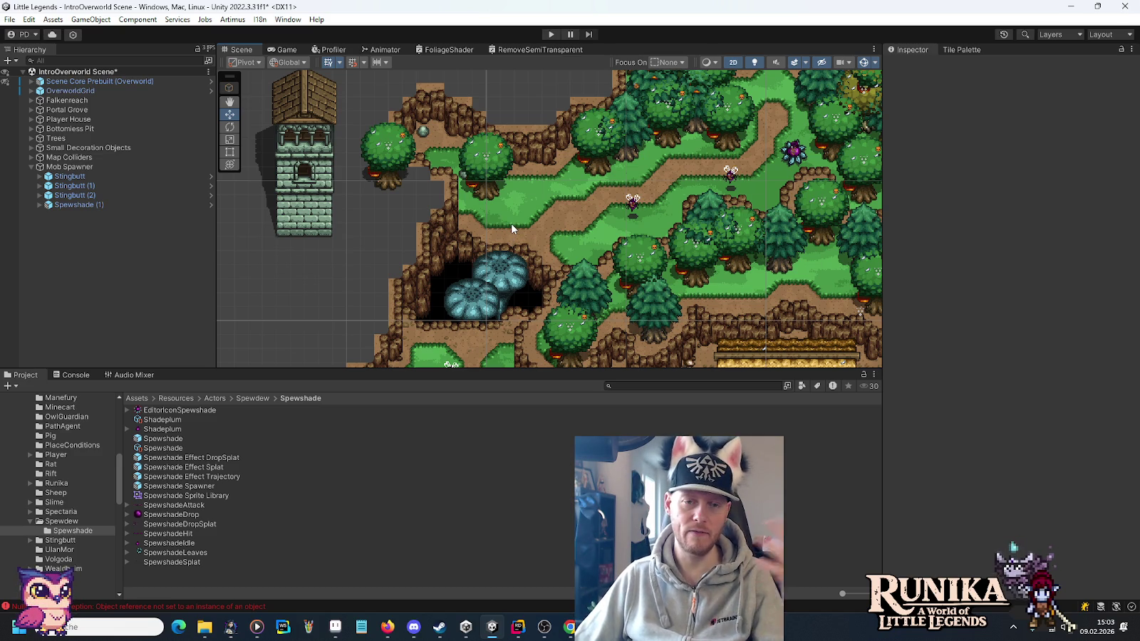
left_click_drag(677, 222, 579, 285)
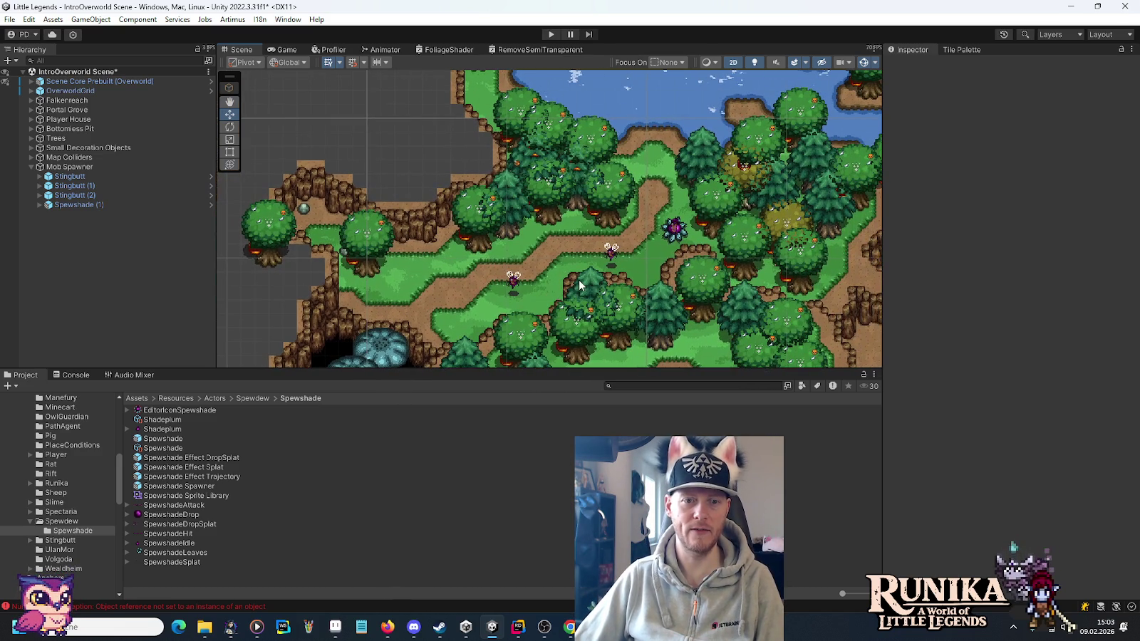
scroll(579, 281, "up", 3)
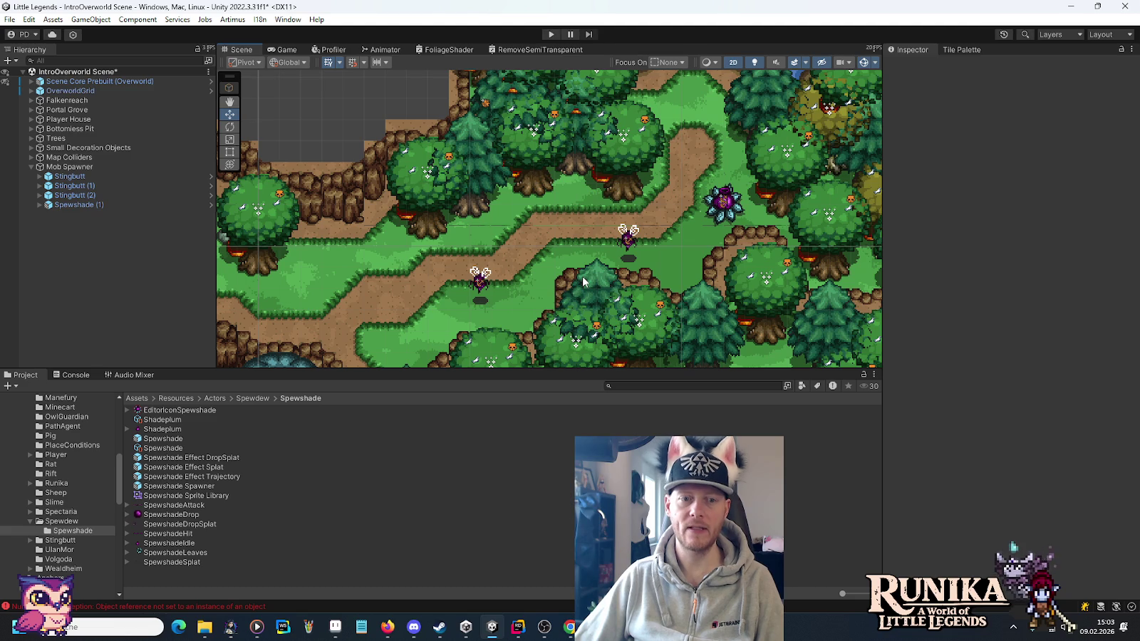
left_click(727, 213)
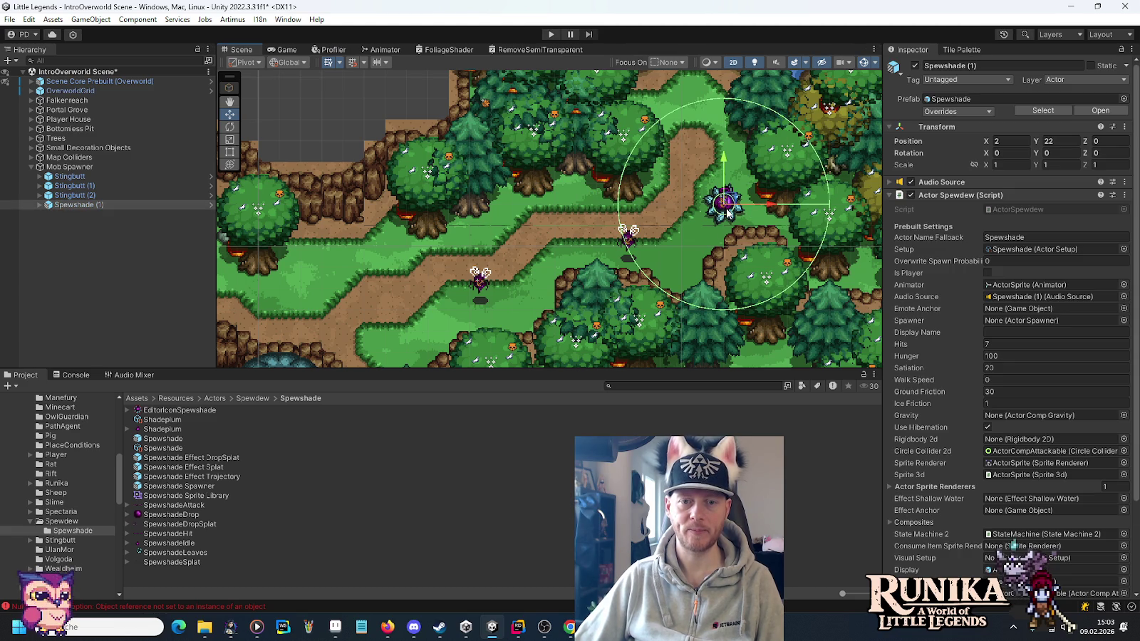
Nudge Spewshade (1) and look over the cave, farmhouse and stone tower.
mouse_move(732, 198)
left_mouse_down()
mouse_move(682, 258)
mouse_move(729, 200)
left_mouse_up()
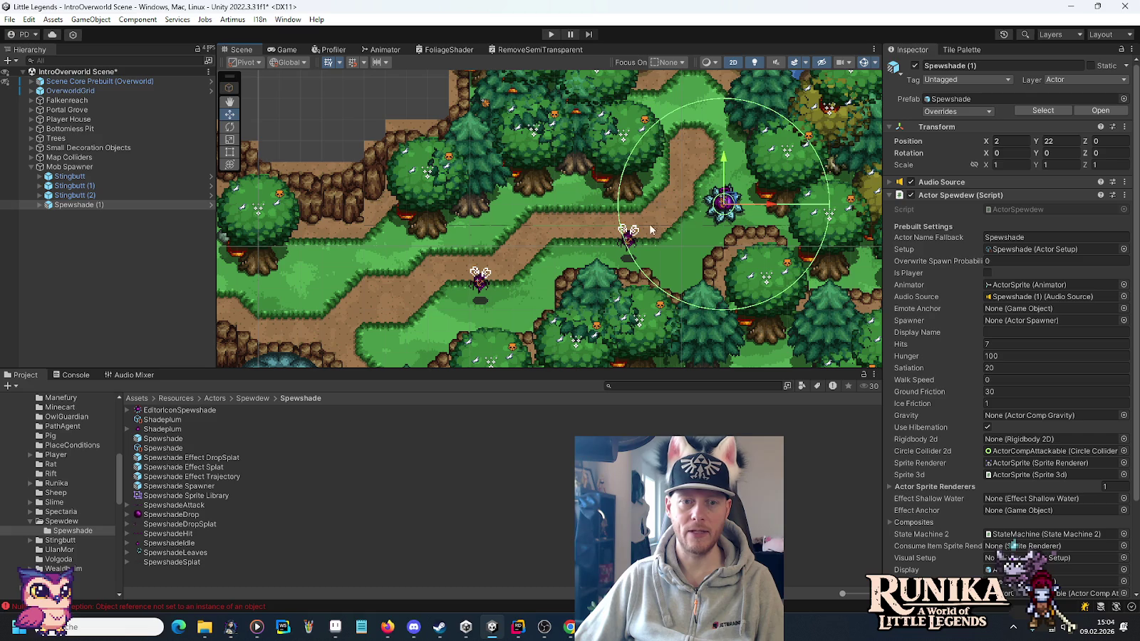
left_click_drag(697, 182, 688, 214)
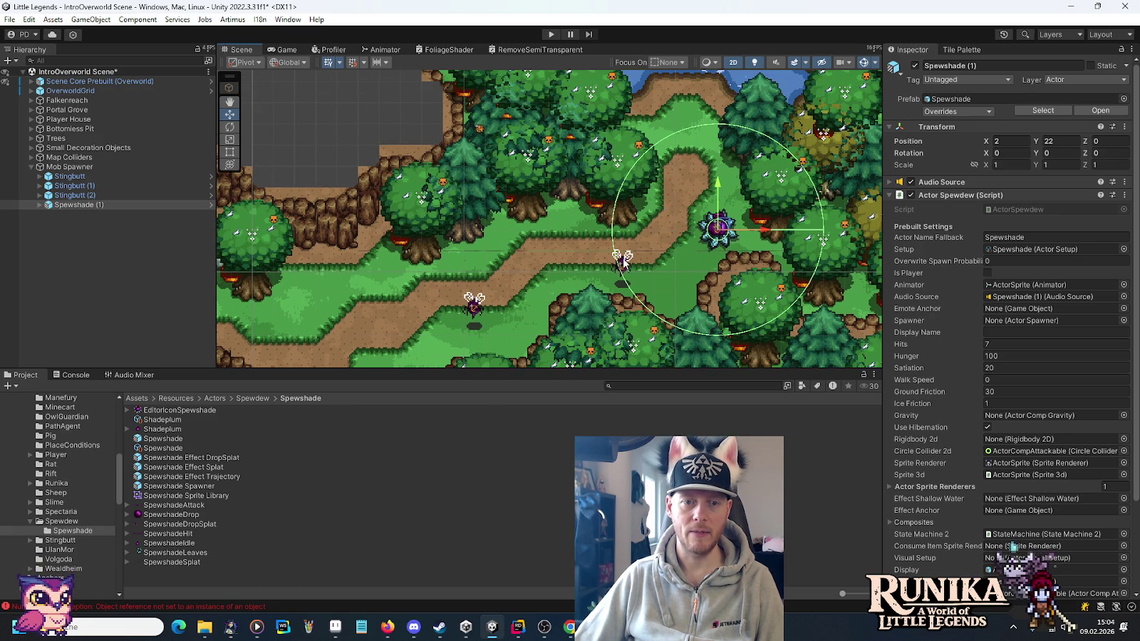
left_click_drag(505, 298, 720, 144)
left_click_drag(570, 285, 641, 177)
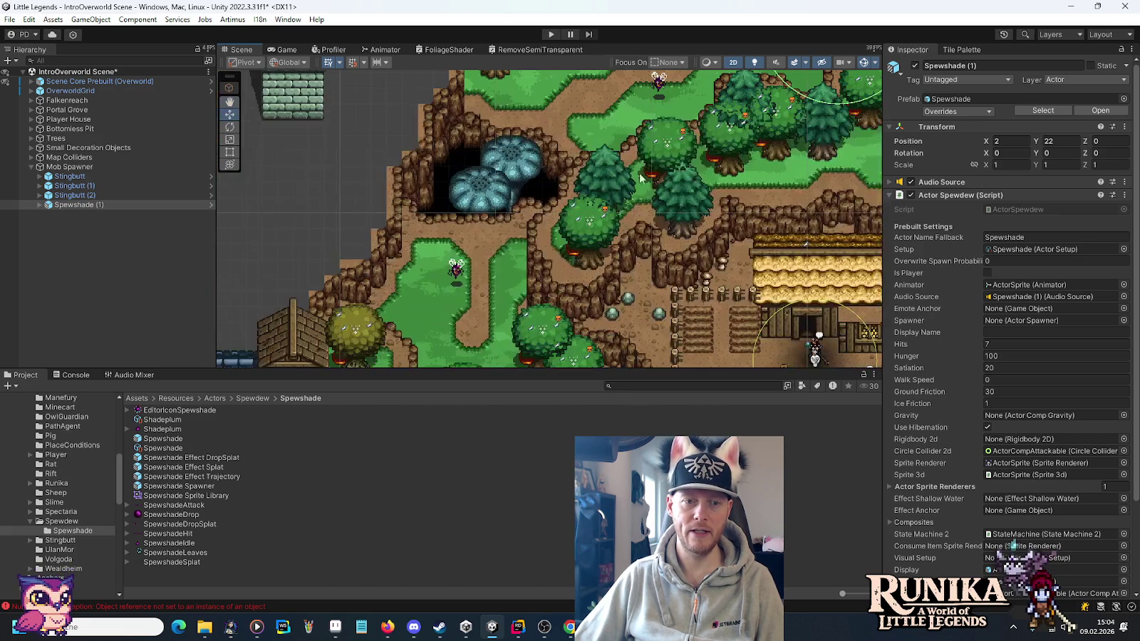
left_click_drag(697, 145, 612, 270)
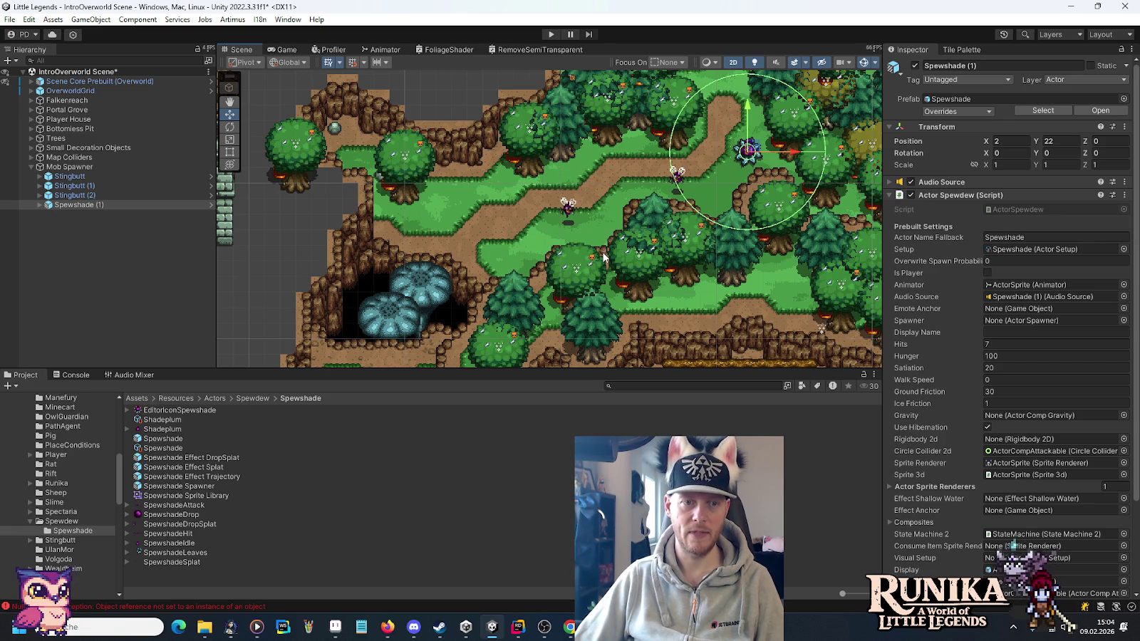
left_click_drag(603, 257, 655, 319)
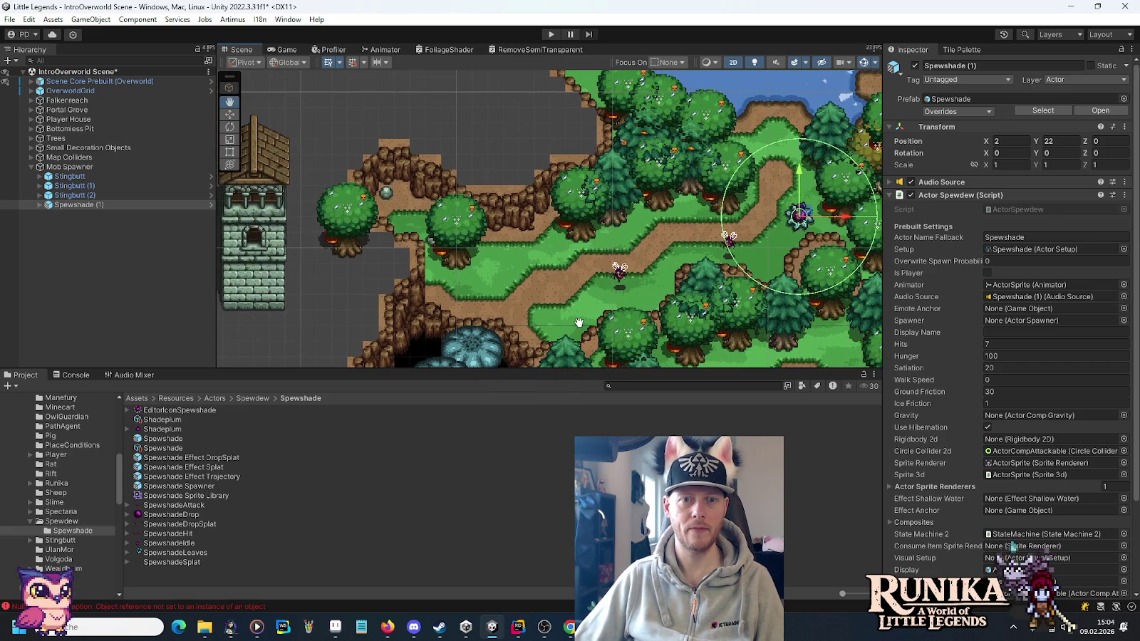
left_click_drag(582, 325, 590, 301)
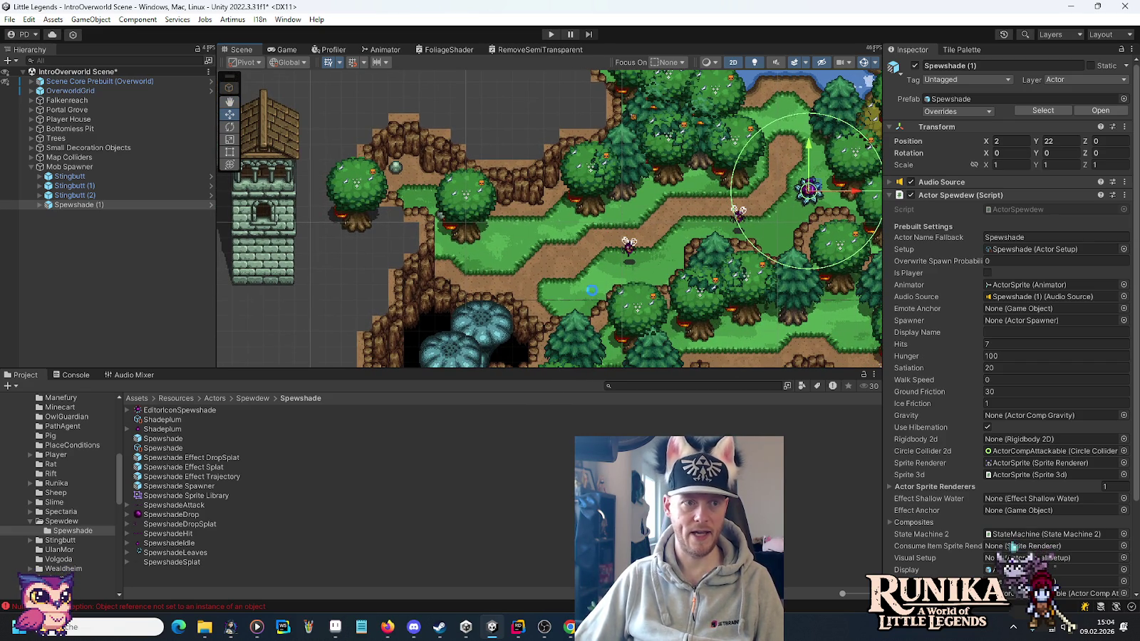
left_click_drag(672, 303, 661, 184)
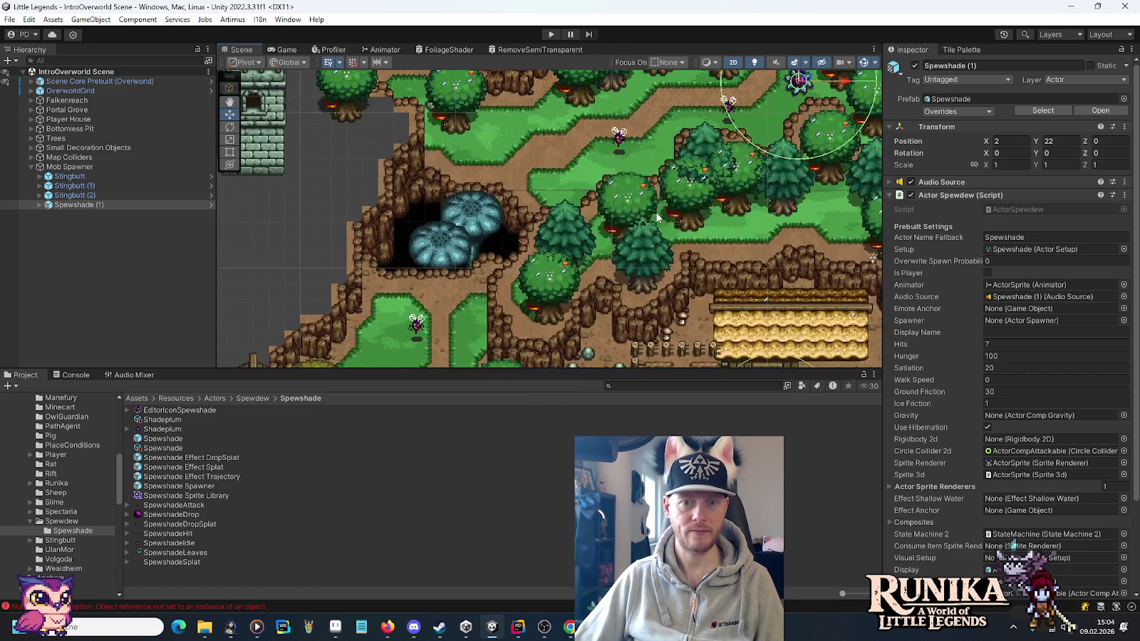
Zoom out to review the village, farm and forest, then expand the OverworldGrid tilemaps.
scroll(657, 217, "down", 2)
scroll(635, 214, "down", 2)
left_click_drag(569, 279, 569, 150)
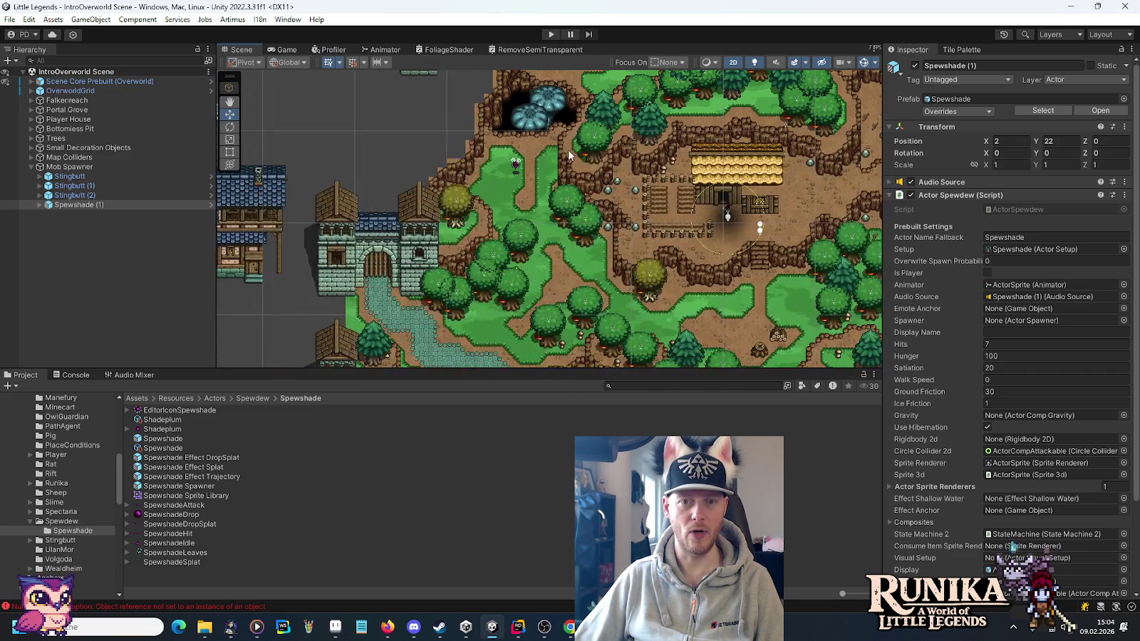
mouse_move(715, 276)
left_mouse_down()
mouse_move(531, 147)
mouse_move(492, 242)
left_mouse_up()
left_click_drag(541, 114, 619, 271)
scroll(391, 198, "up", 5)
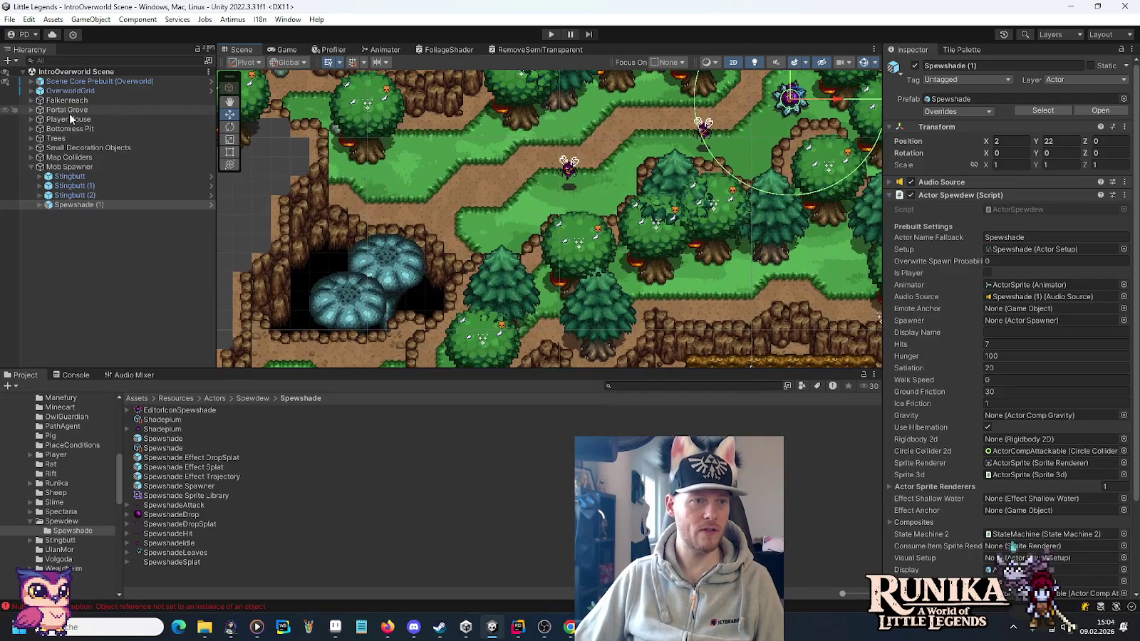
left_click(32, 91)
Make the Dirt tilemap the painting target and bring up the Tile Palette.
left_click(61, 110)
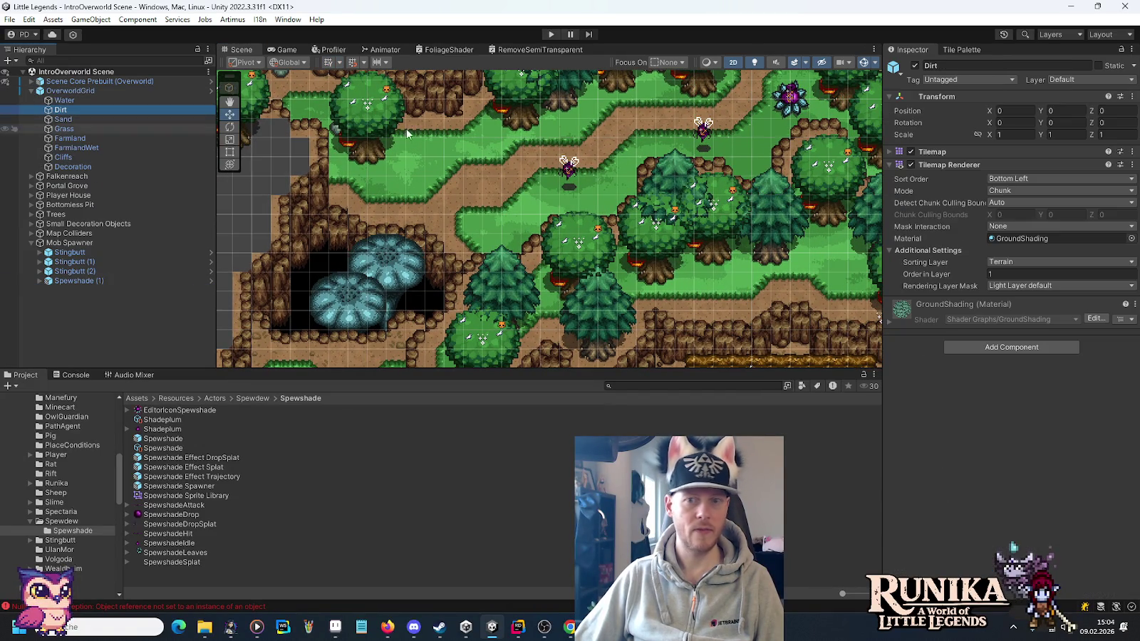
left_click(963, 49)
scroll(1103, 299, "up", 5)
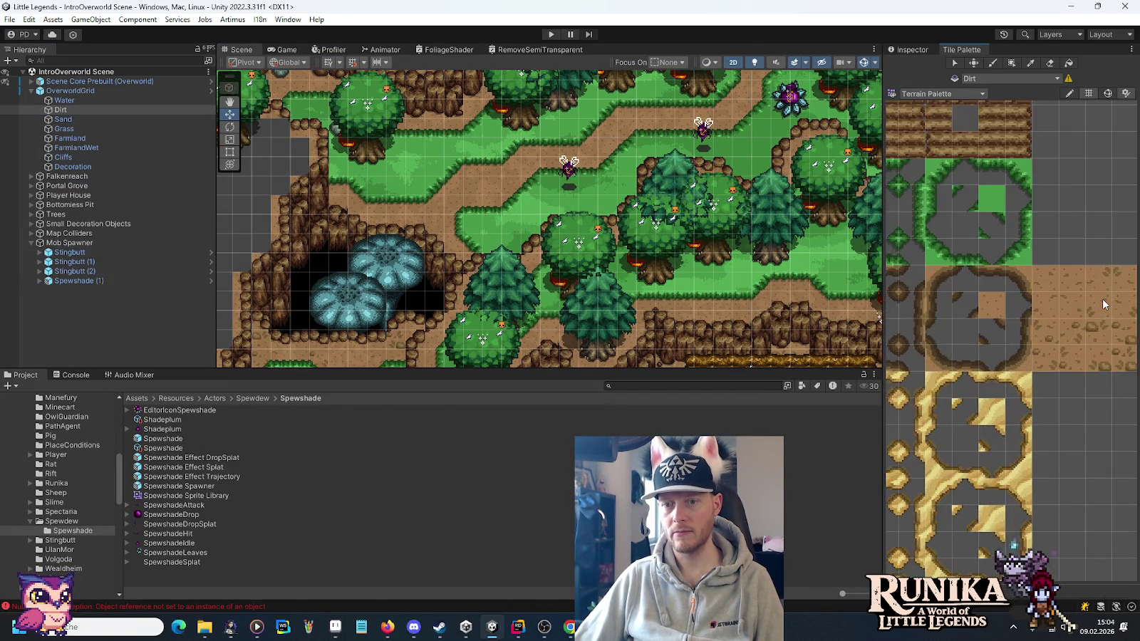
scroll(1103, 299, "up", 3)
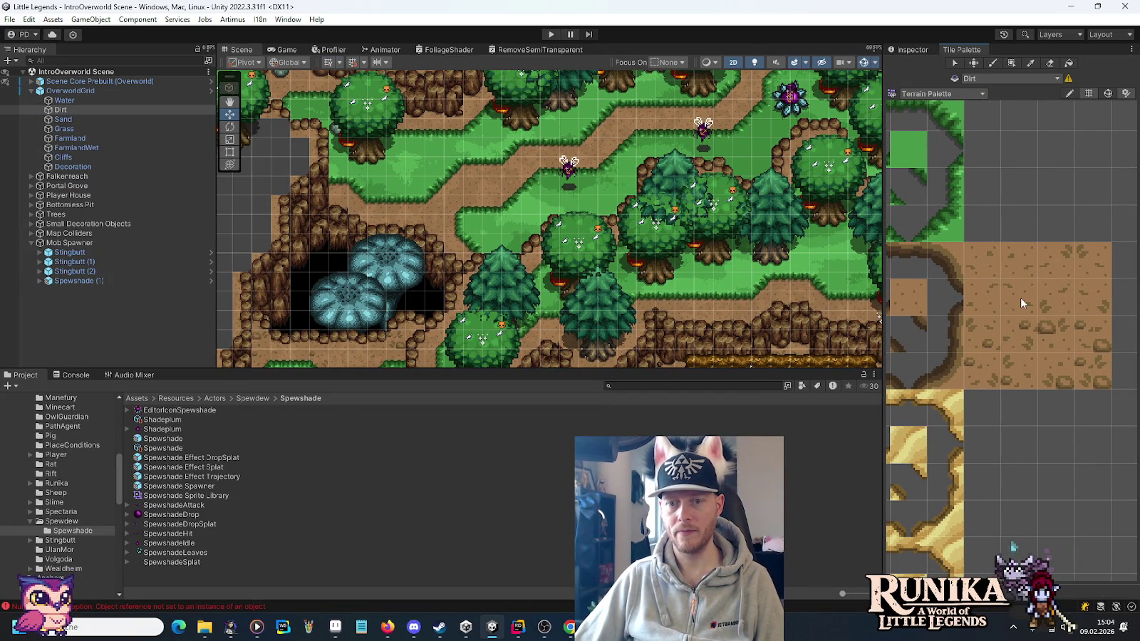
Survey the ruined lake's east shore, the cliff row and the river, choosing neighbouring dirt tiles.
mouse_move(616, 182)
left_mouse_down()
mouse_move(651, 184)
mouse_move(651, 268)
mouse_move(610, 303)
left_mouse_up()
mouse_move(871, 264)
left_mouse_down()
mouse_move(637, 260)
mouse_move(618, 250)
left_mouse_up()
left_click_drag(784, 365, 742, 244)
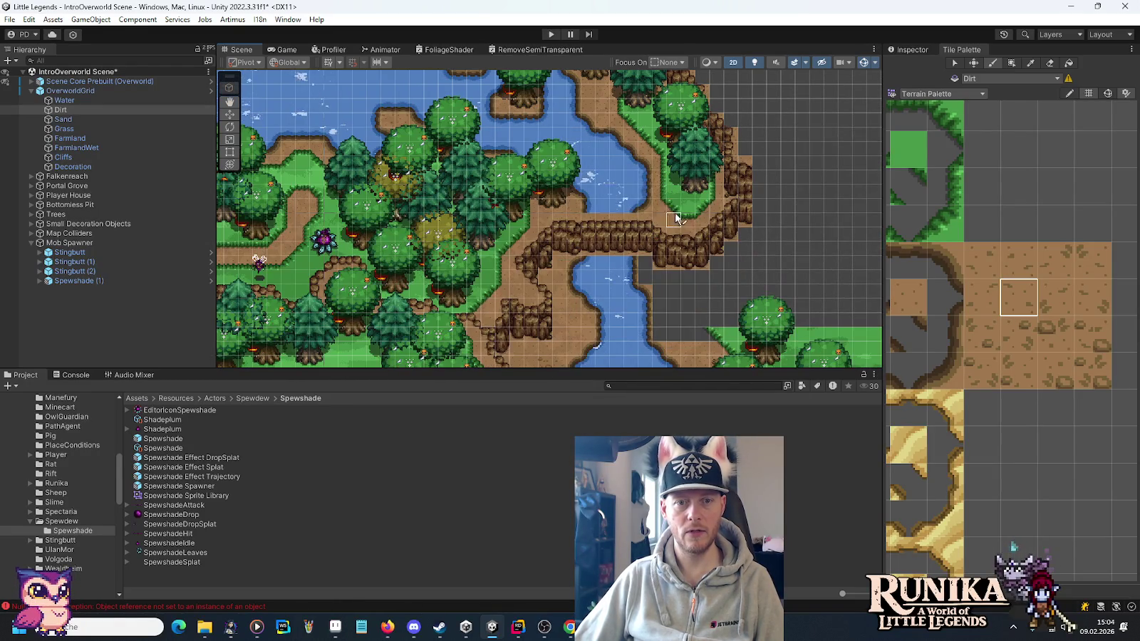
left_click(982, 260)
left_click_drag(399, 178, 731, 270)
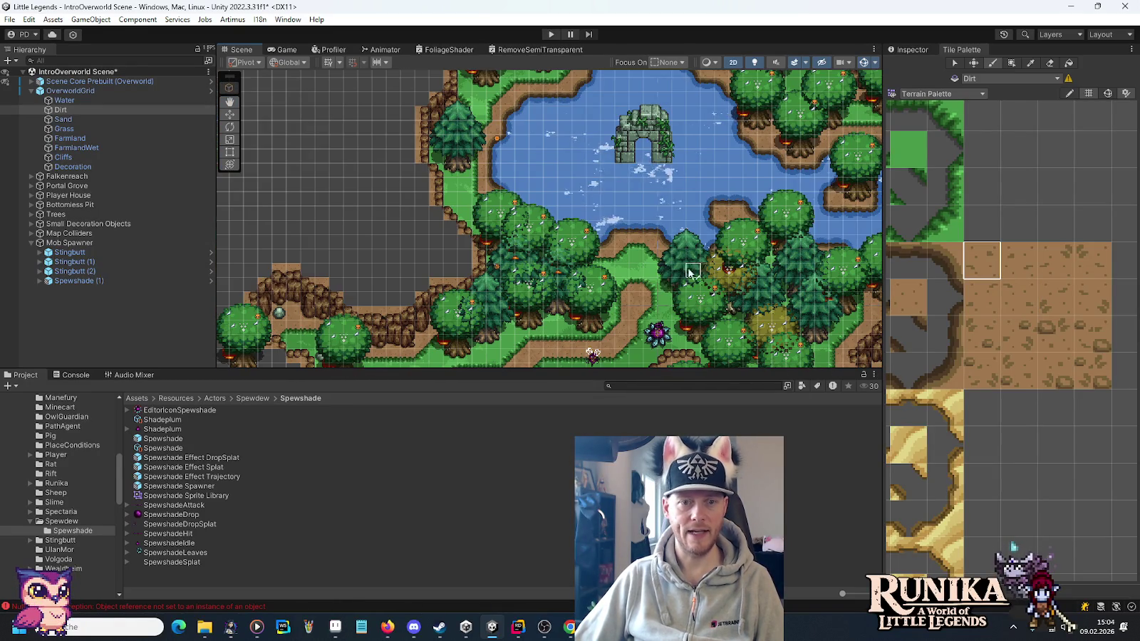
mouse_move(535, 128)
left_mouse_down()
mouse_move(584, 258)
mouse_move(592, 107)
mouse_move(775, 254)
left_mouse_up()
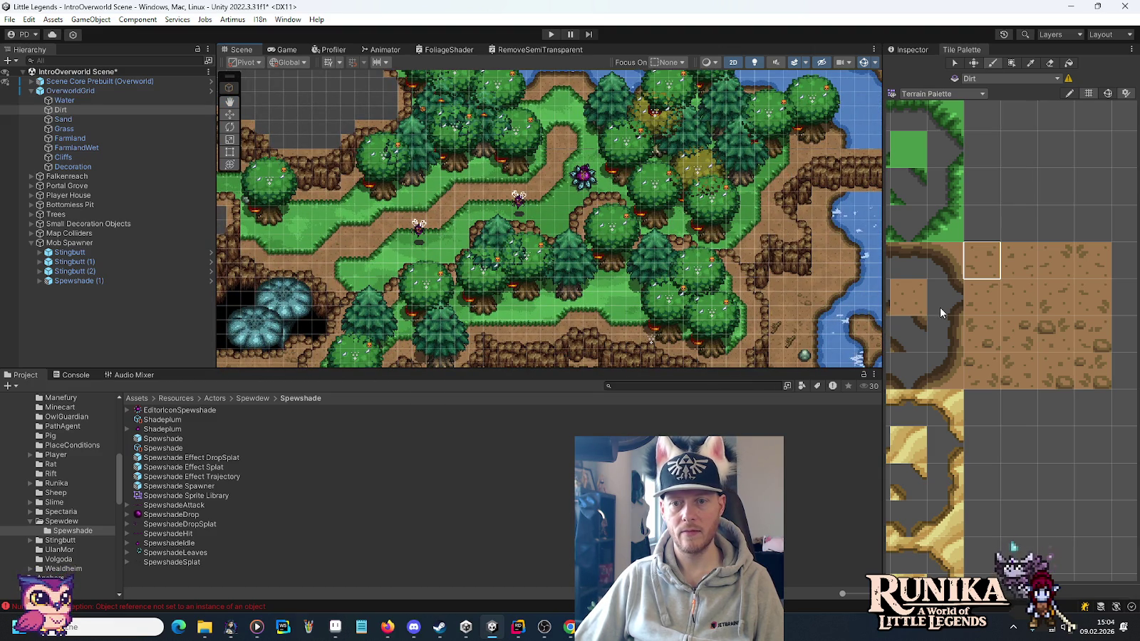
left_click(982, 297)
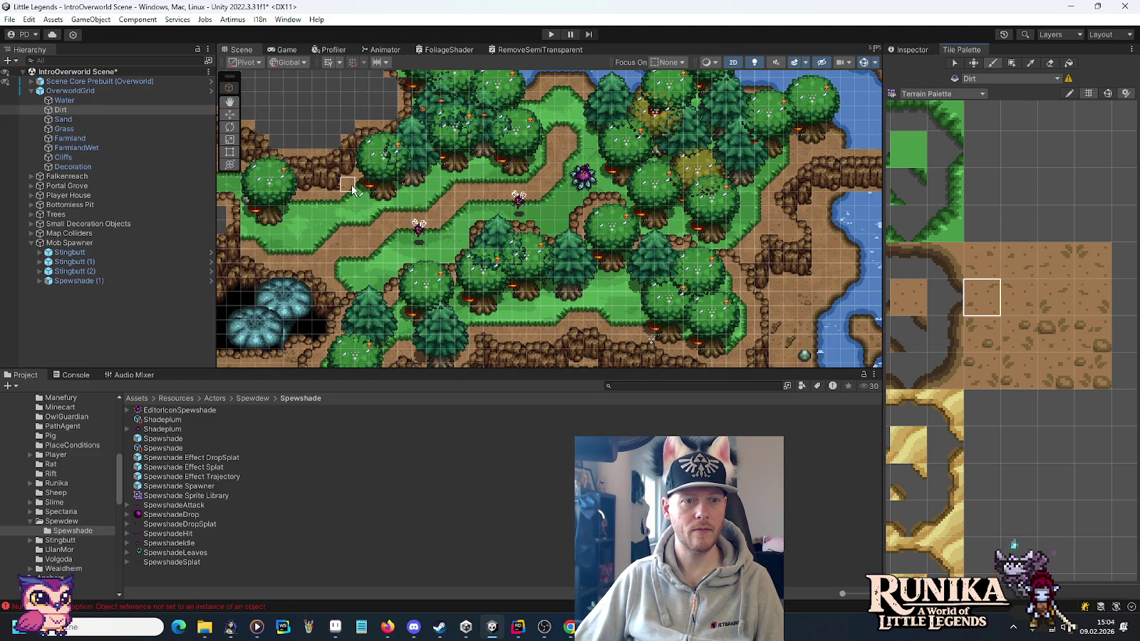
Check the tower area, river and stone-ruin lake, then switch to a pebbly dirt tile.
left_click_drag(277, 213, 463, 228)
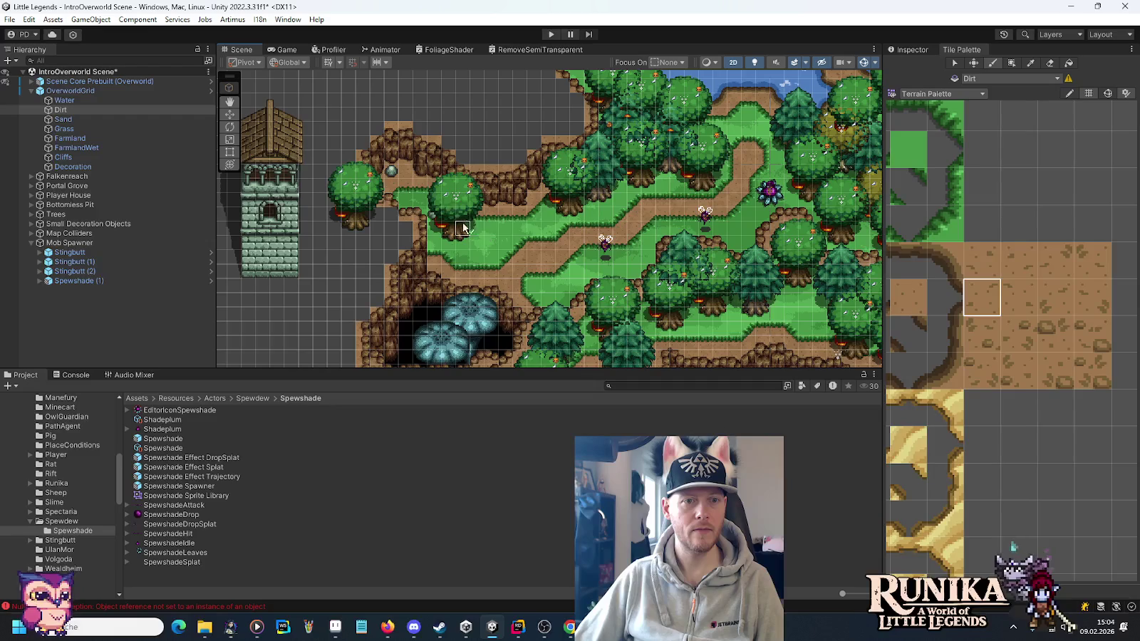
left_click_drag(791, 313, 466, 263)
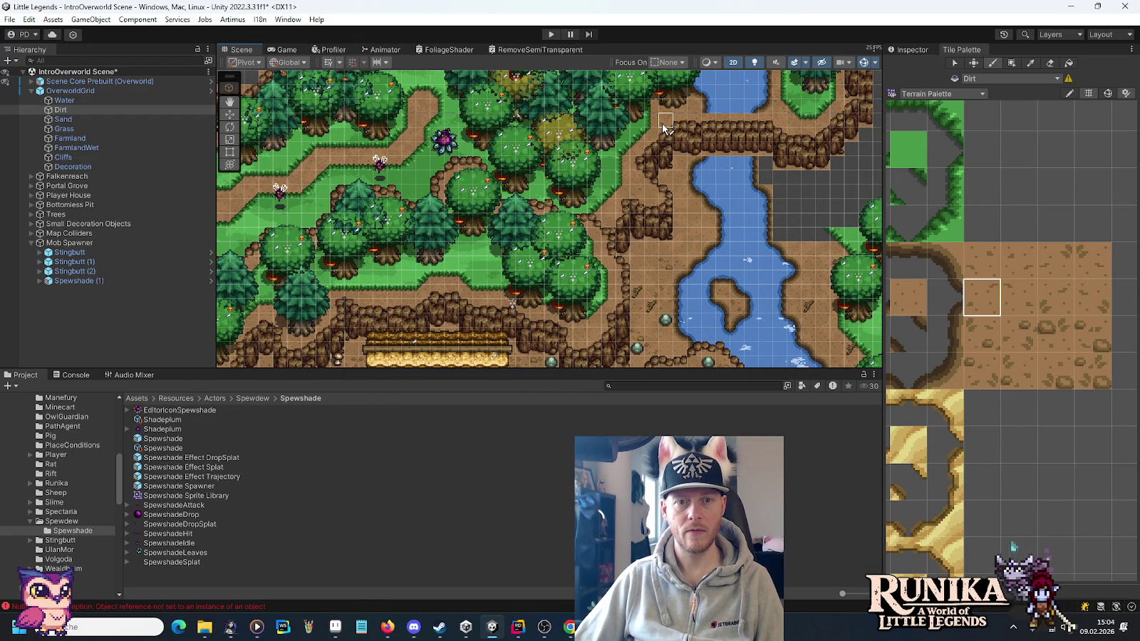
left_click_drag(681, 91, 635, 303)
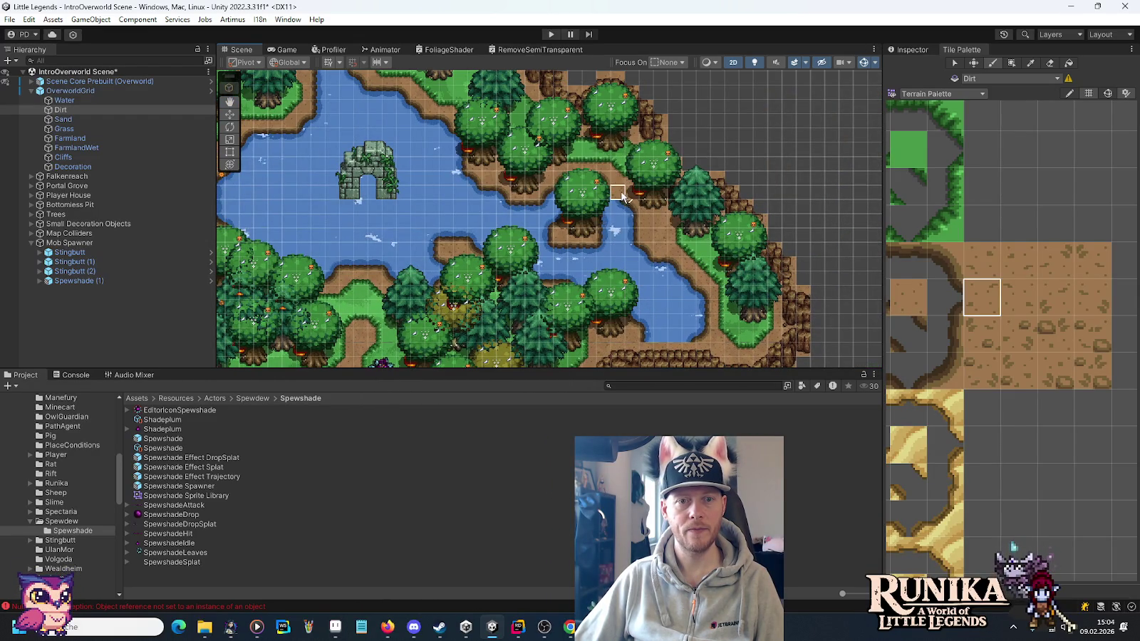
left_click_drag(492, 168, 583, 302)
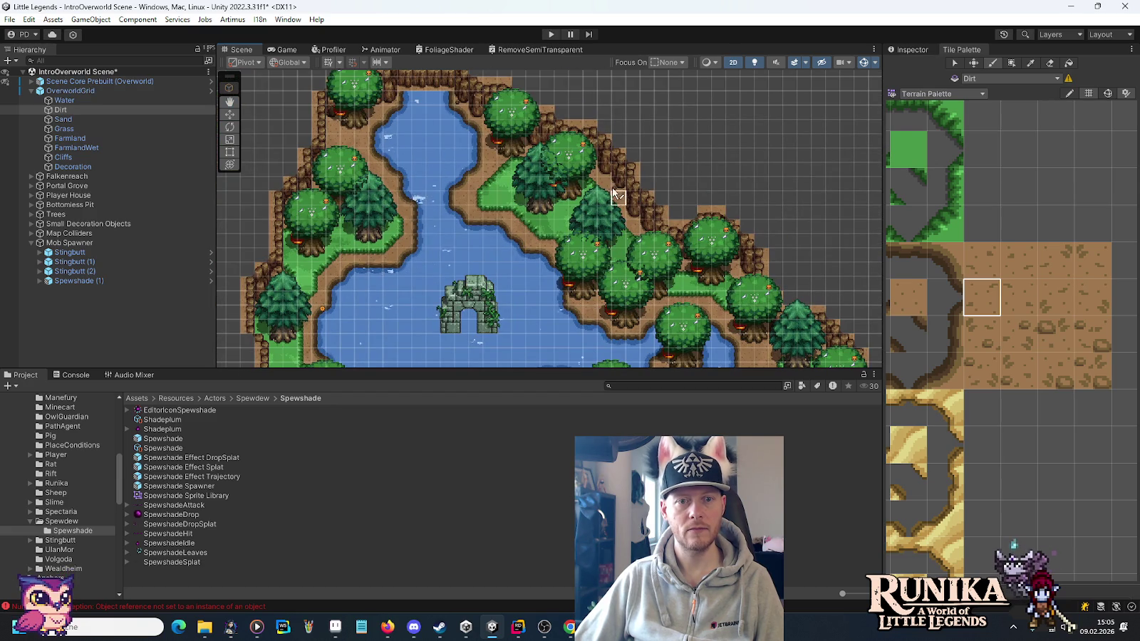
left_click_drag(614, 194, 739, 130)
left_click(1093, 334)
mouse_move(862, 345)
left_mouse_down()
mouse_move(852, 262)
mouse_move(544, 194)
mouse_move(739, 241)
mouse_move(755, 235)
left_mouse_up()
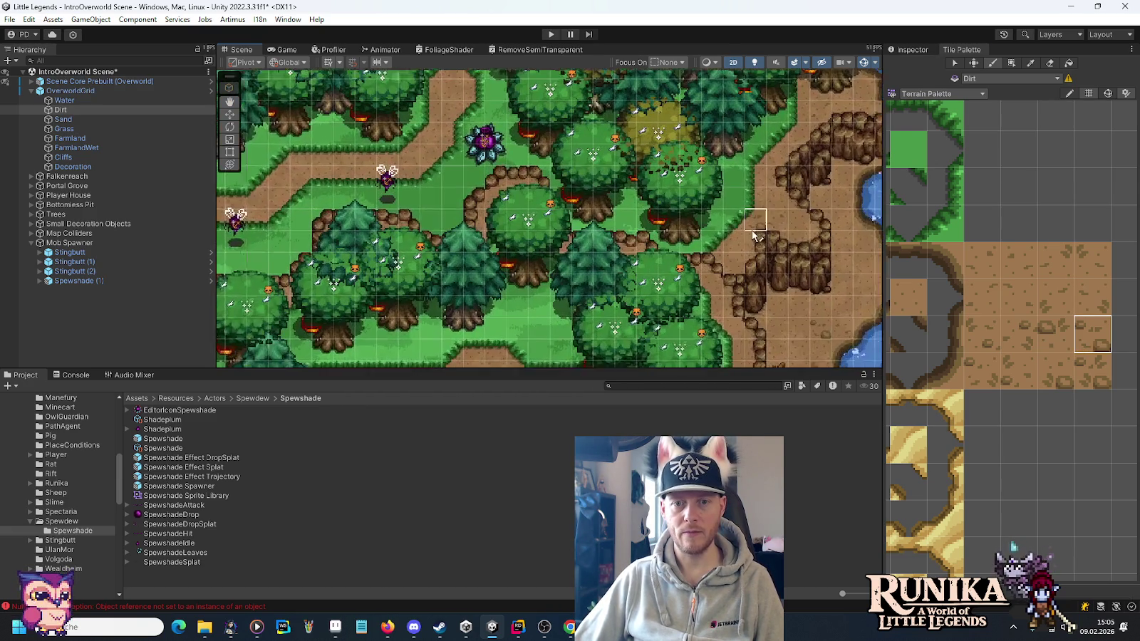
scroll(782, 208, "up", 1)
mouse_move(630, 173)
left_mouse_down()
mouse_move(682, 140)
mouse_move(753, 247)
mouse_move(702, 271)
mouse_move(729, 321)
mouse_move(607, 264)
mouse_move(654, 319)
mouse_move(542, 286)
mouse_move(450, 218)
left_mouse_up()
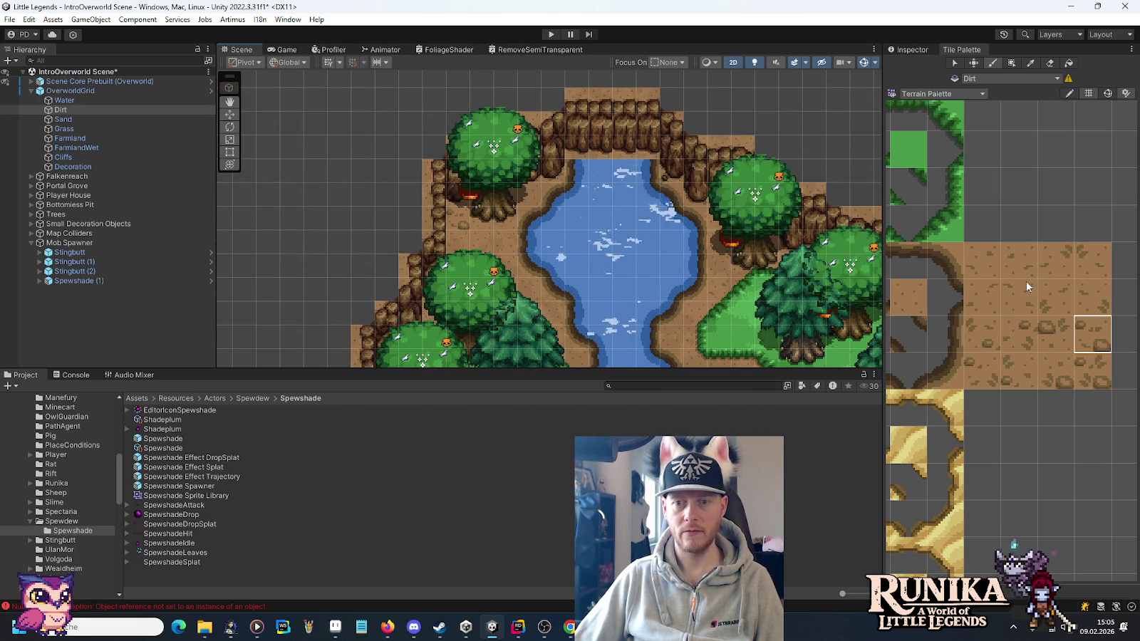
left_click(645, 199, "ctrl")
Look over the large lake, the north-east forest, the river cliffs and the tower, then pick a dirt tile.
mouse_move(528, 221)
left_mouse_down()
mouse_move(641, 206)
mouse_move(713, 216)
mouse_move(597, 205)
mouse_move(346, 289)
left_mouse_up()
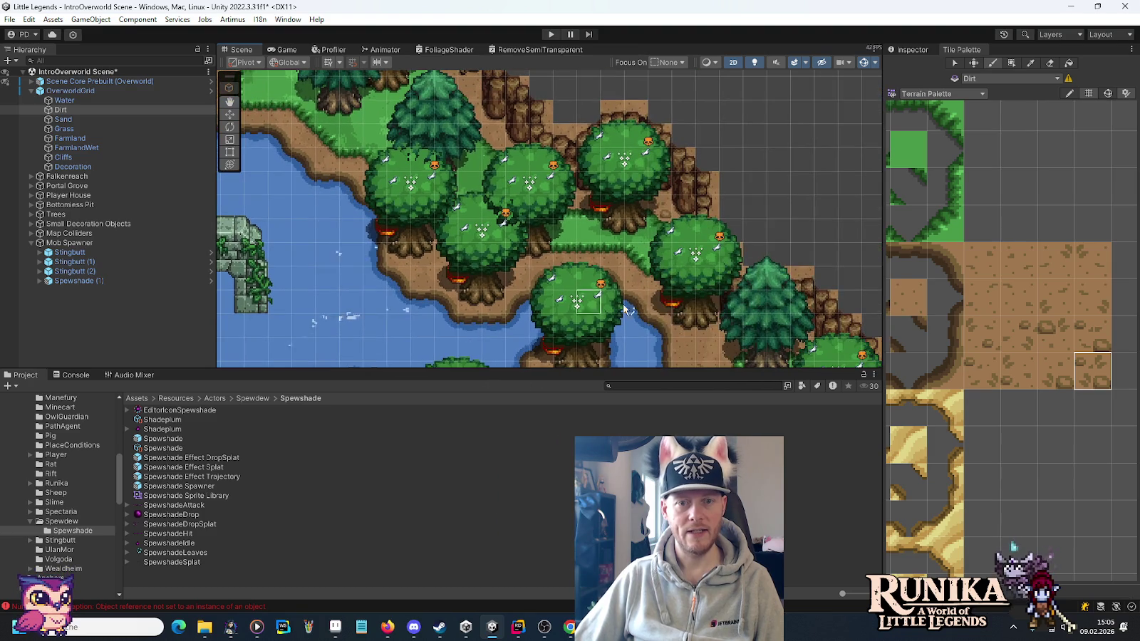
left_click_drag(485, 226, 530, 269)
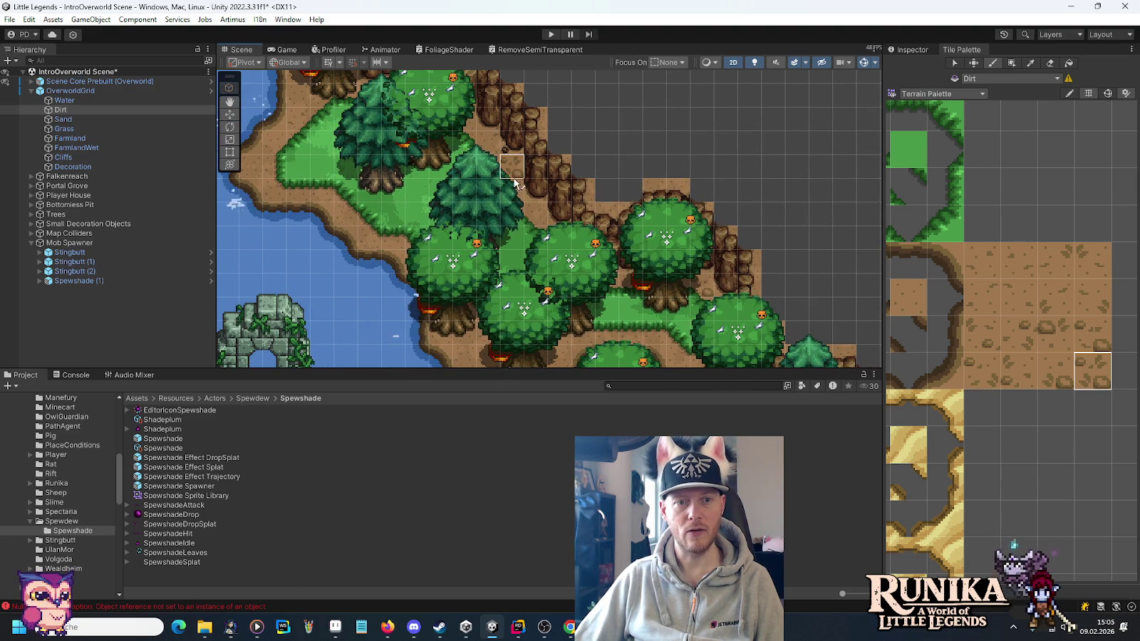
scroll(592, 246, "down", 1)
mouse_move(591, 246)
left_mouse_down()
mouse_move(541, 214)
mouse_move(535, 191)
mouse_move(489, 175)
mouse_move(542, 121)
left_mouse_up()
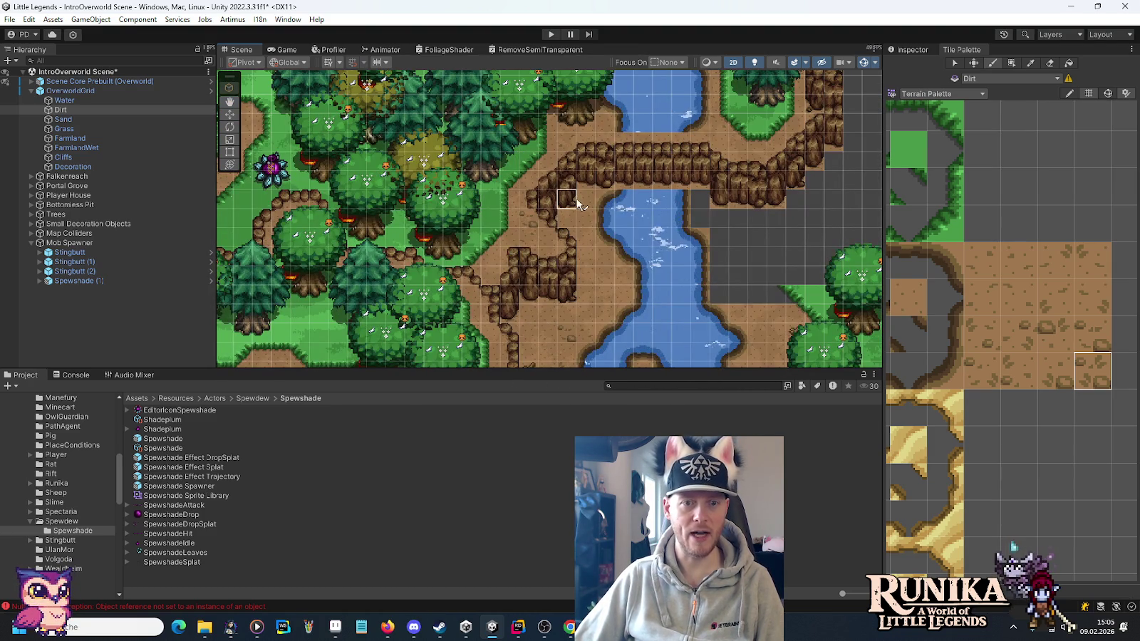
key("Left")
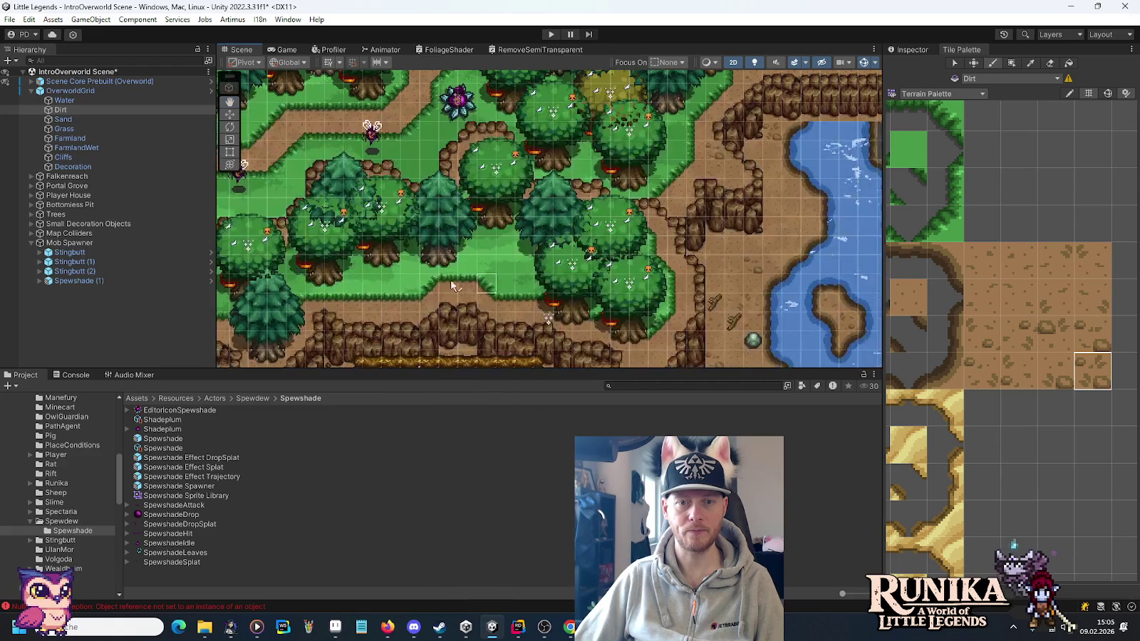
key("Up")
key("Left")
key("Up")
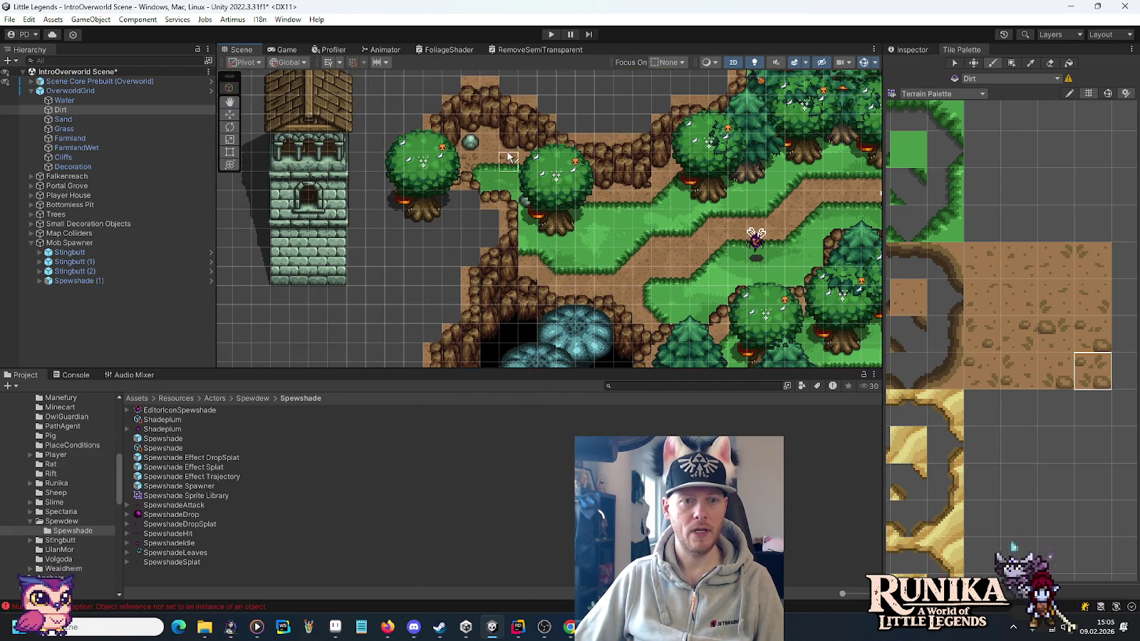
scroll(494, 158, "up", 1)
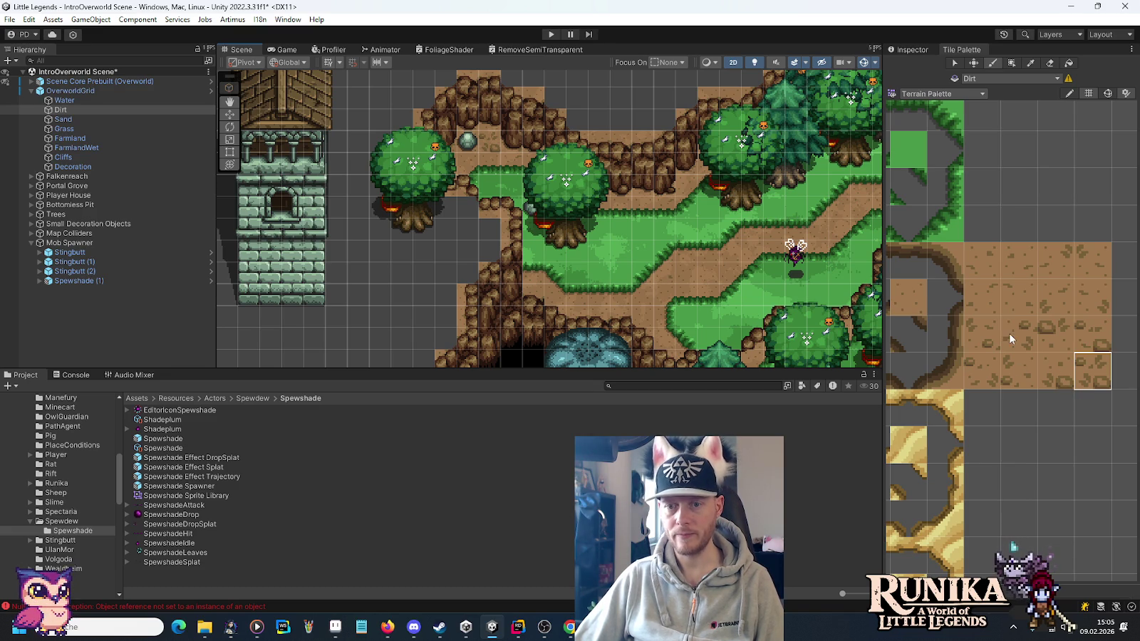
left_click(987, 367)
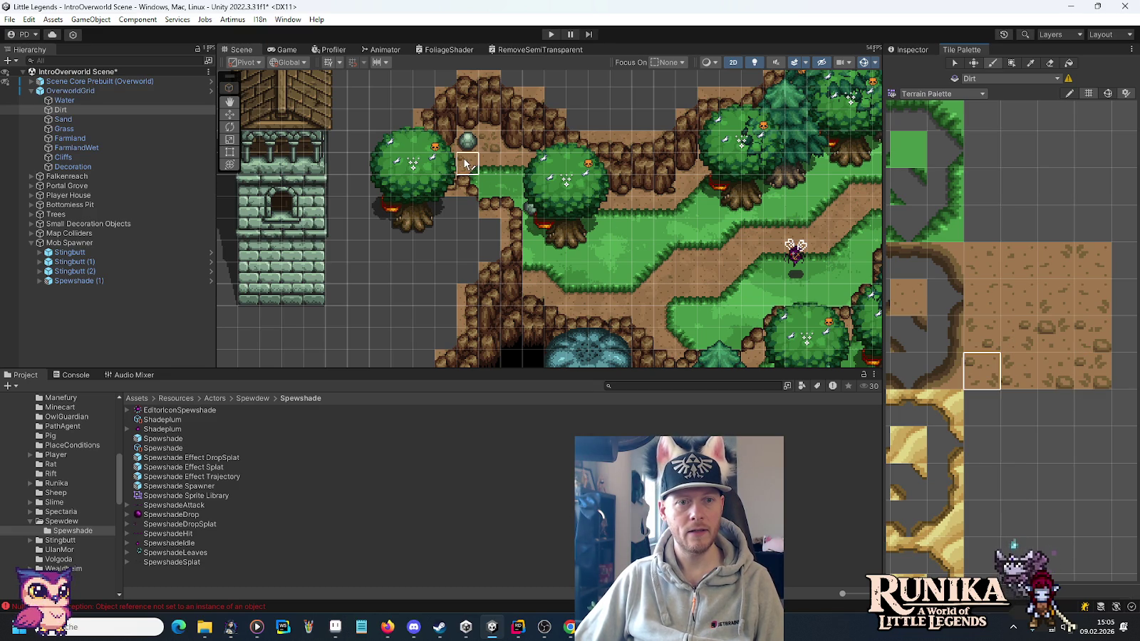
Inspect the rough edges along the top water area, the river and the lake's north-east shore.
left_click_drag(734, 292, 502, 275)
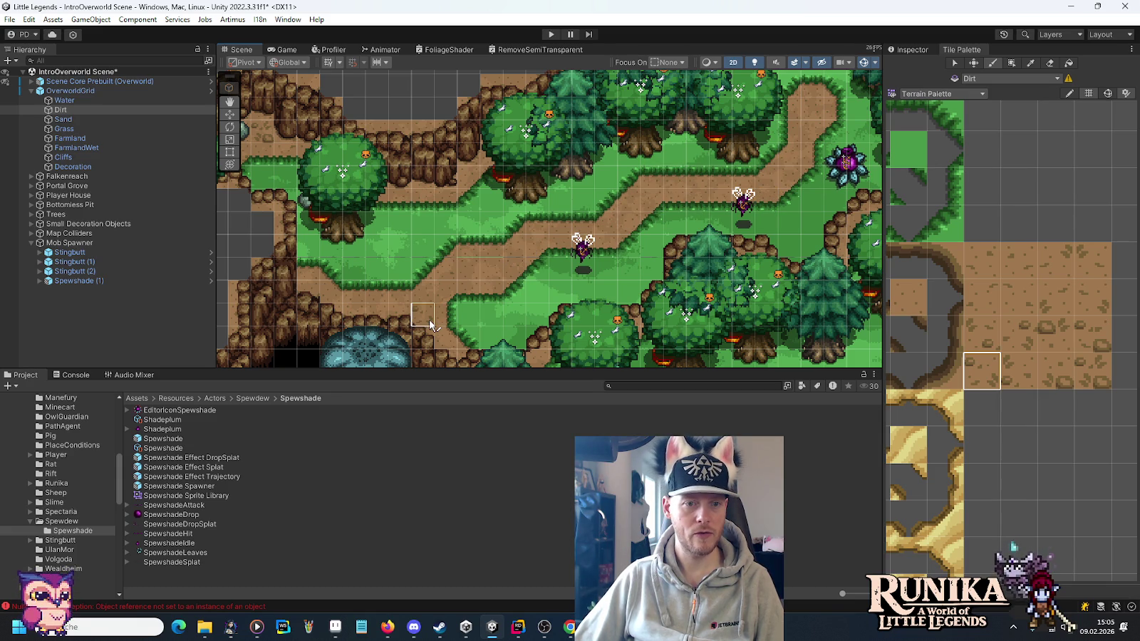
key("Right")
key("Up")
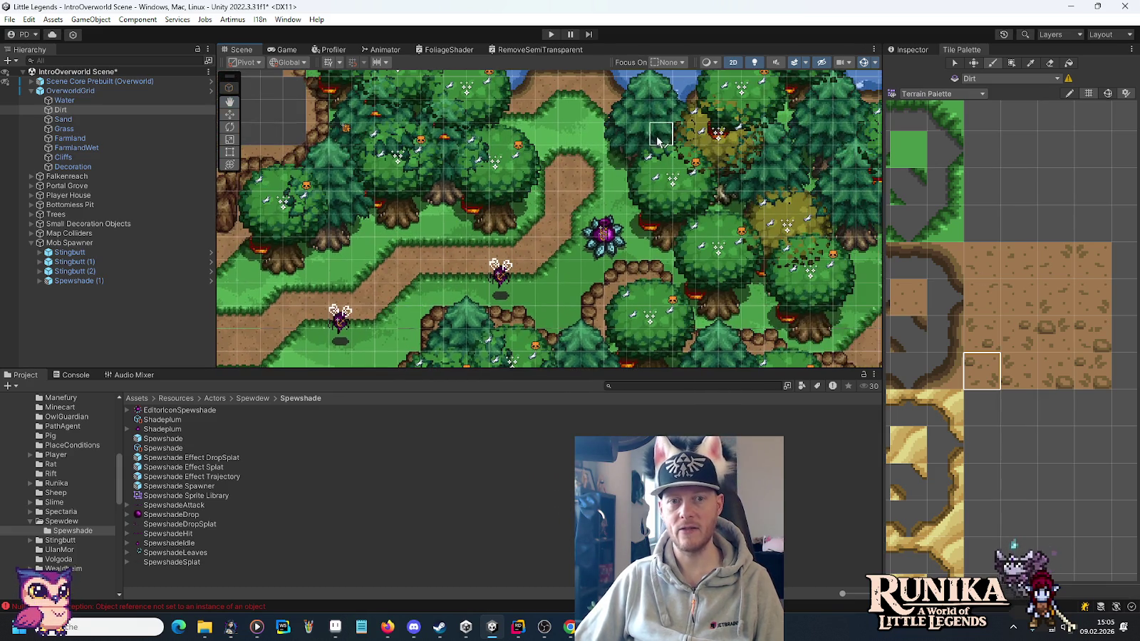
key("Up")
left_click_drag(610, 146, 409, 339)
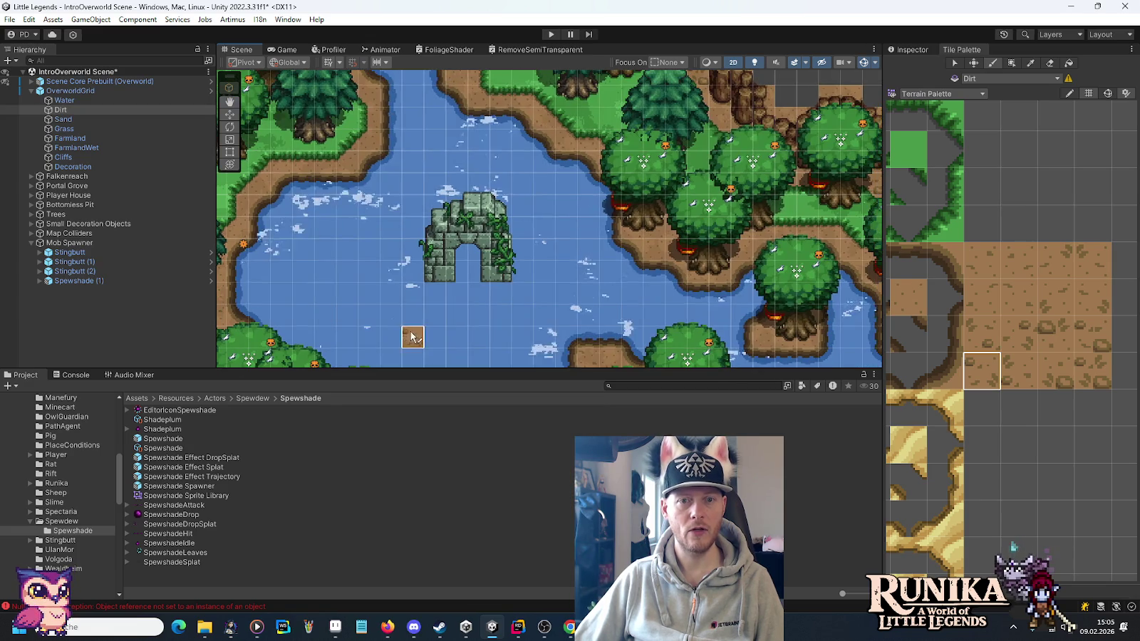
left_click_drag(611, 204, 637, 351)
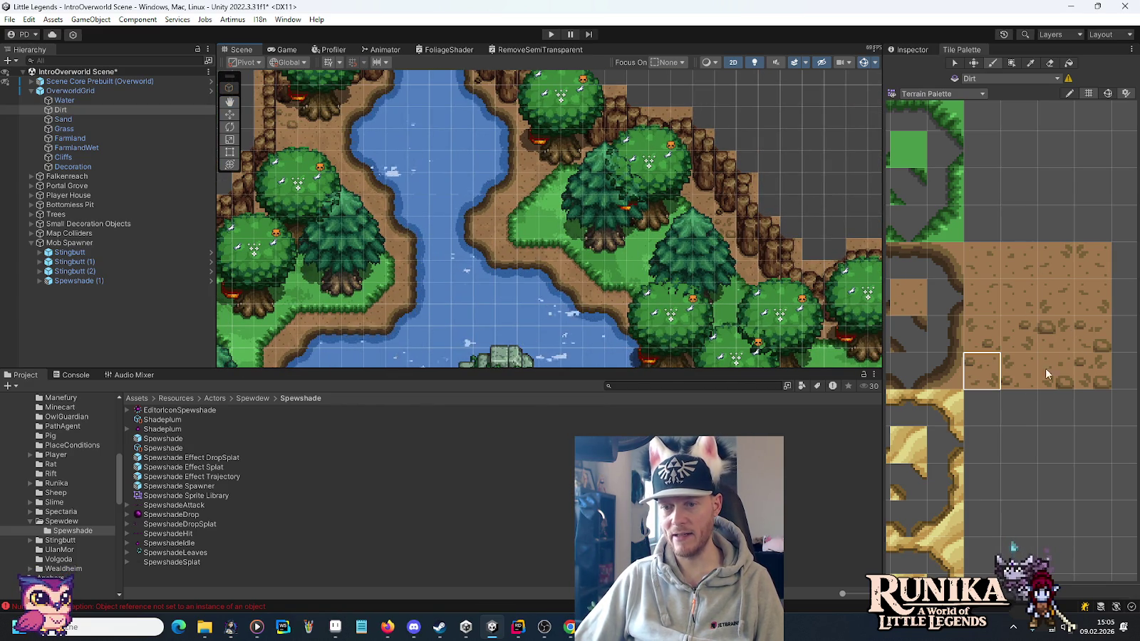
left_click_drag(426, 191, 465, 248)
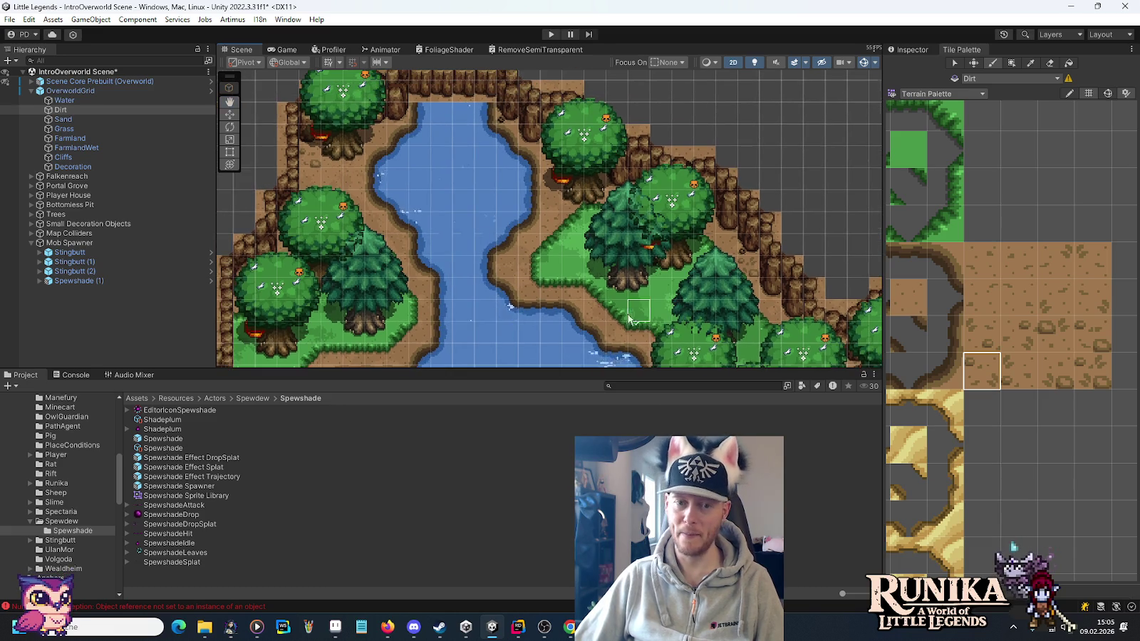
left_click_drag(742, 349, 524, 242)
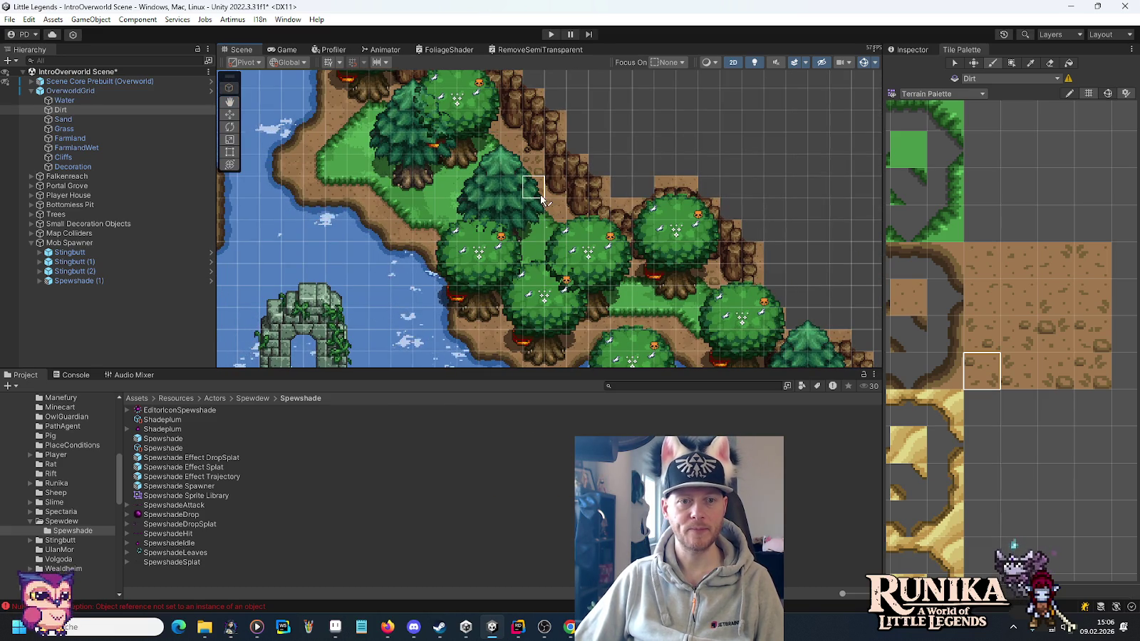
left_click_drag(555, 301, 361, 87)
Try dirt, dirt-edge and rocky dirt tiles over the cliffs and lake, ending on plain dirt.
left_click(1011, 328)
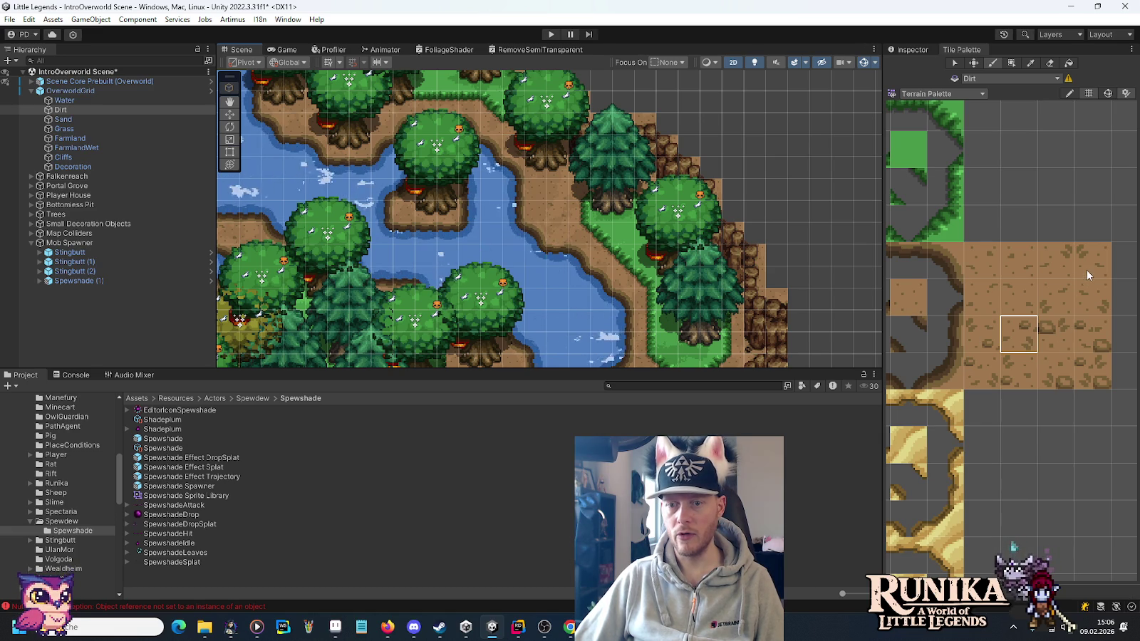
left_click(984, 372)
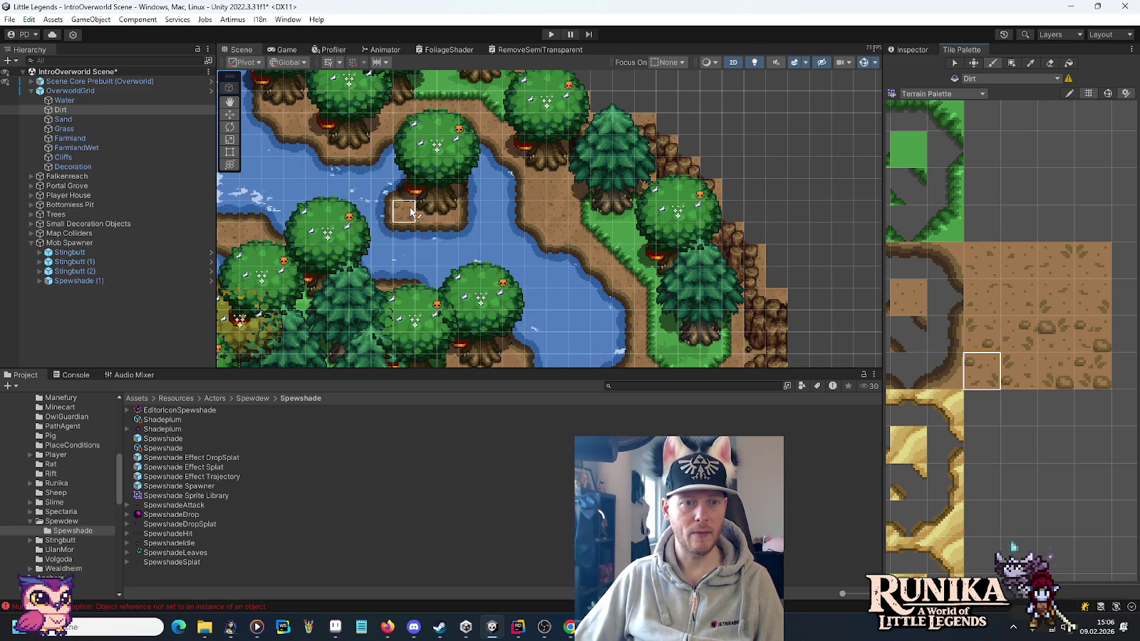
left_click(980, 335)
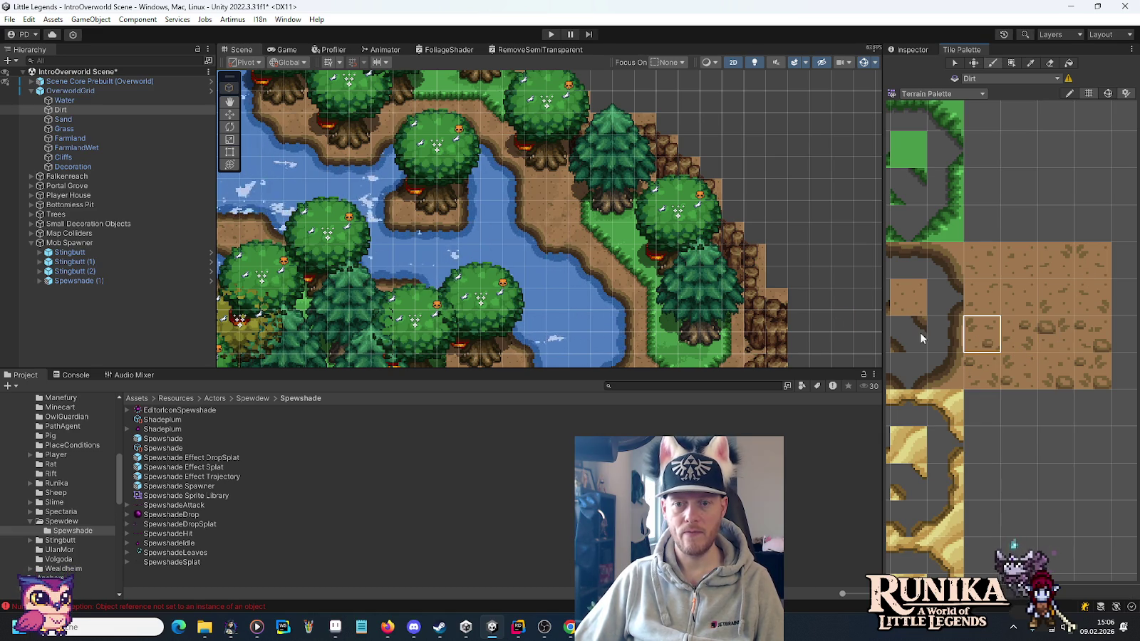
left_click(1089, 339)
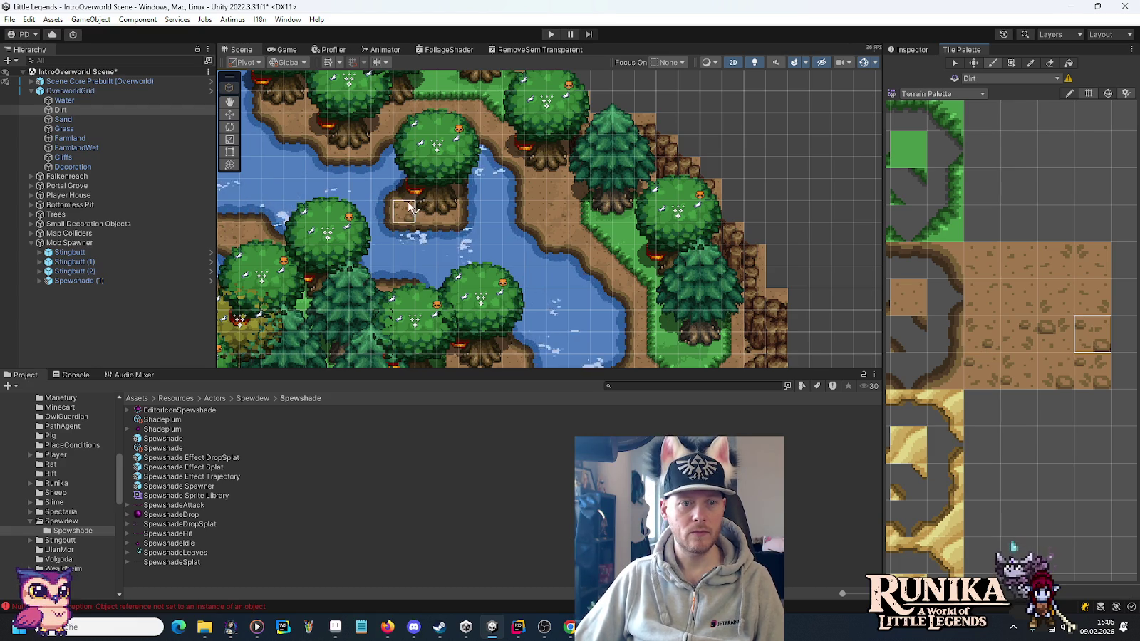
left_click_drag(599, 292, 478, 143)
mouse_move(440, 179)
left_mouse_down()
mouse_move(713, 182)
mouse_move(713, 143)
left_mouse_up()
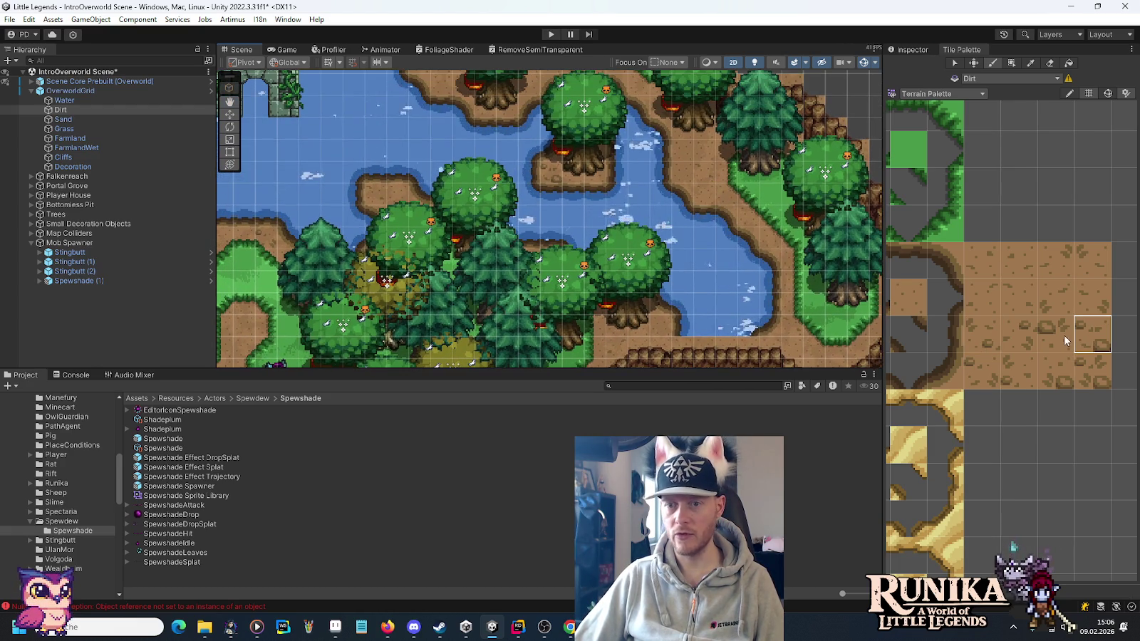
left_click(1020, 339)
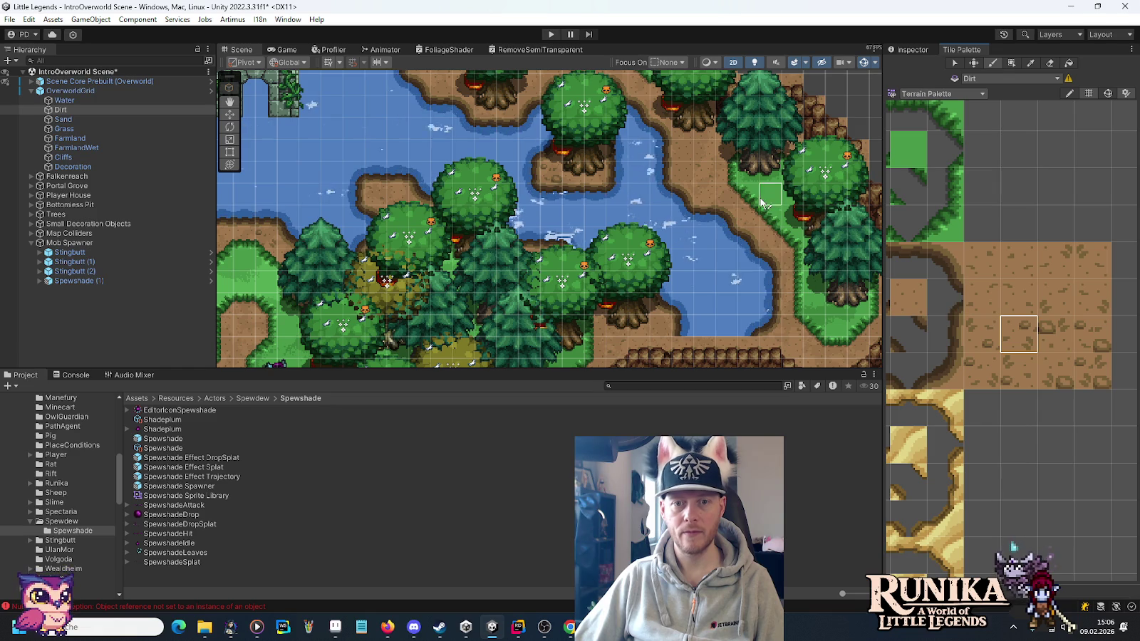
Paint top-right and lower dirt-edge tiles along the shore and the small tree island.
left_click_drag(789, 326, 723, 236)
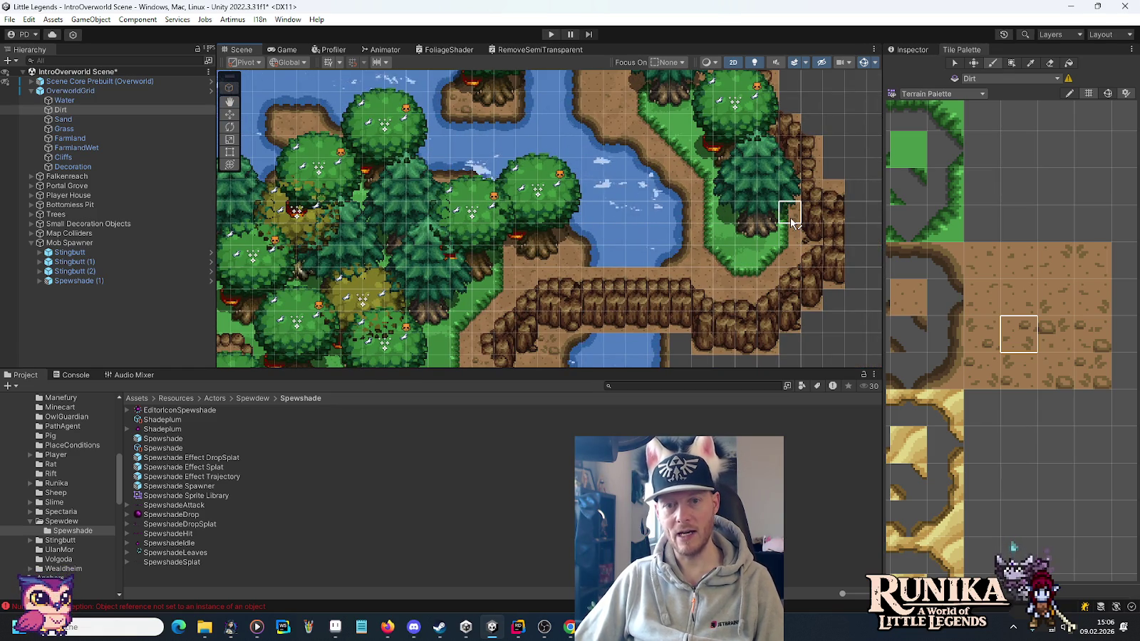
left_click_drag(734, 212, 823, 304)
left_click(1094, 268)
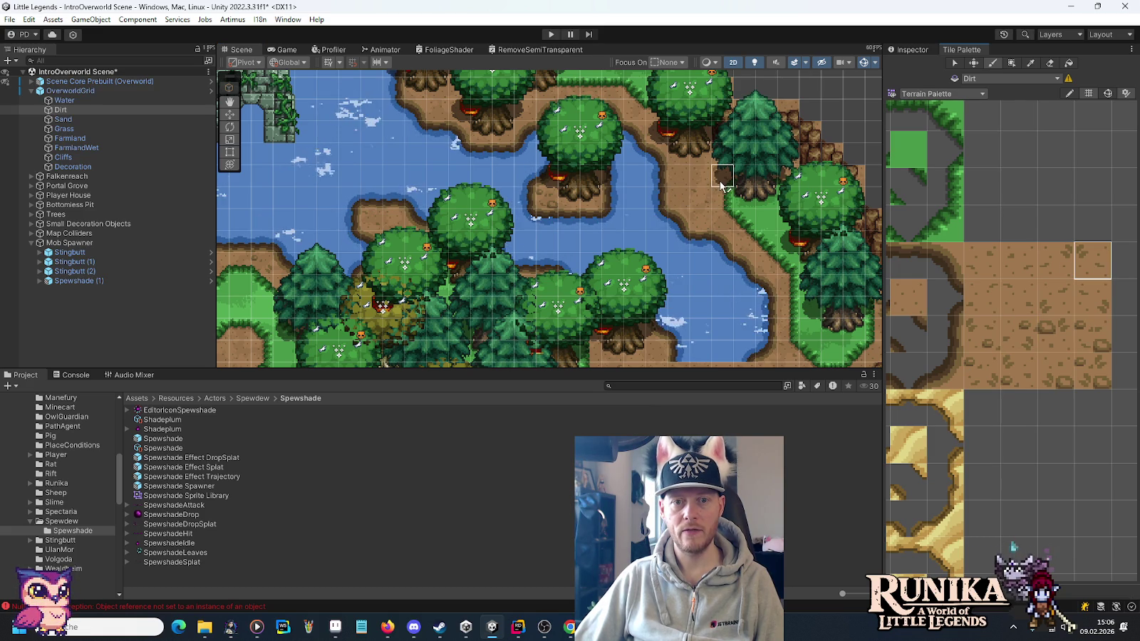
left_click(1056, 260)
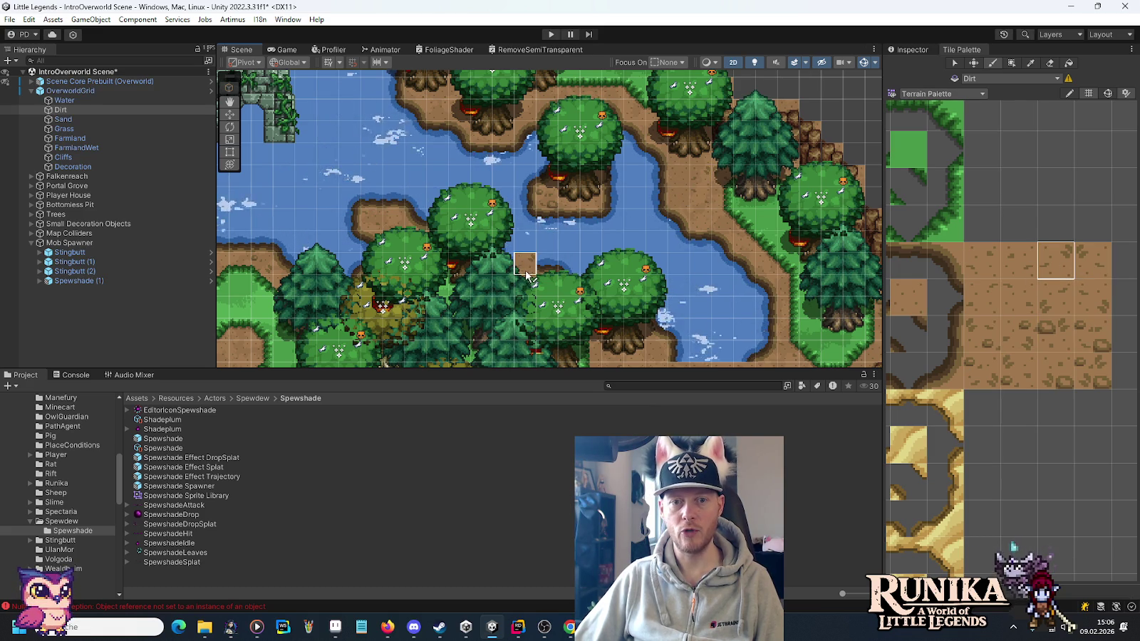
left_click_drag(526, 274, 534, 170)
left_click(982, 371)
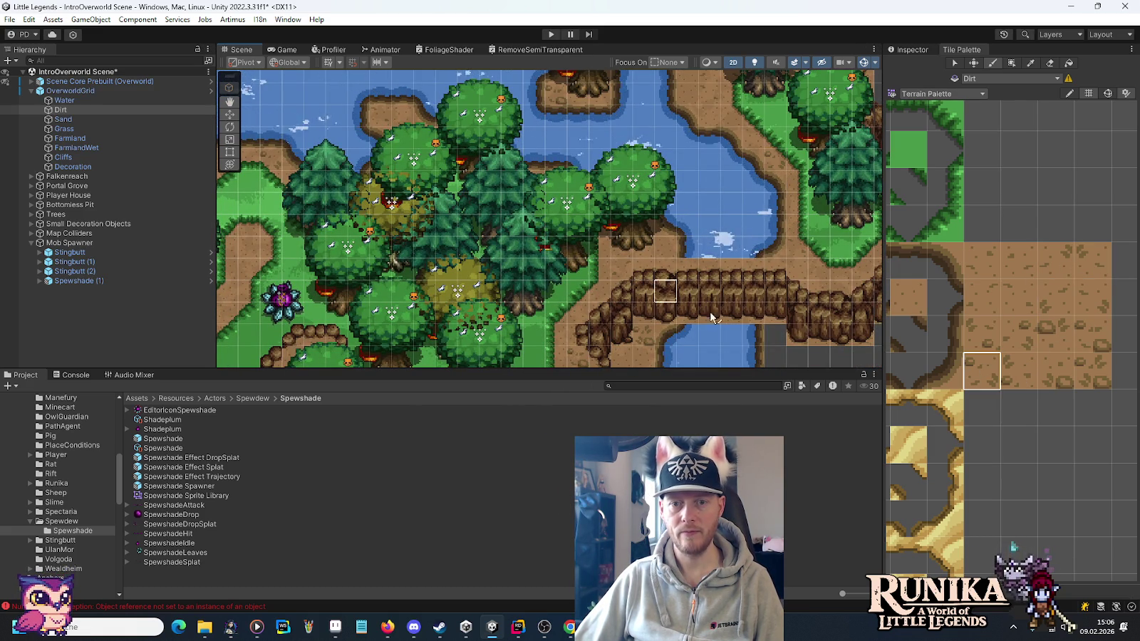
left_click(1062, 335)
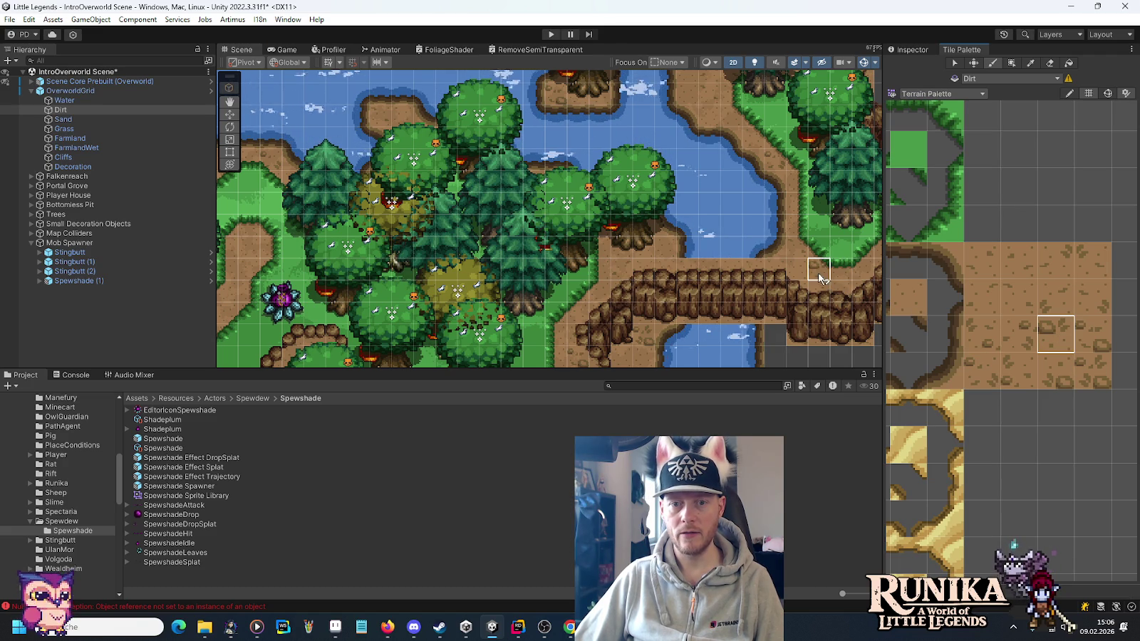
mouse_move(492, 321)
left_mouse_down()
mouse_move(748, 221)
mouse_move(1103, 305)
left_mouse_up()
left_click(1100, 303)
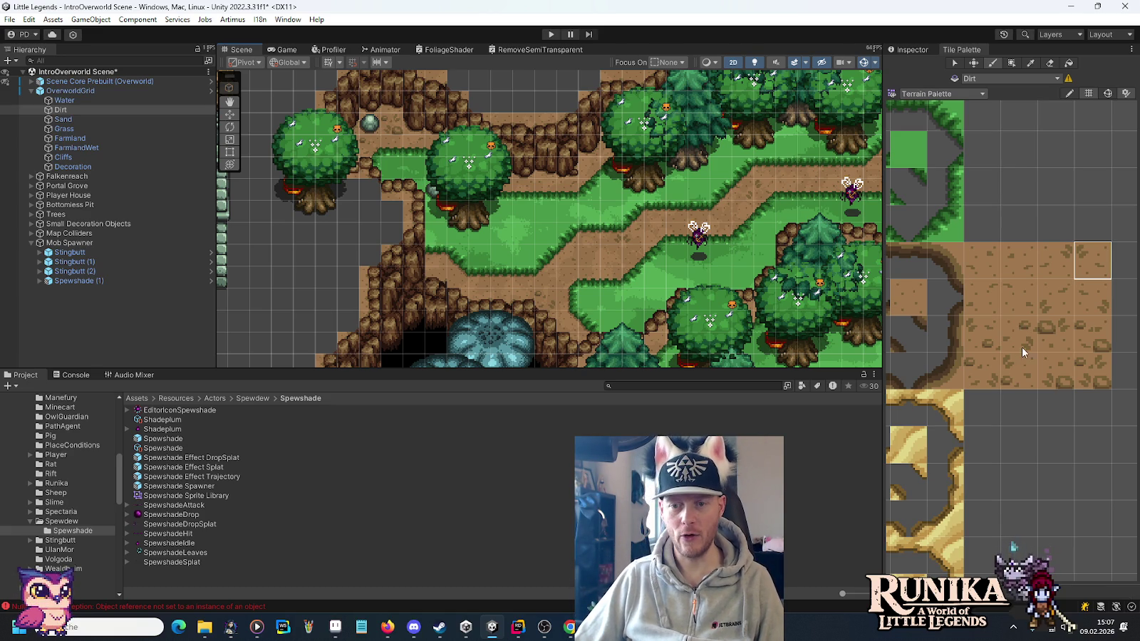
Cycle through the top-right dirt-edge and rocky dirt tiles beside the grassy paths.
left_click(1013, 383)
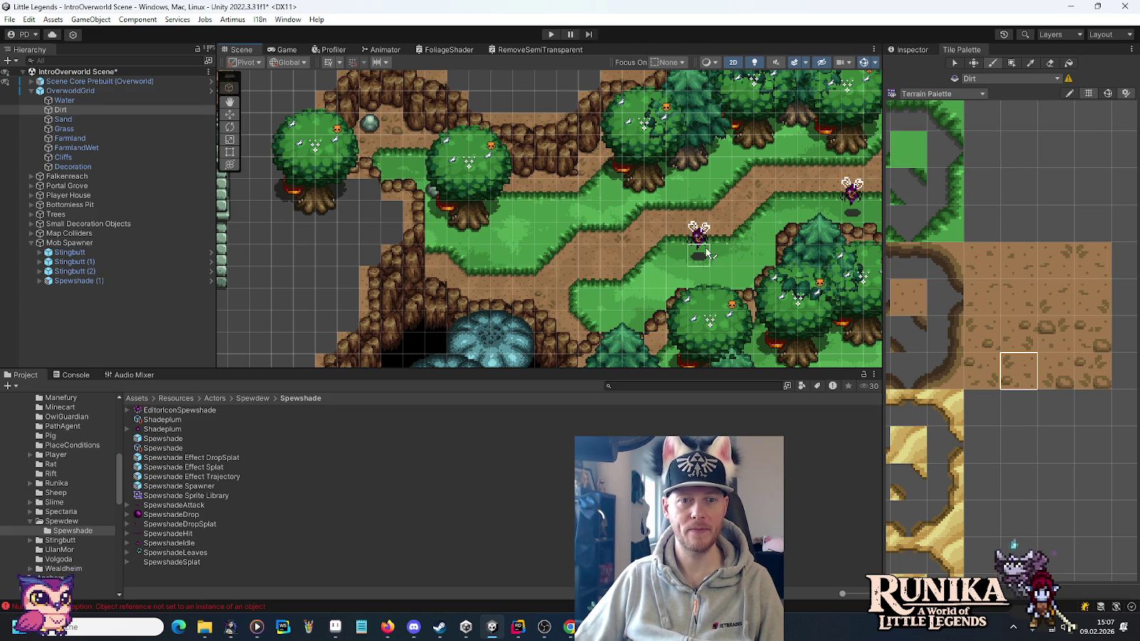
left_click(1084, 271)
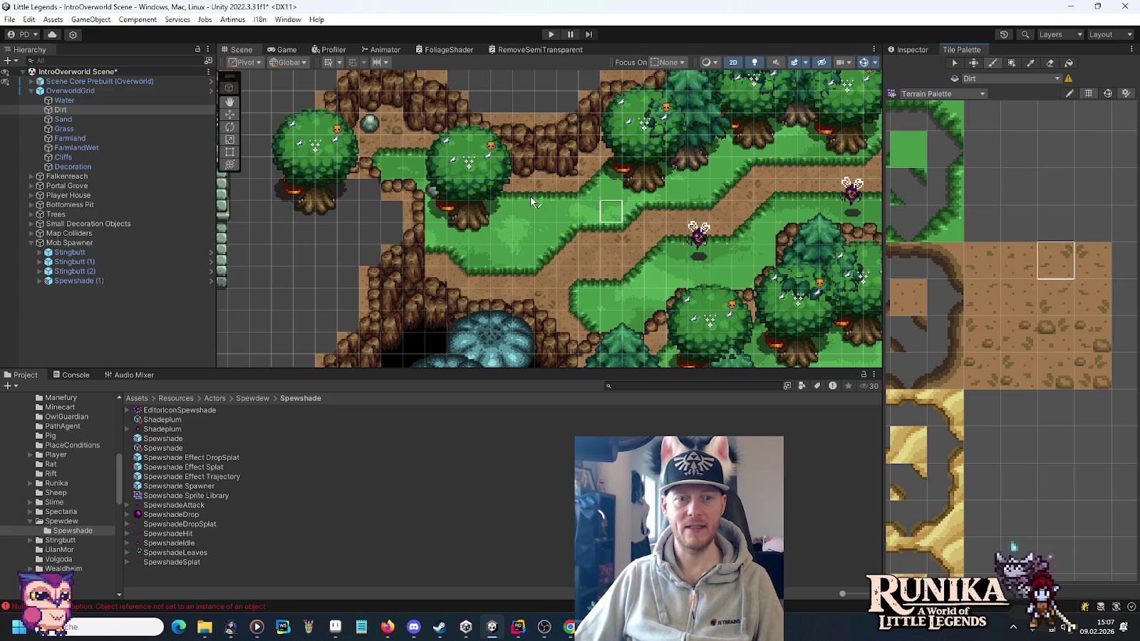
left_click_drag(696, 258, 590, 266)
left_click(1020, 329)
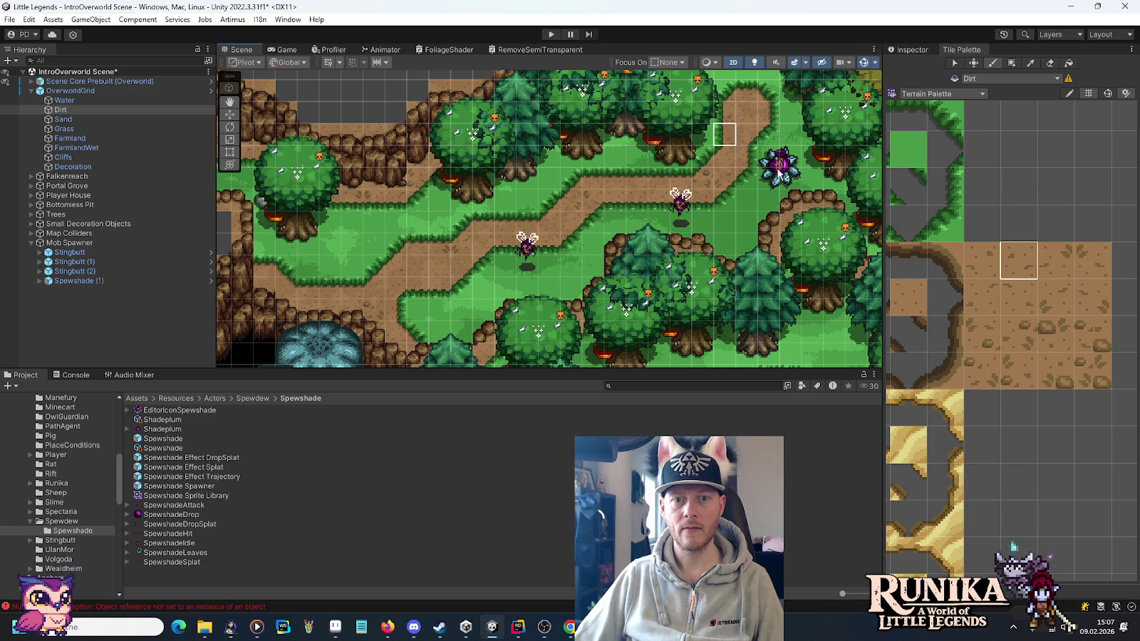
left_click(1019, 378)
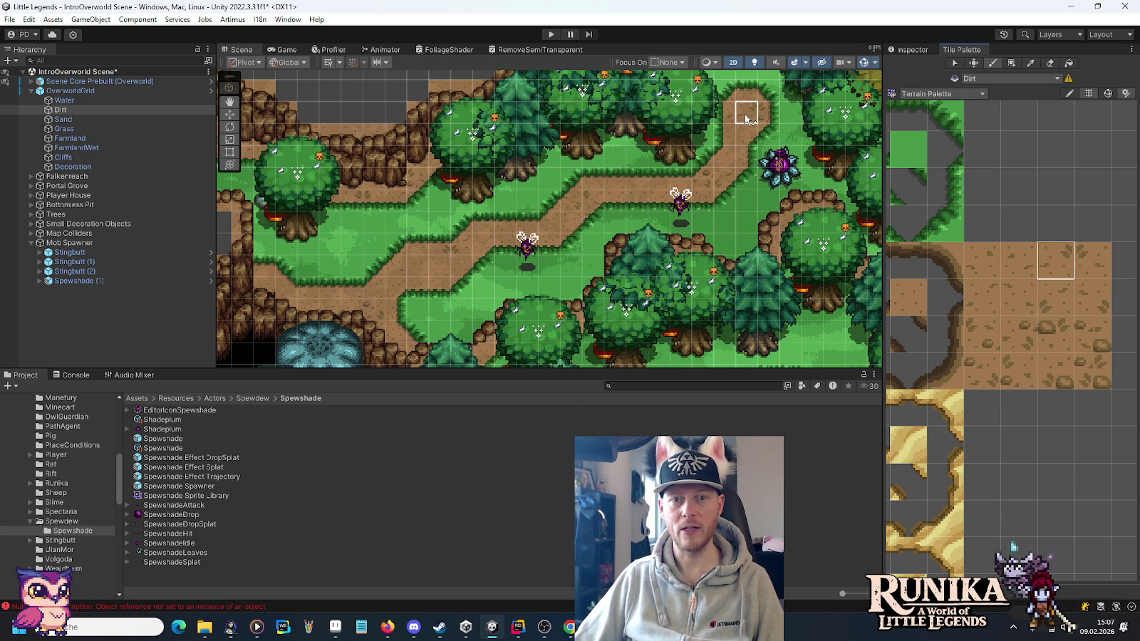
Move the view to the lake at the map's left edge and choose a plain dirt tile.
left_click_drag(625, 287, 677, 245)
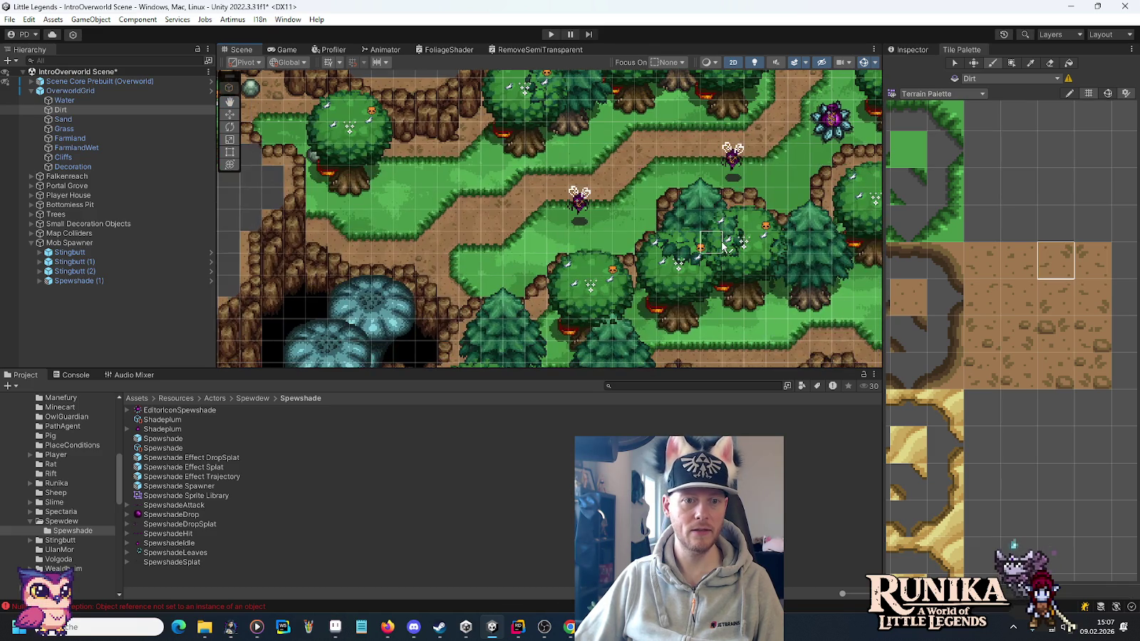
left_click_drag(687, 148, 799, 259)
left_click(670, 168, "ctrl")
left_click(849, 274, "ctrl")
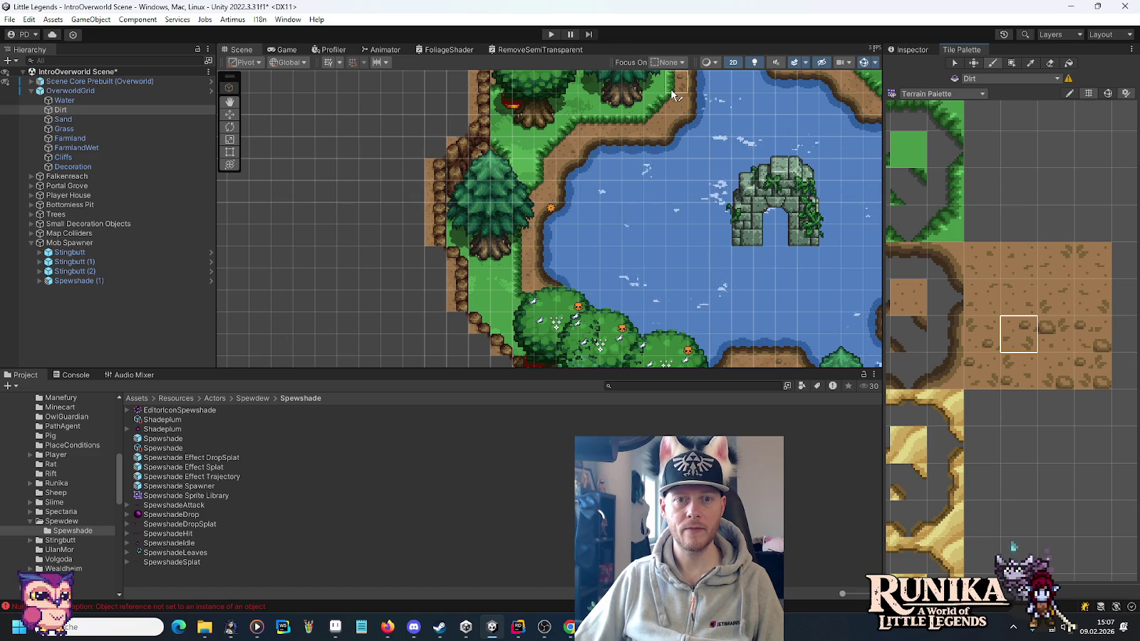
Along the lake's north shore and the river, switch between top-right, middle and rocky dirt tiles.
left_click_drag(651, 222, 657, 288)
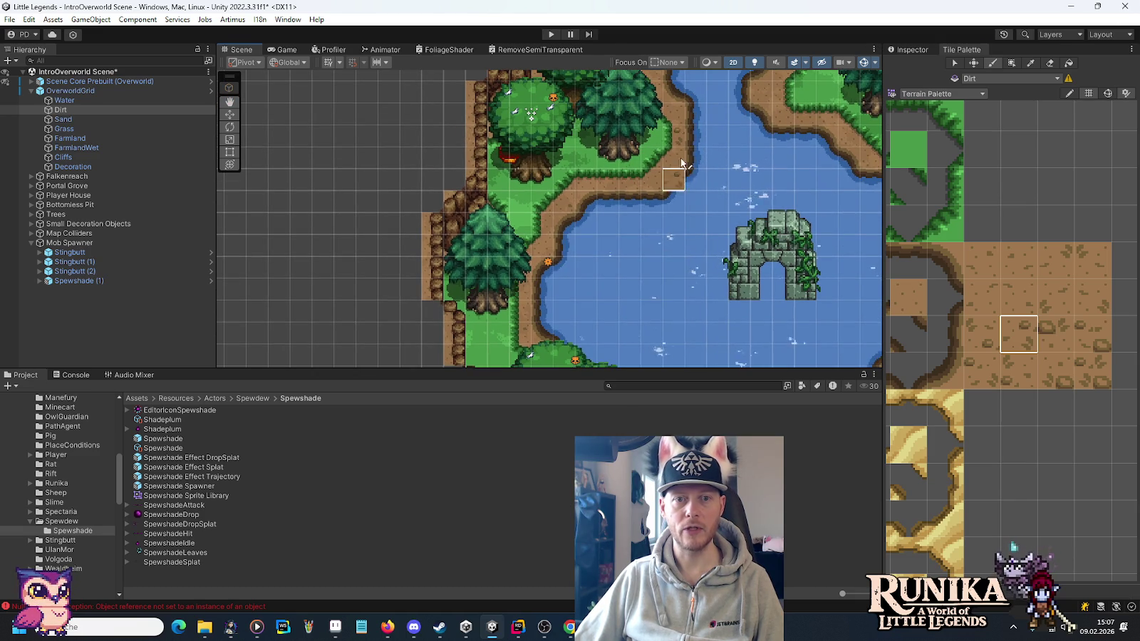
left_click(1093, 274)
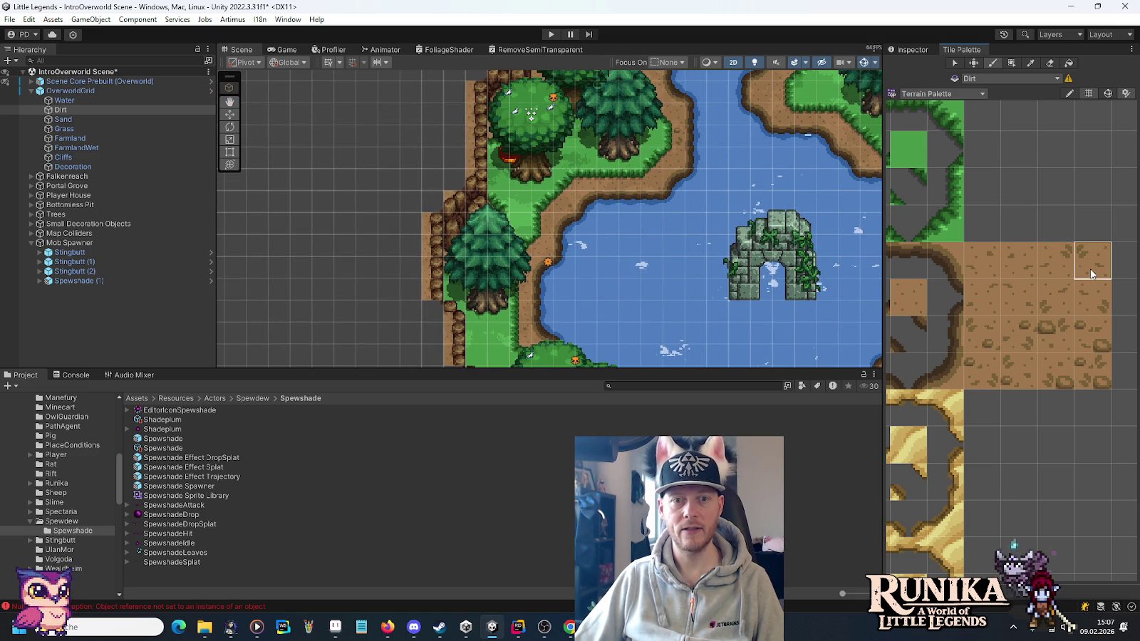
left_click(1056, 297)
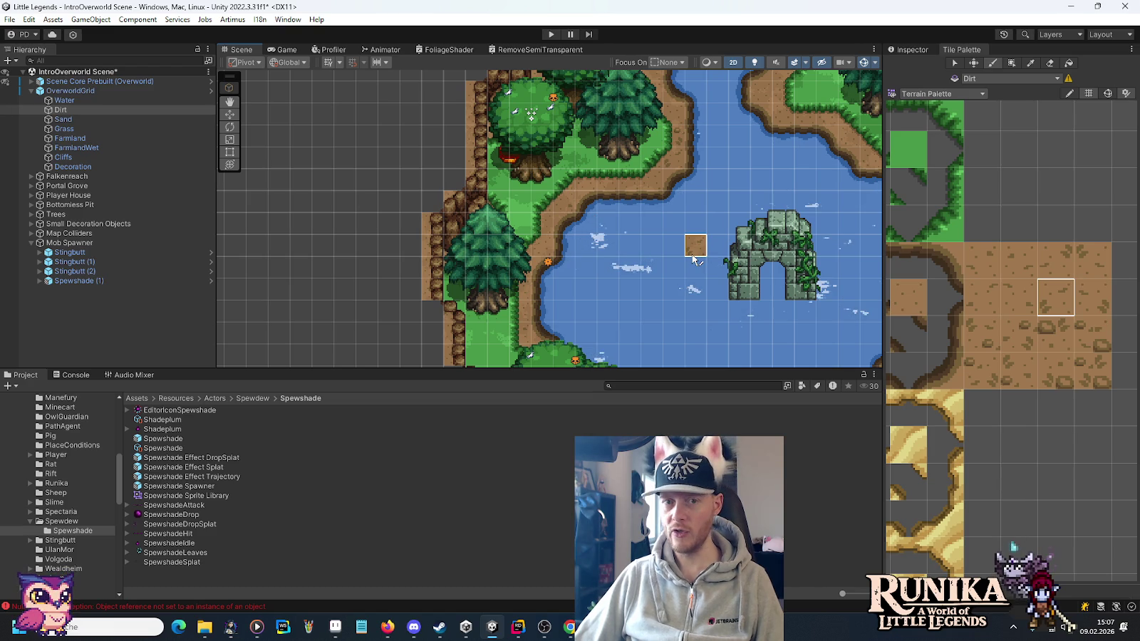
left_click_drag(649, 270, 667, 206)
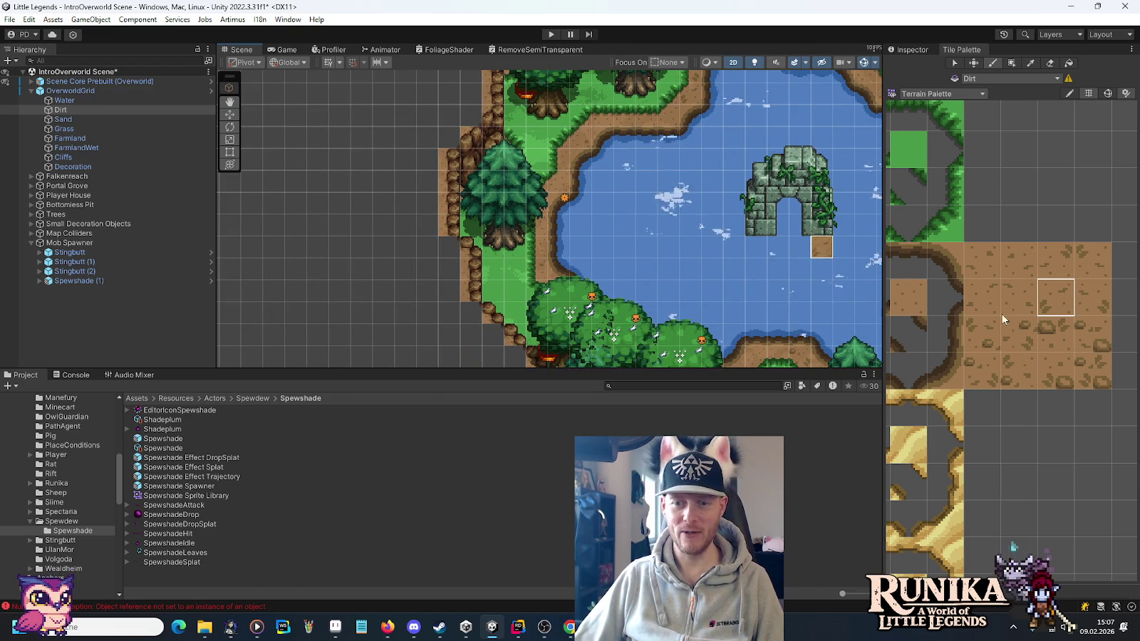
left_click(1062, 376)
mouse_move(712, 182)
left_mouse_down()
mouse_move(687, 308)
mouse_move(685, 242)
mouse_move(623, 222)
left_mouse_up()
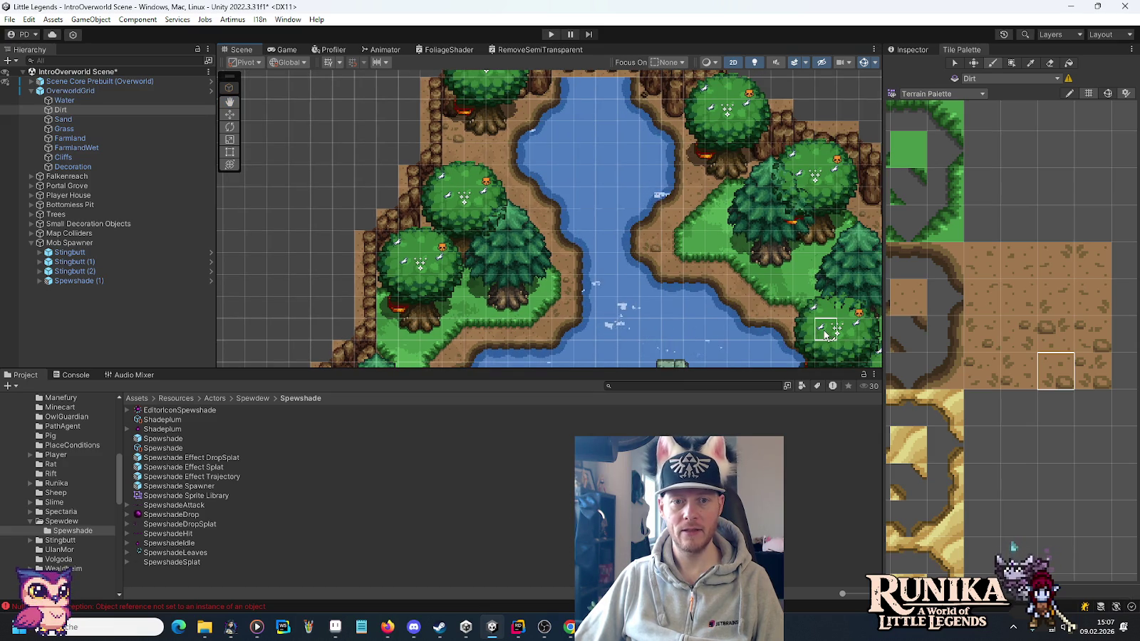
left_click(1052, 346)
Paint dirt over the grass beside the cliffs near the islands and trees.
left_click_drag(729, 213, 443, 156)
mouse_move(666, 292)
left_mouse_down()
mouse_move(627, 194)
mouse_move(627, 88)
left_mouse_up()
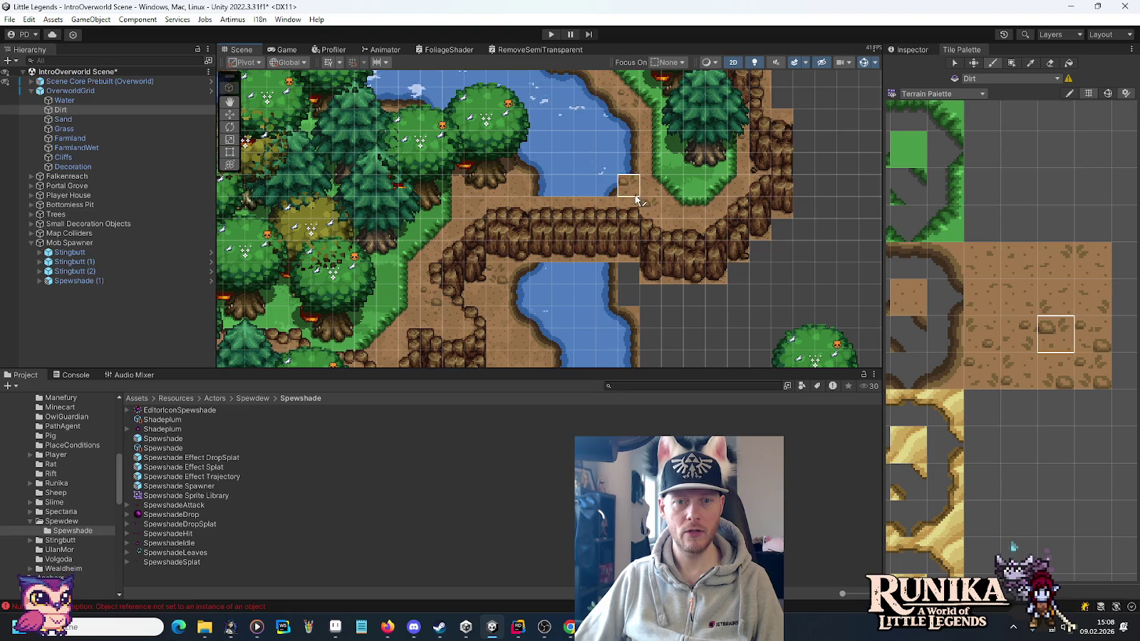
left_click(1055, 370)
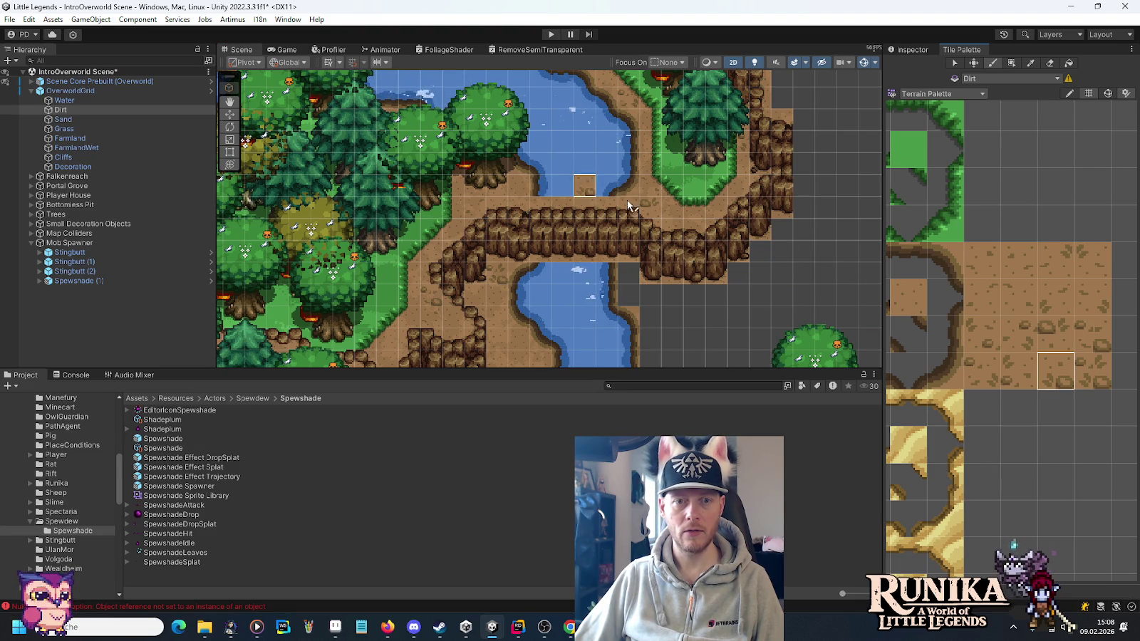
mouse_move(466, 246)
left_mouse_down()
mouse_move(406, 317)
mouse_move(613, 193)
left_mouse_up()
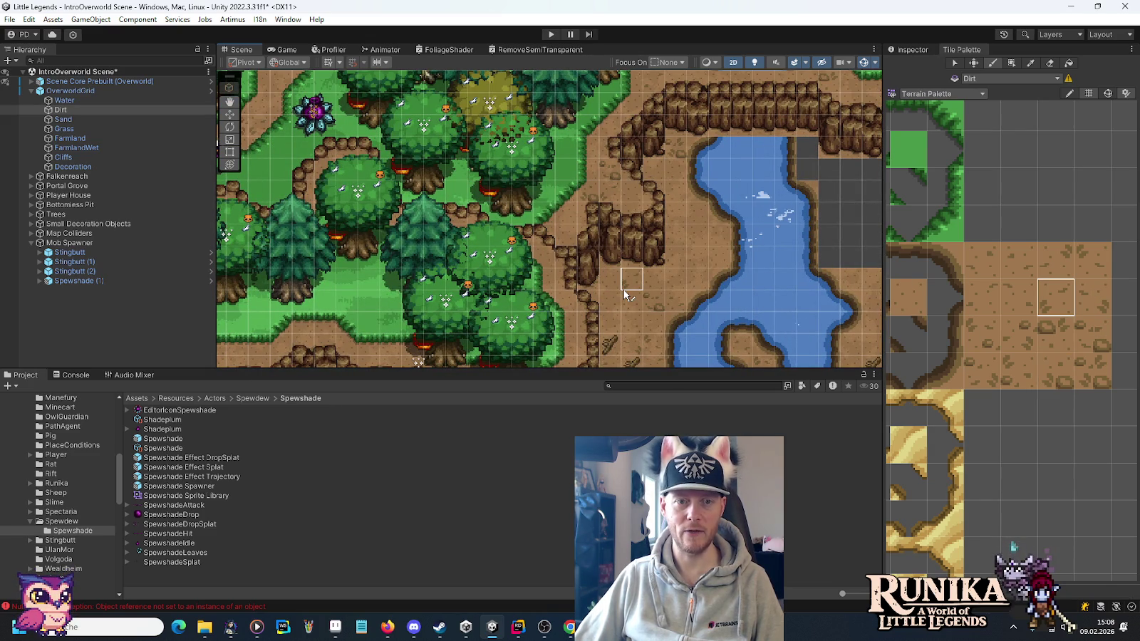
left_click(1024, 340)
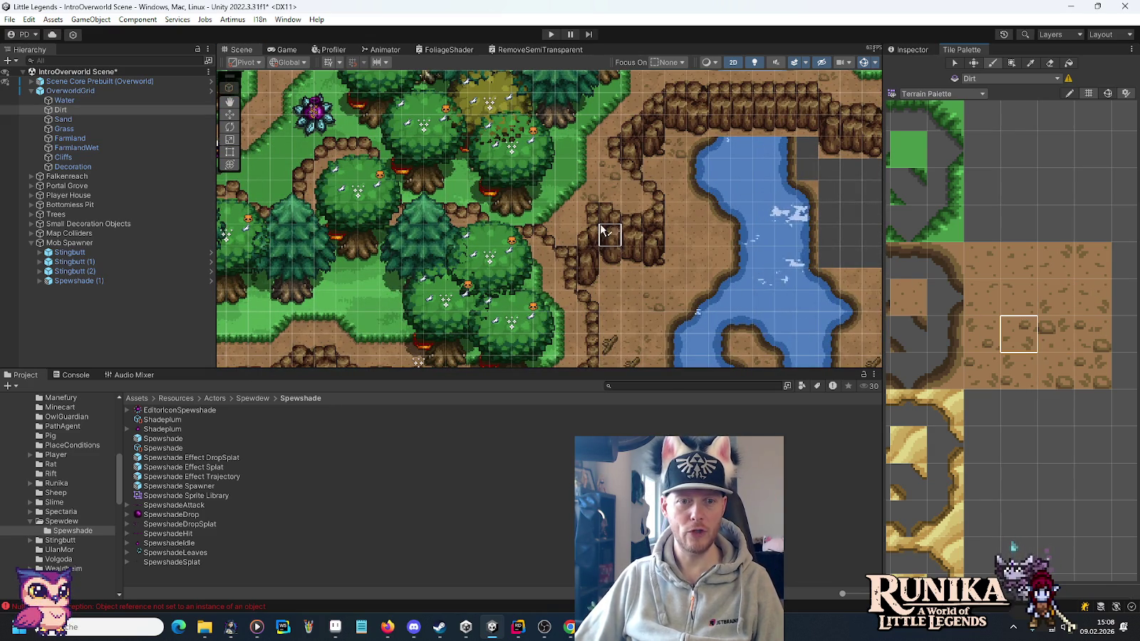
left_click(990, 334)
Touch up the water and cliff band by the ruins with lower and top-right dirt tiles.
left_click_drag(631, 113, 819, 242)
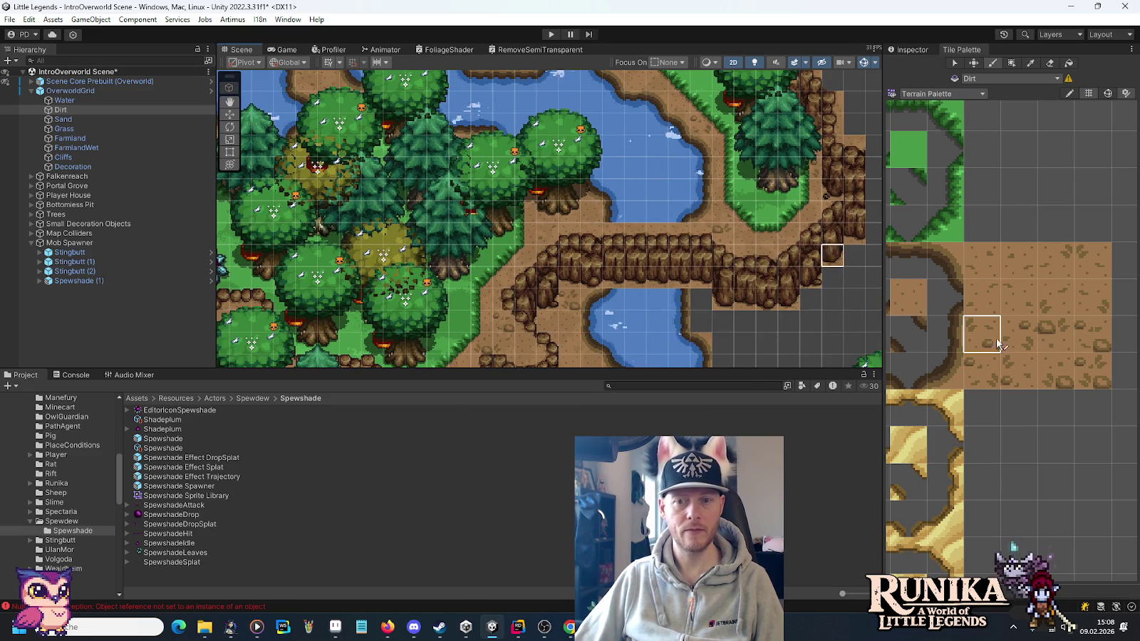
left_click(1019, 370)
mouse_move(732, 157)
left_mouse_down()
mouse_move(612, 199)
mouse_move(658, 316)
left_mouse_up()
left_click_drag(535, 185, 708, 260)
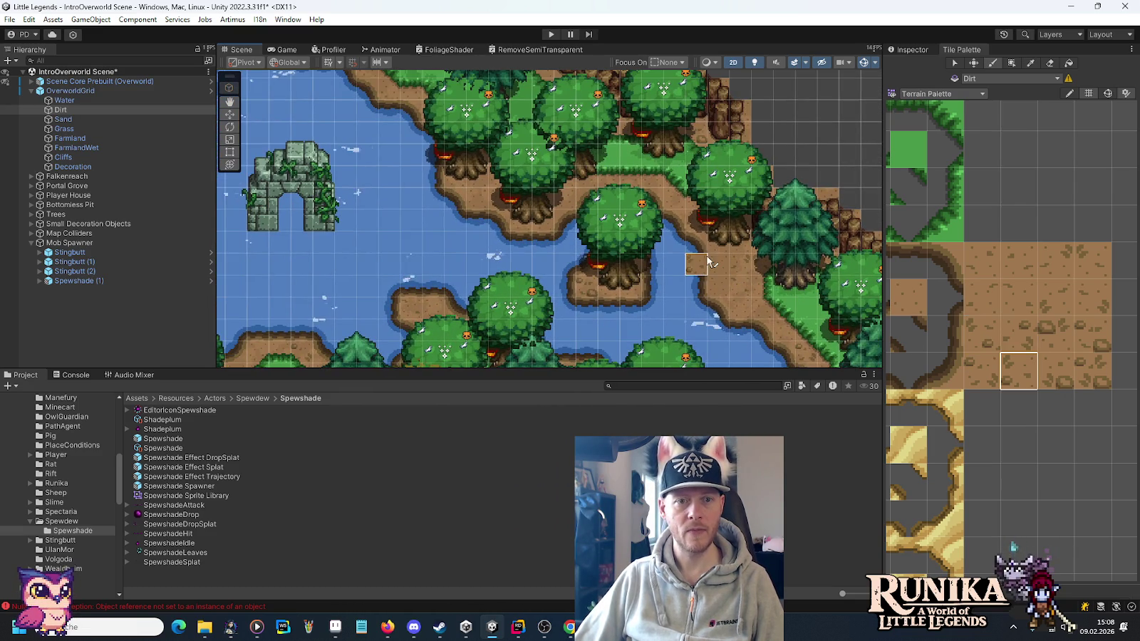
left_click(1096, 257)
left_click(1091, 298)
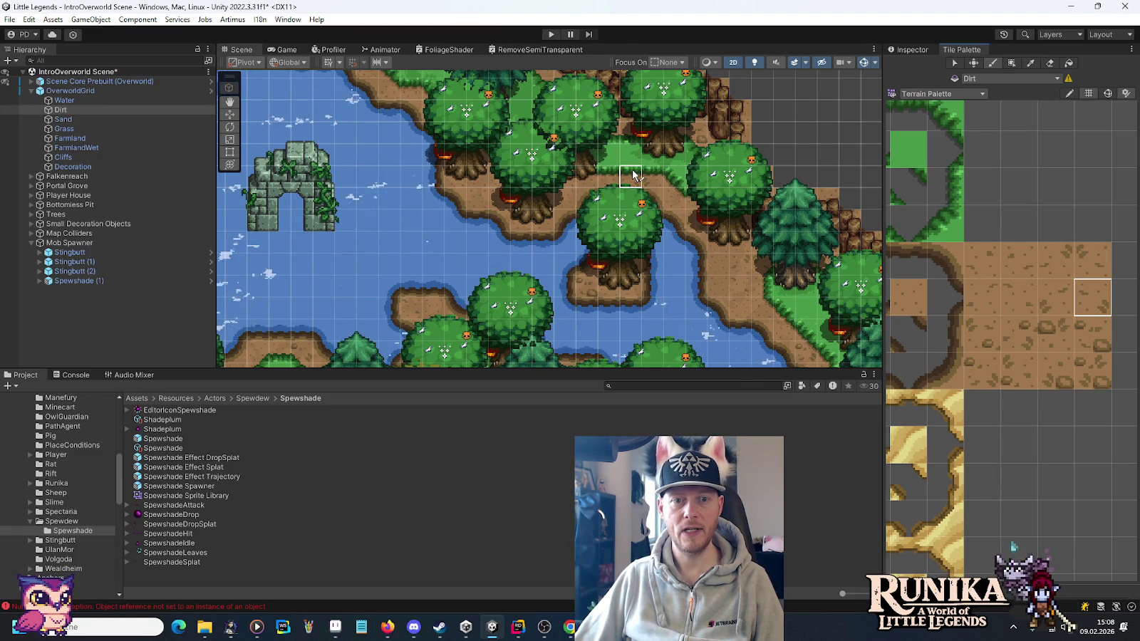
Around the ruin and the map's left side, alternate dirt-edge and plain dirt tiles.
left_click_drag(387, 152, 482, 186)
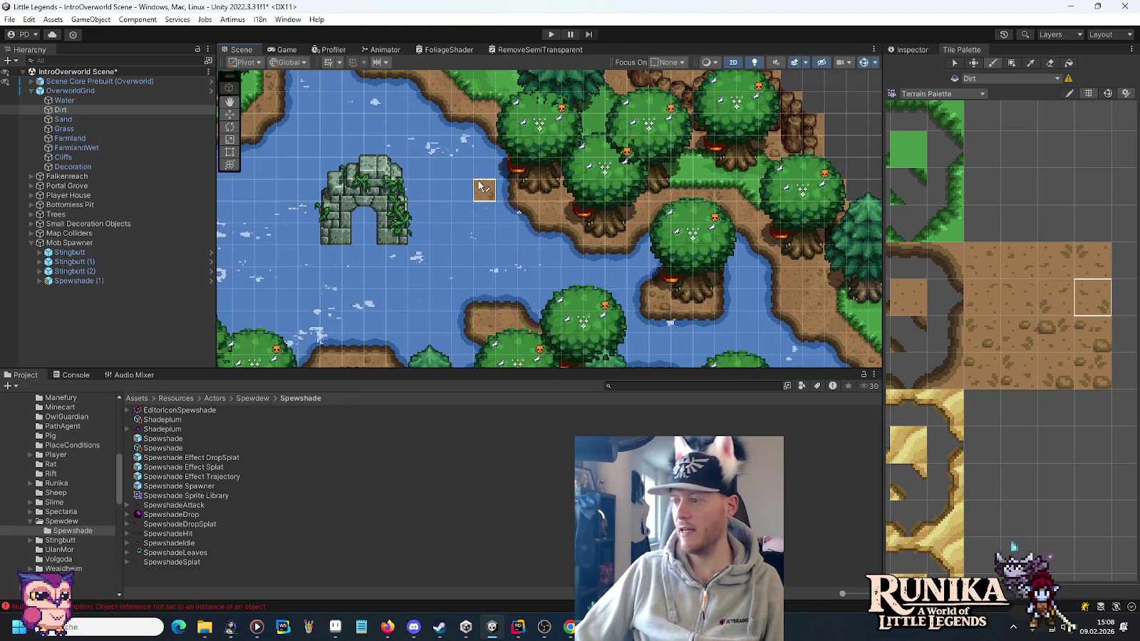
mouse_move(360, 80)
left_mouse_down()
mouse_move(429, 135)
mouse_move(609, 236)
left_mouse_up()
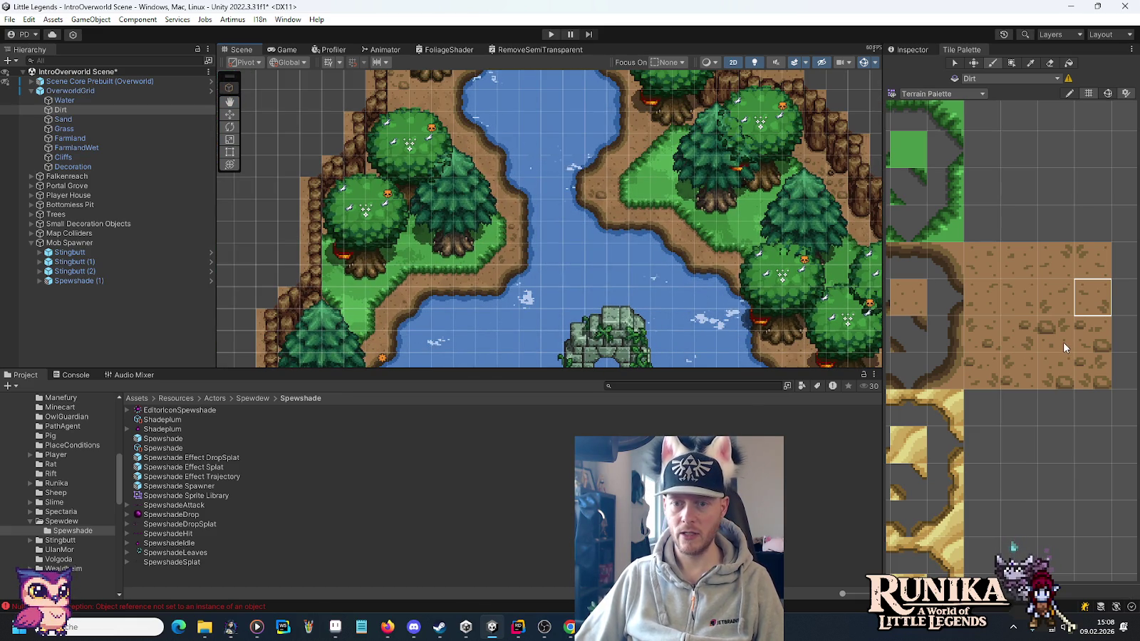
left_click(982, 332)
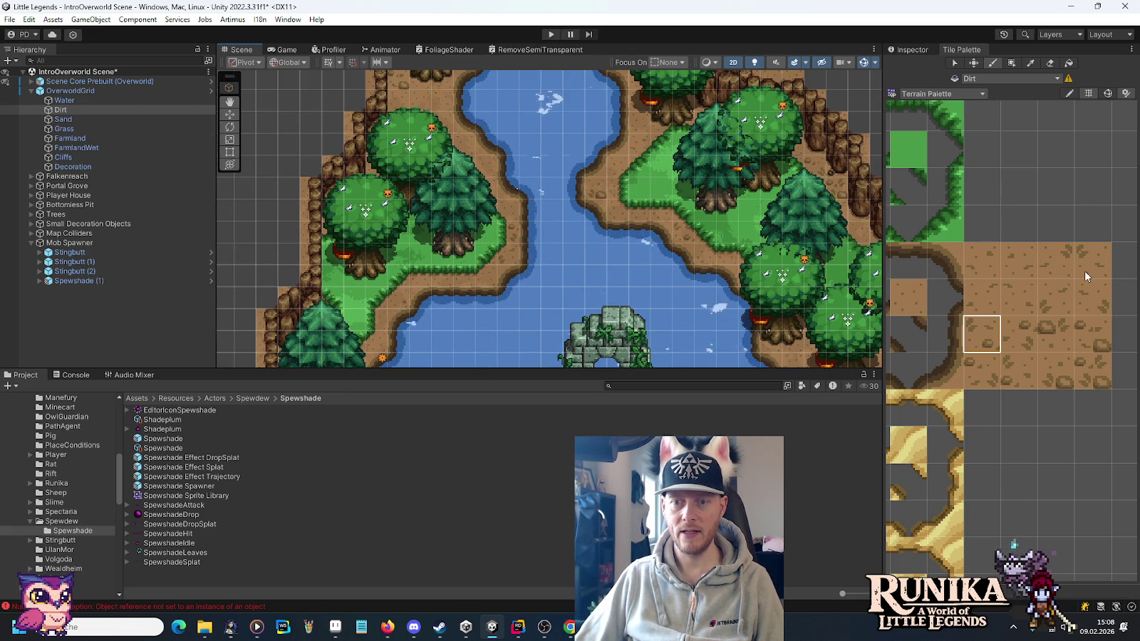
left_click(1090, 299)
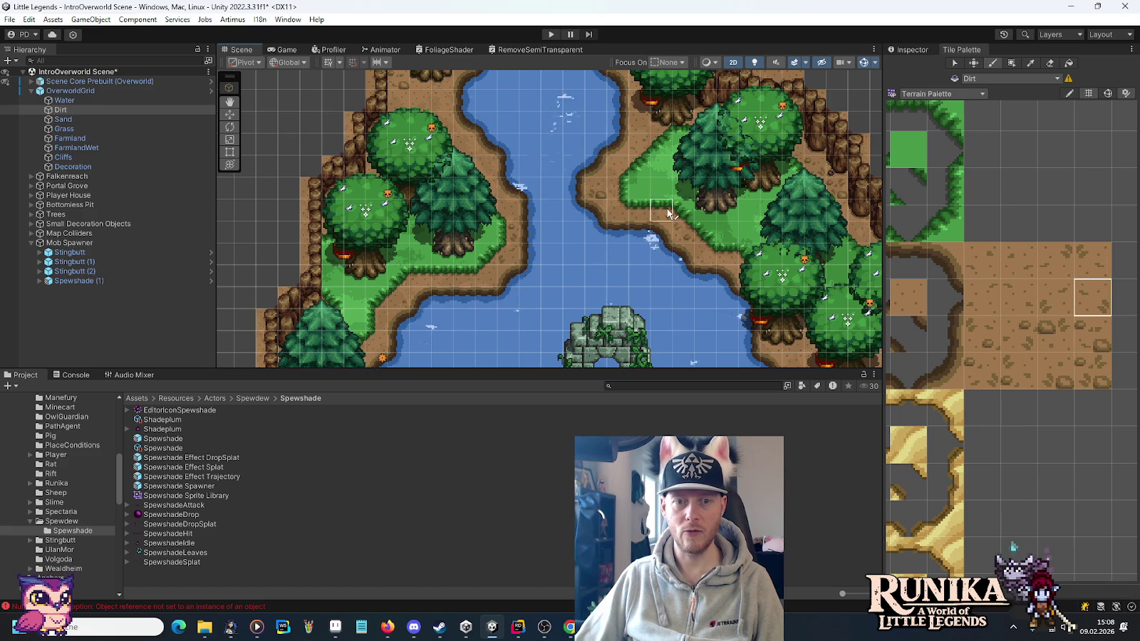
left_click_drag(618, 300, 784, 267)
left_click_drag(649, 288, 671, 225)
left_click(1042, 285)
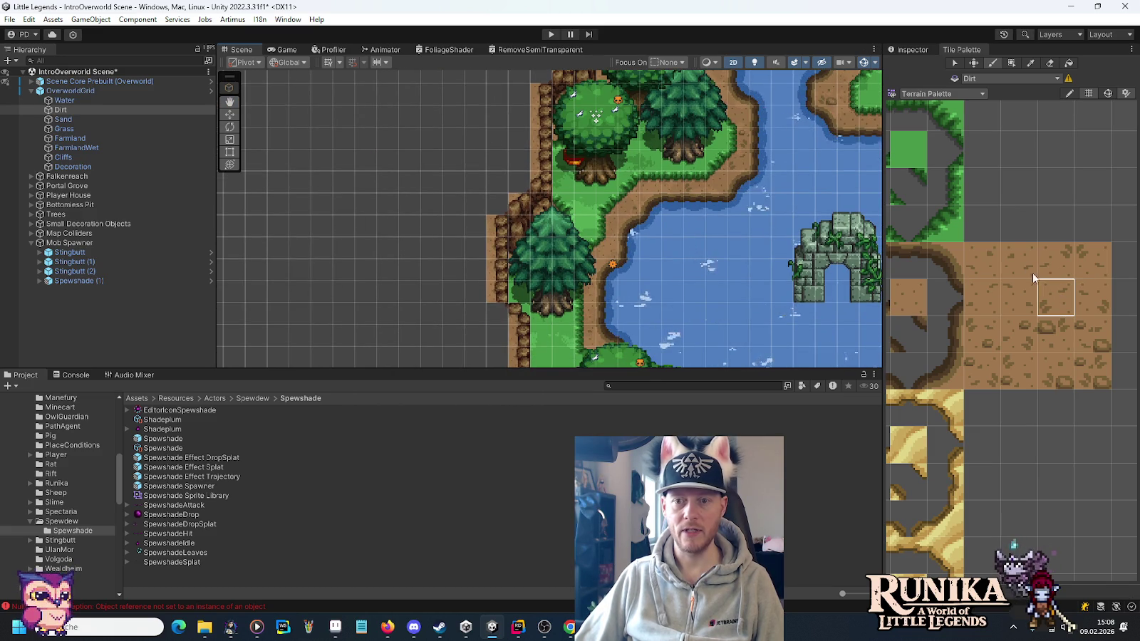
left_click(1091, 297)
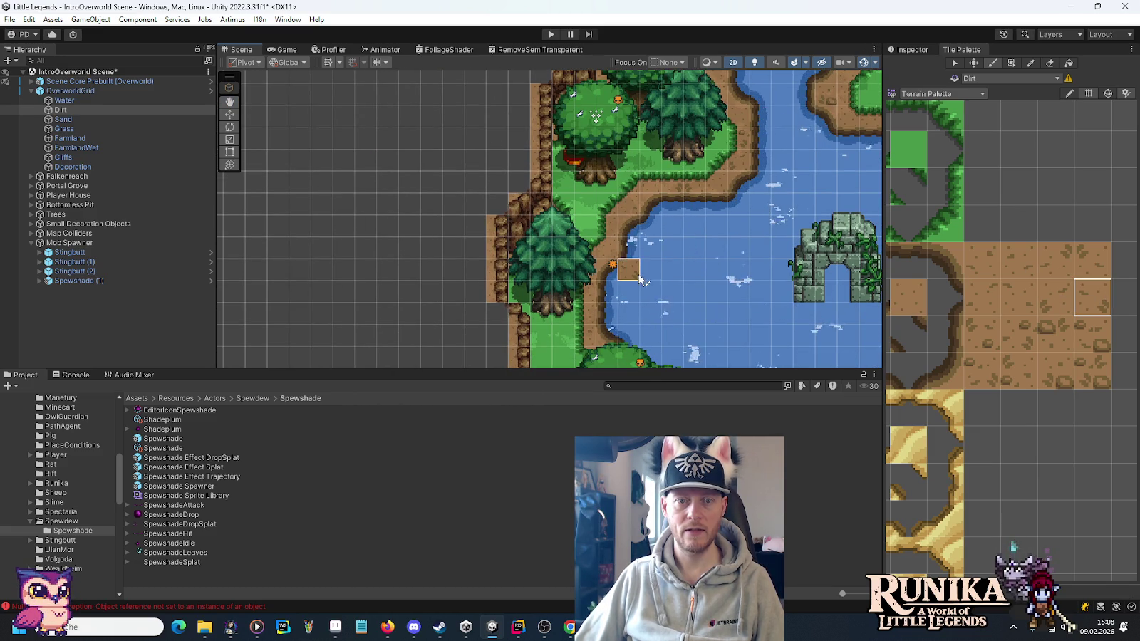
Finish the remaining edges with lower-left and right dirt tiles, ending on the upper-right plain dirt.
left_click_drag(649, 288, 623, 219)
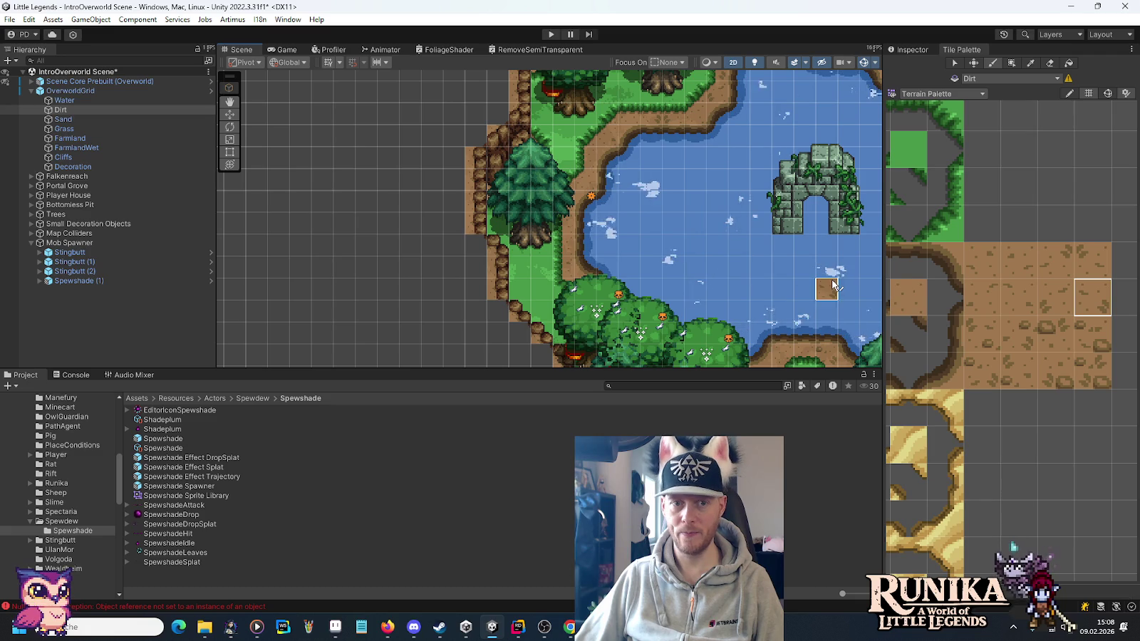
left_click(1019, 334)
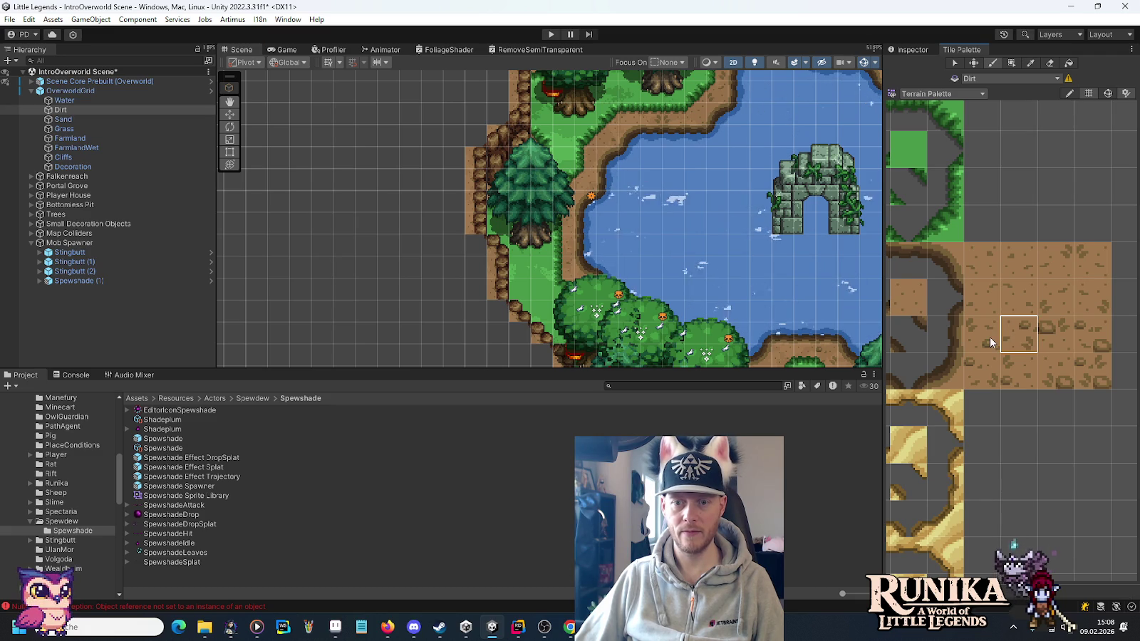
left_click(990, 342)
scroll(695, 219, "down", 2)
mouse_move(736, 219)
left_mouse_down()
mouse_move(548, 139)
mouse_move(487, 95)
mouse_move(580, 243)
mouse_move(593, 227)
mouse_move(598, 236)
left_mouse_up()
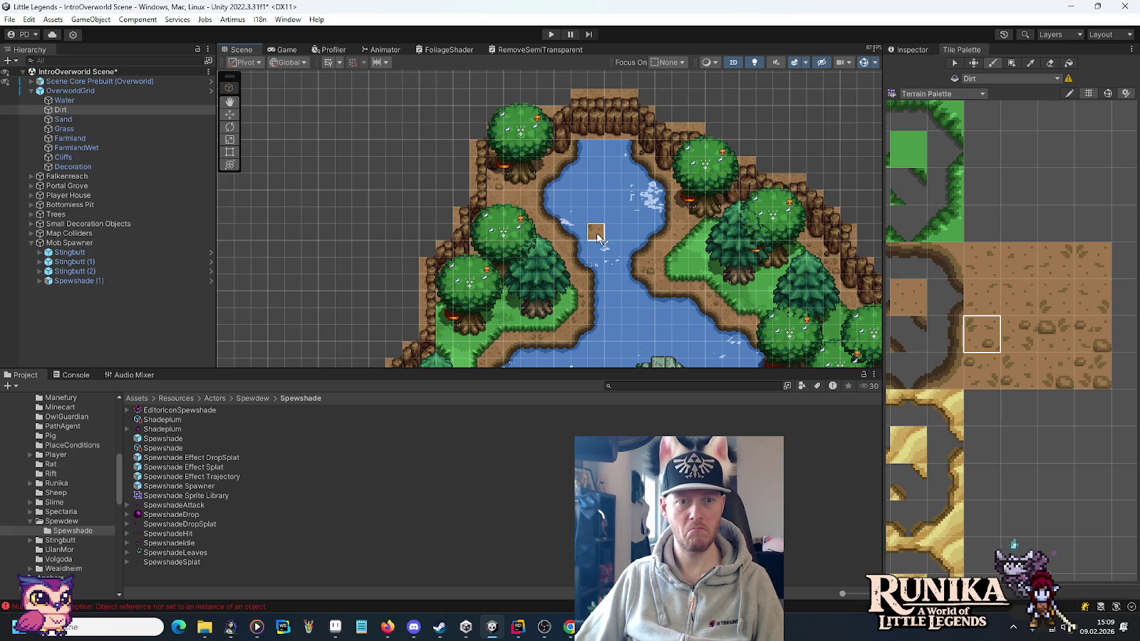
left_click(1083, 341)
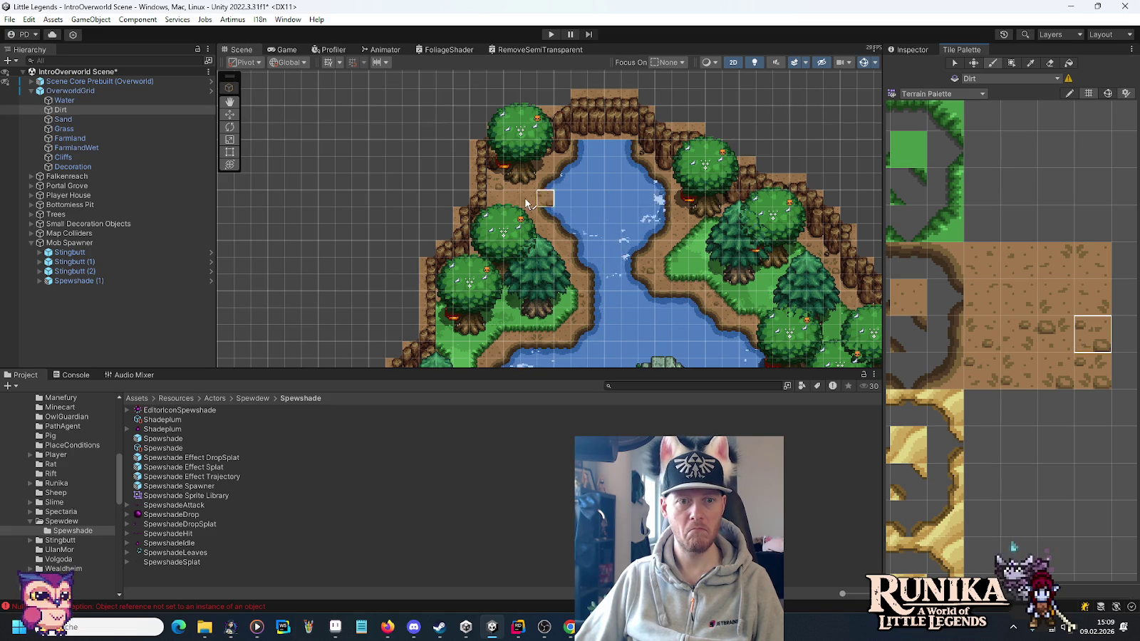
left_click(1048, 343)
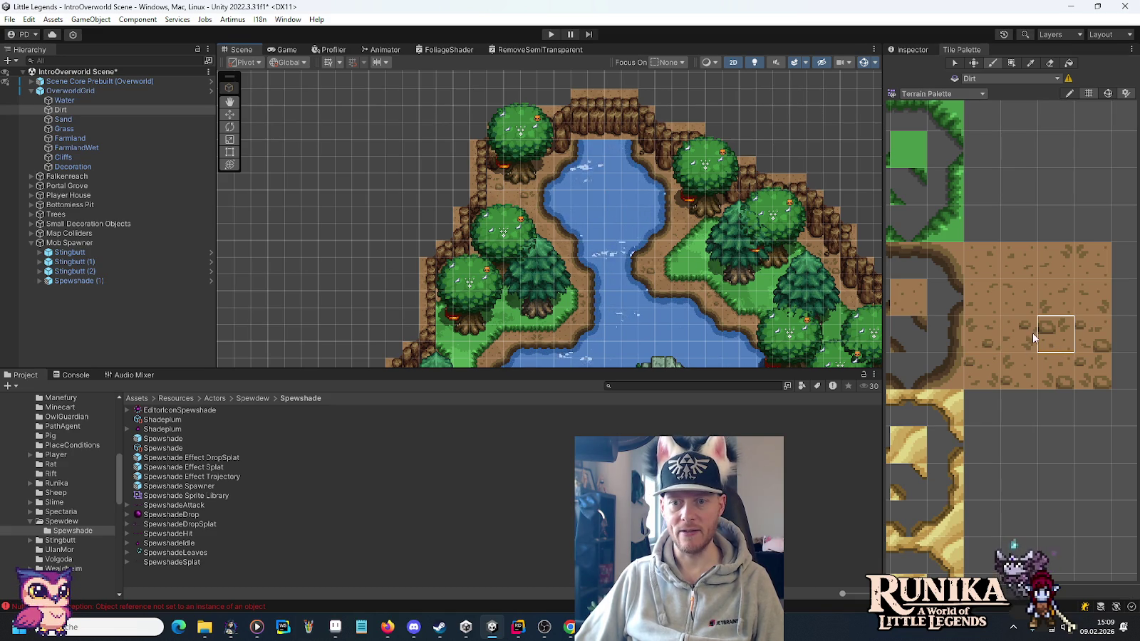
left_click(1092, 298)
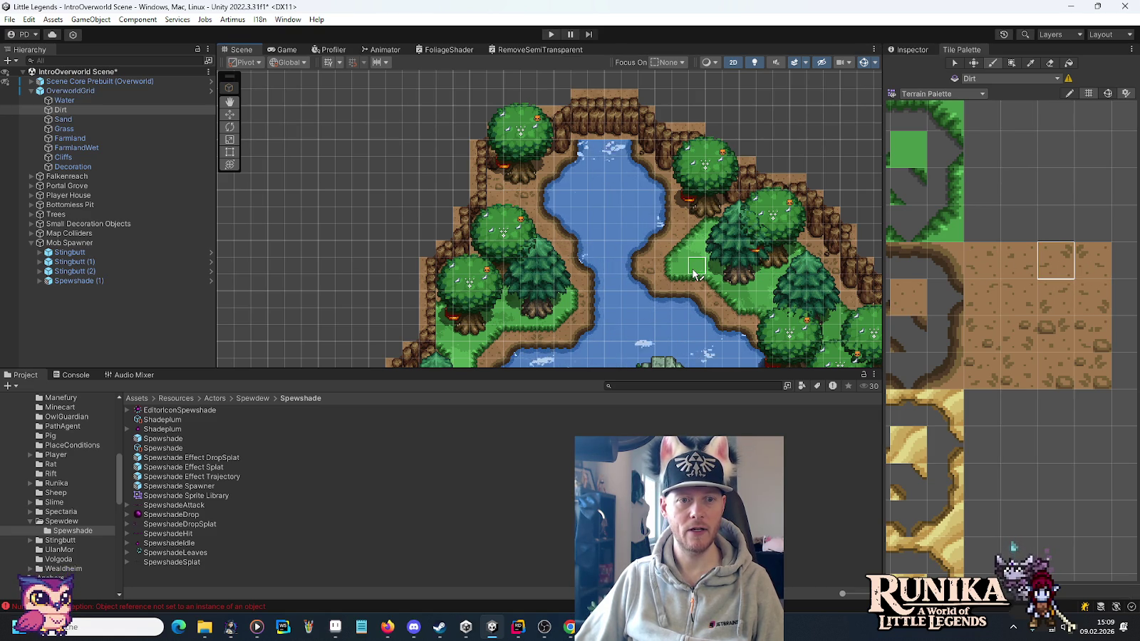
Move the view down past the lake ruin to the farmhouse area and zoom in.
key("Down")
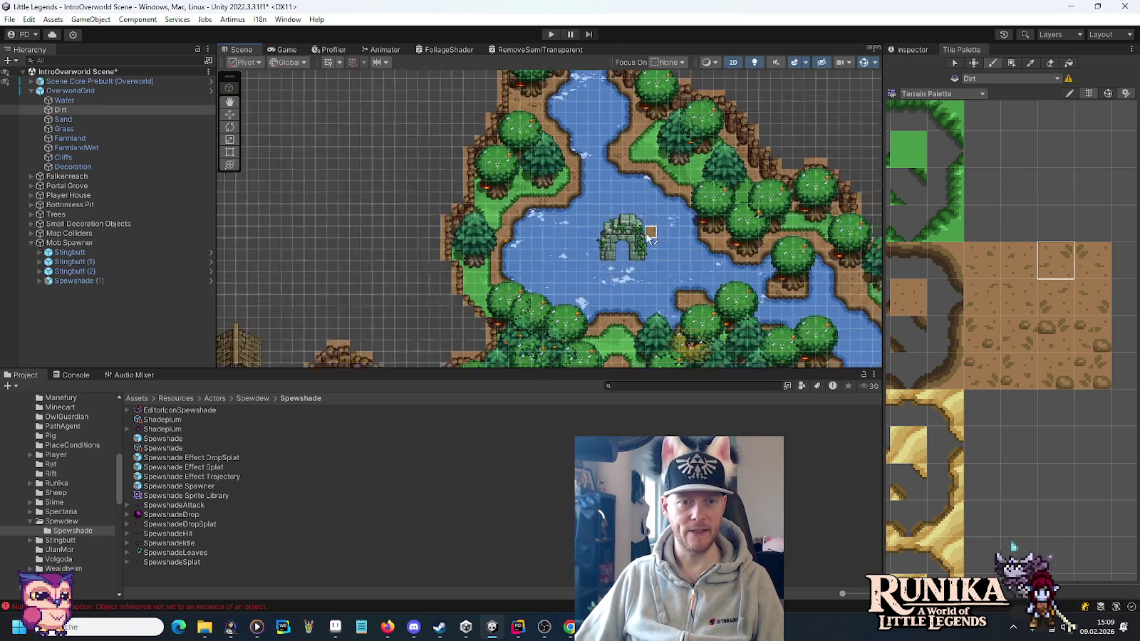
key("Down")
key("Left")
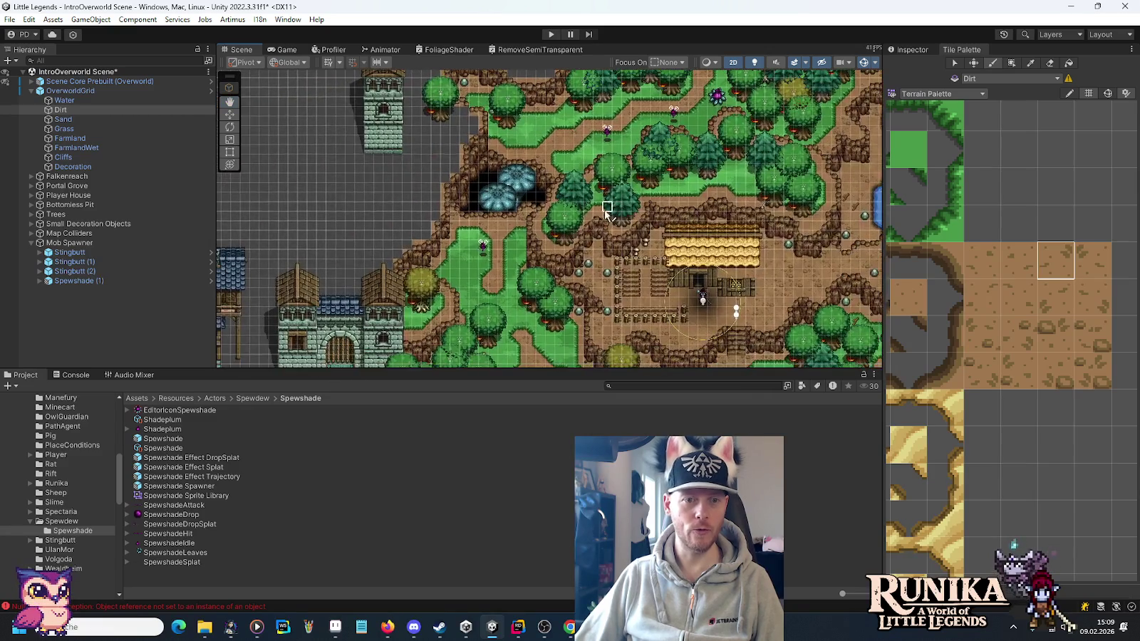
scroll(570, 227, "up", 5)
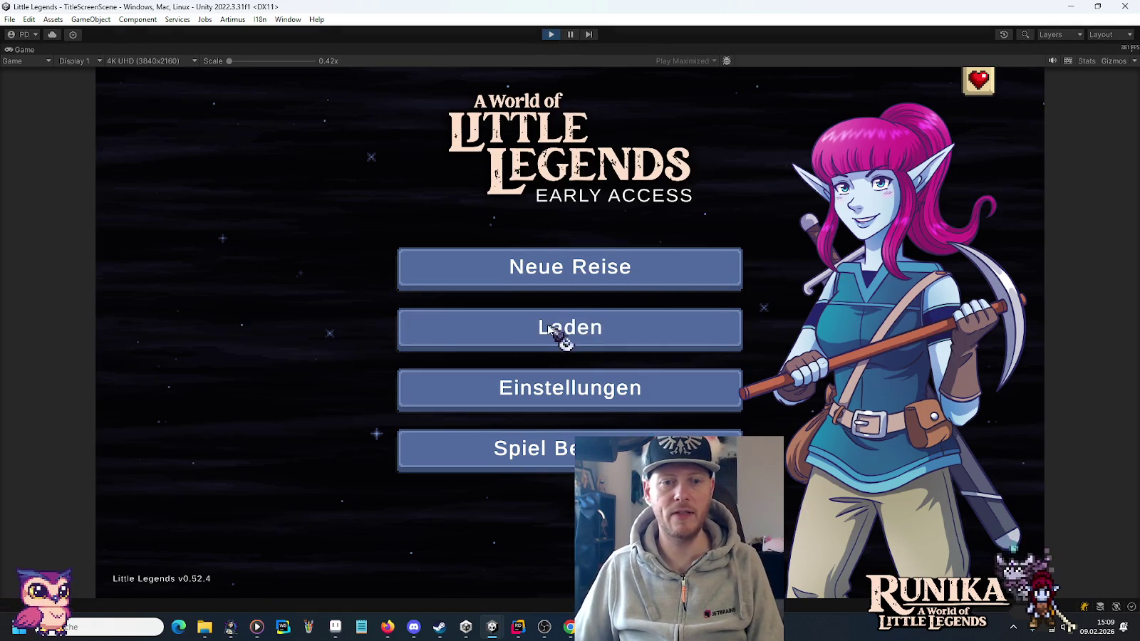
Load the first saved character's game and walk the hero right past the farmhouse.
left_click(554, 332)
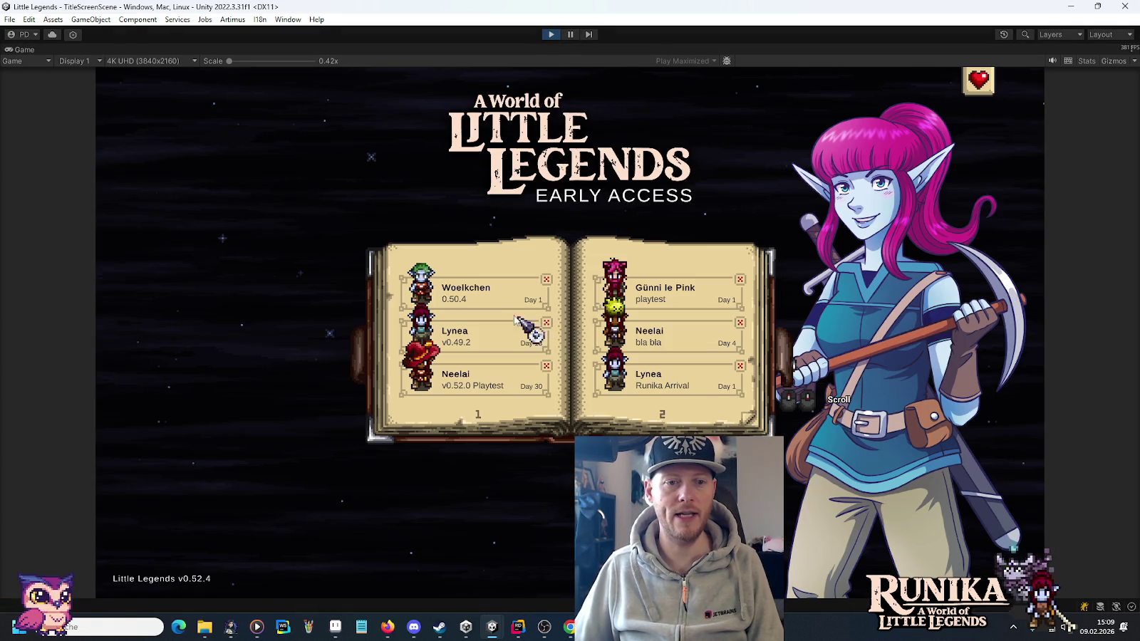
left_click(470, 300)
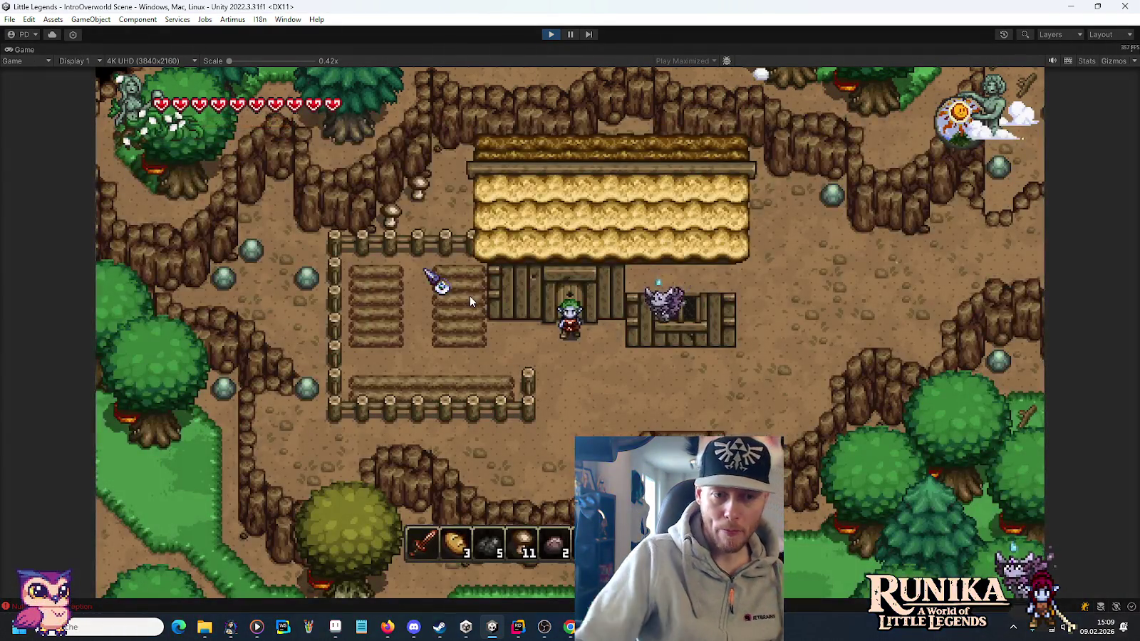
key("s")
key("d")
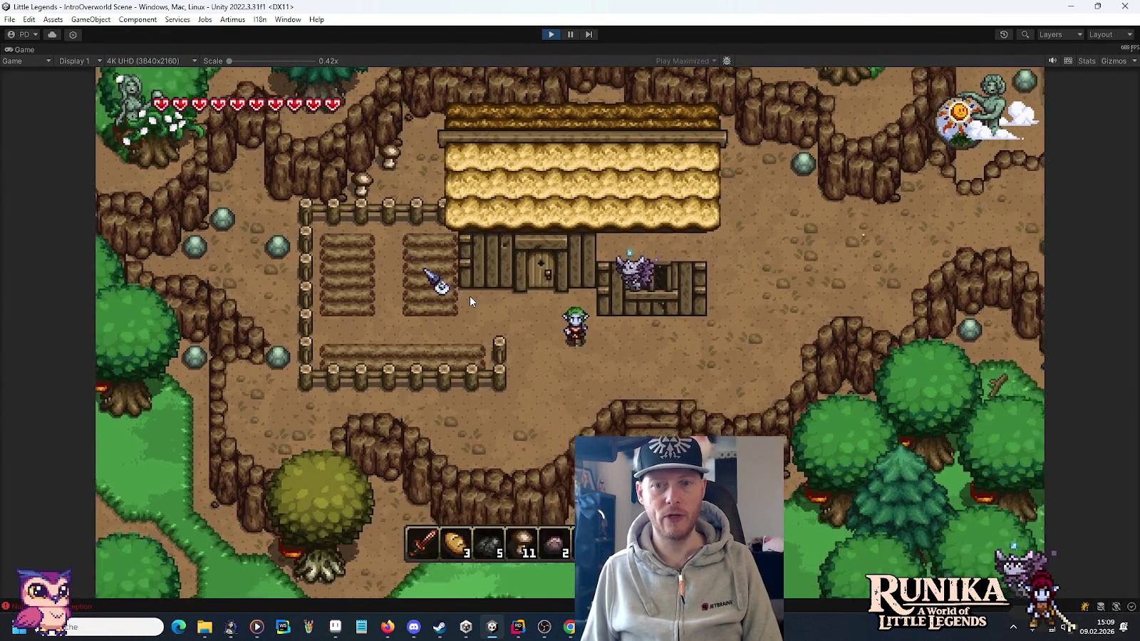
key("d")
key("w")
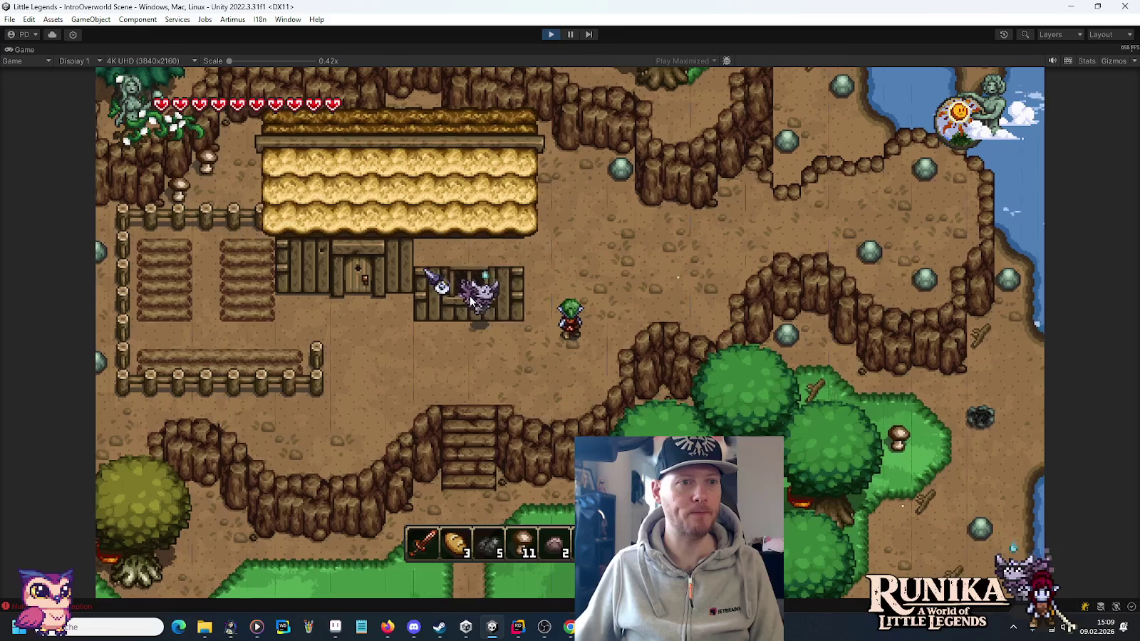
left_click(161, 60)
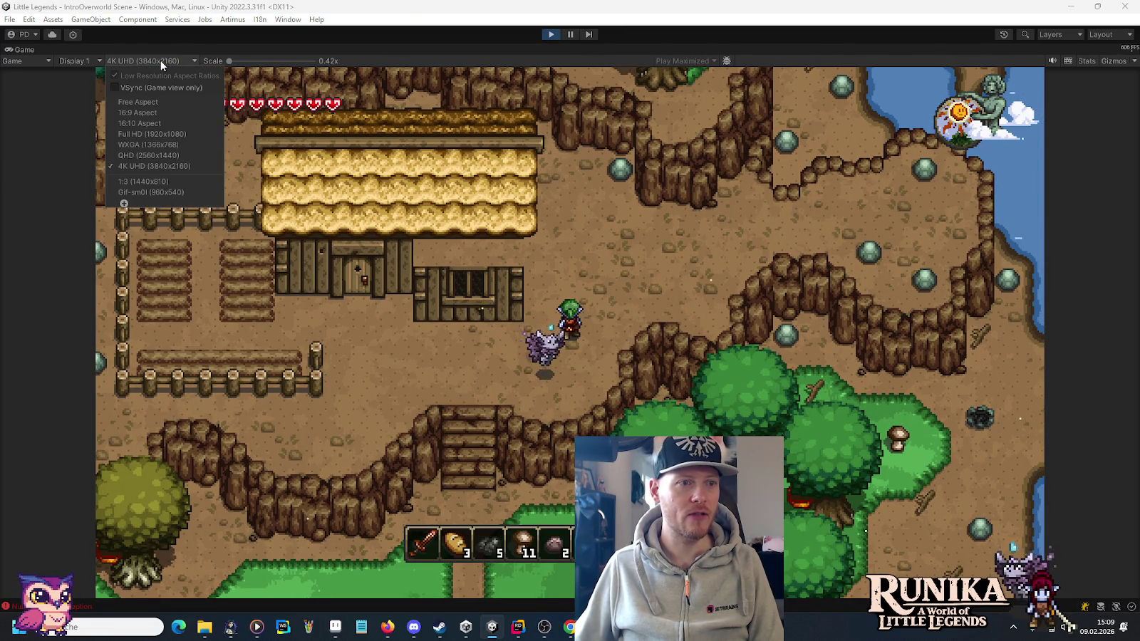
Preview at 1:3 (1440x810), walk the hero north-east to the river, and eat two bread.
left_click(156, 181)
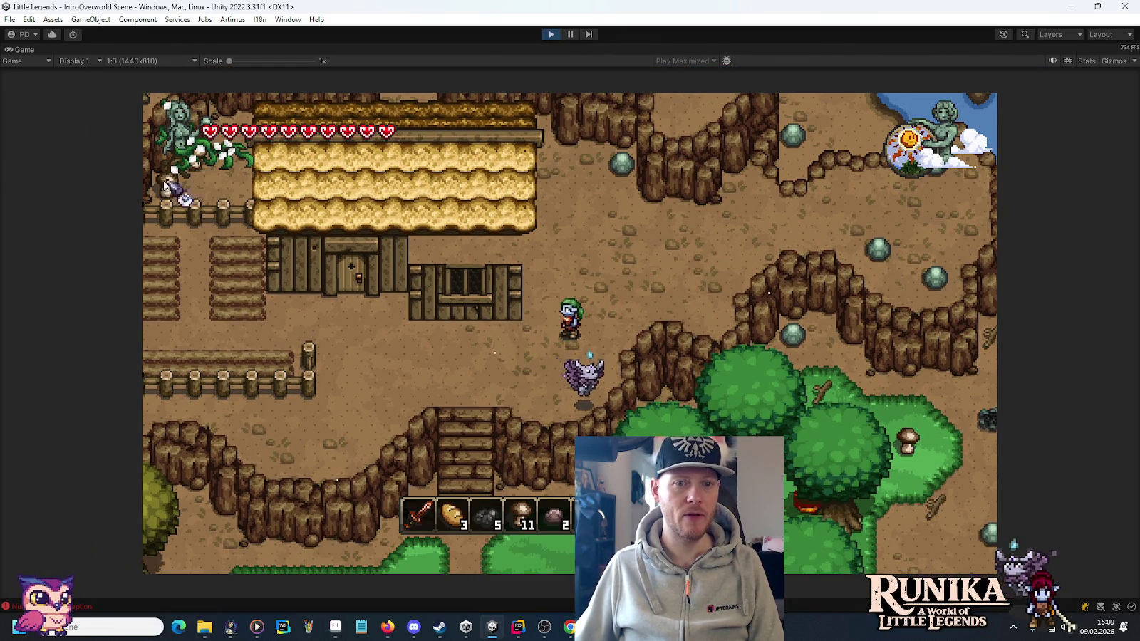
key("w")
key("d")
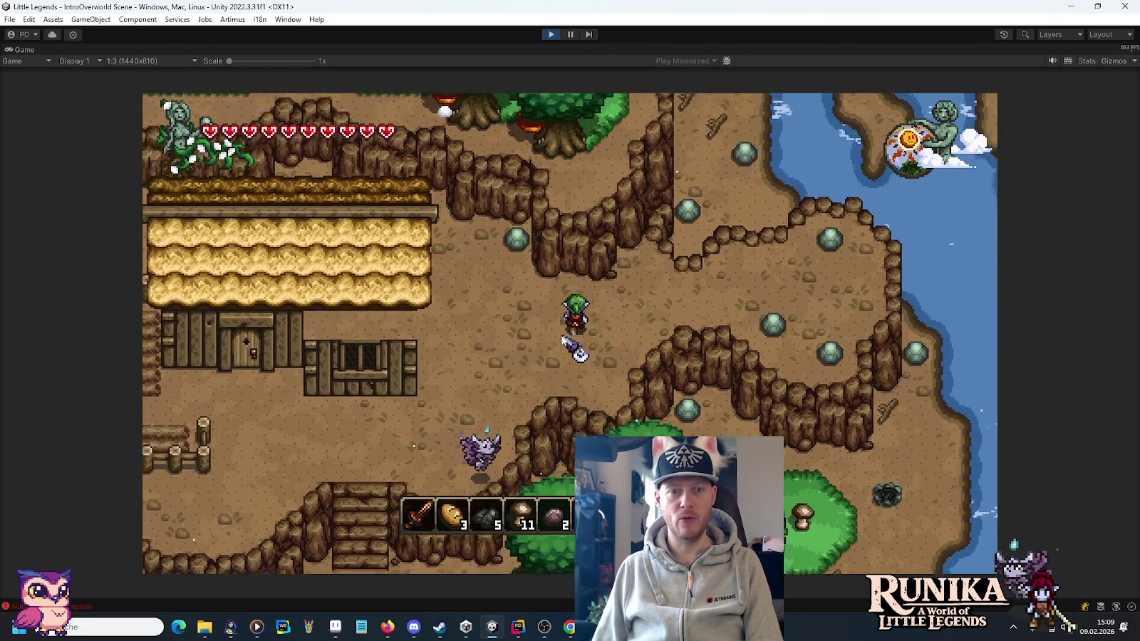
key("w")
key("d")
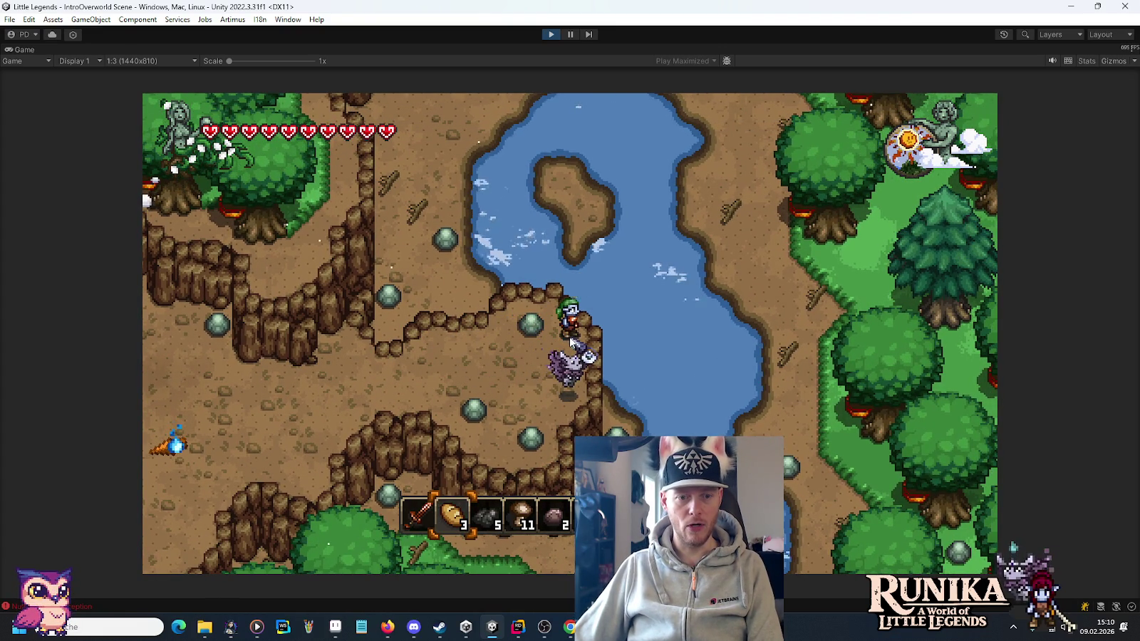
left_click(570, 342)
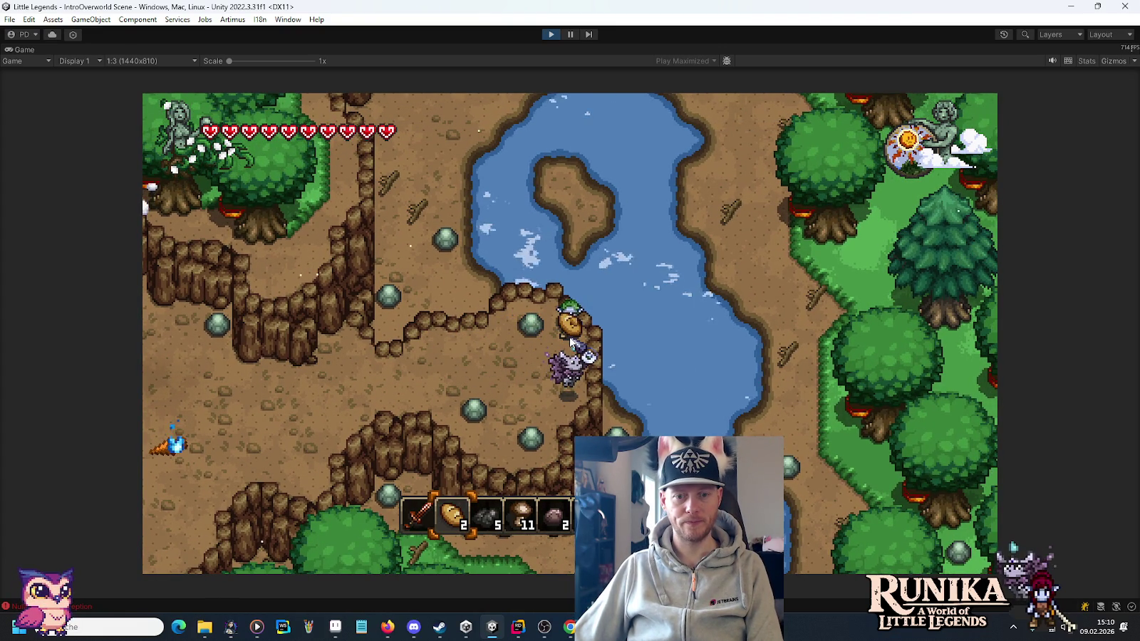
left_click(570, 342)
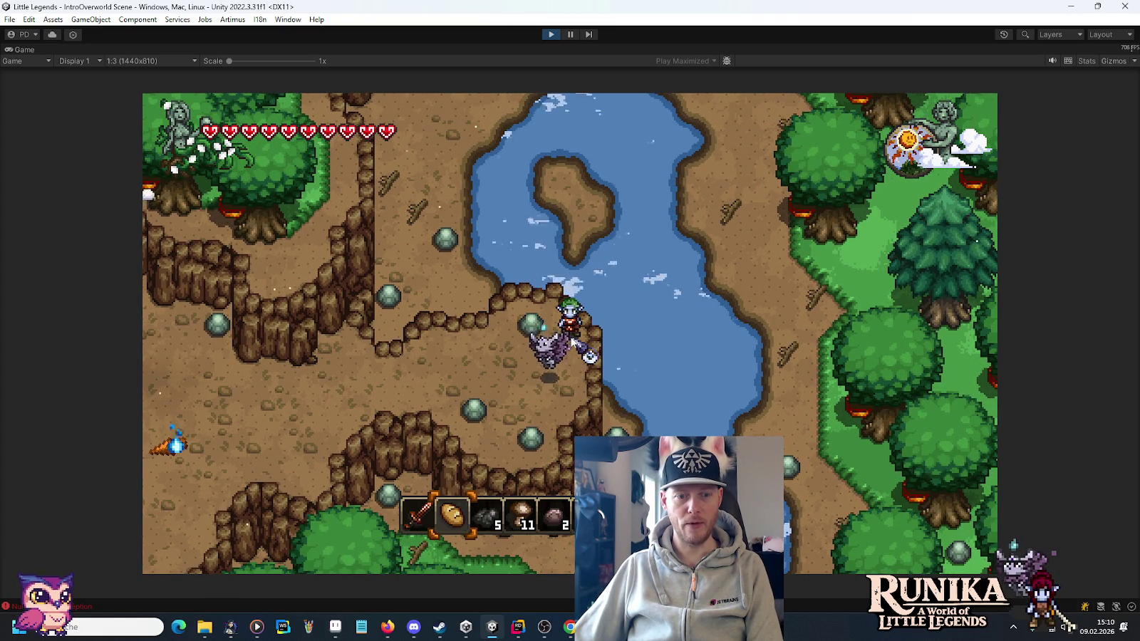
Walk west past the house, down the cliff stairs, and south into the forest.
key("a")
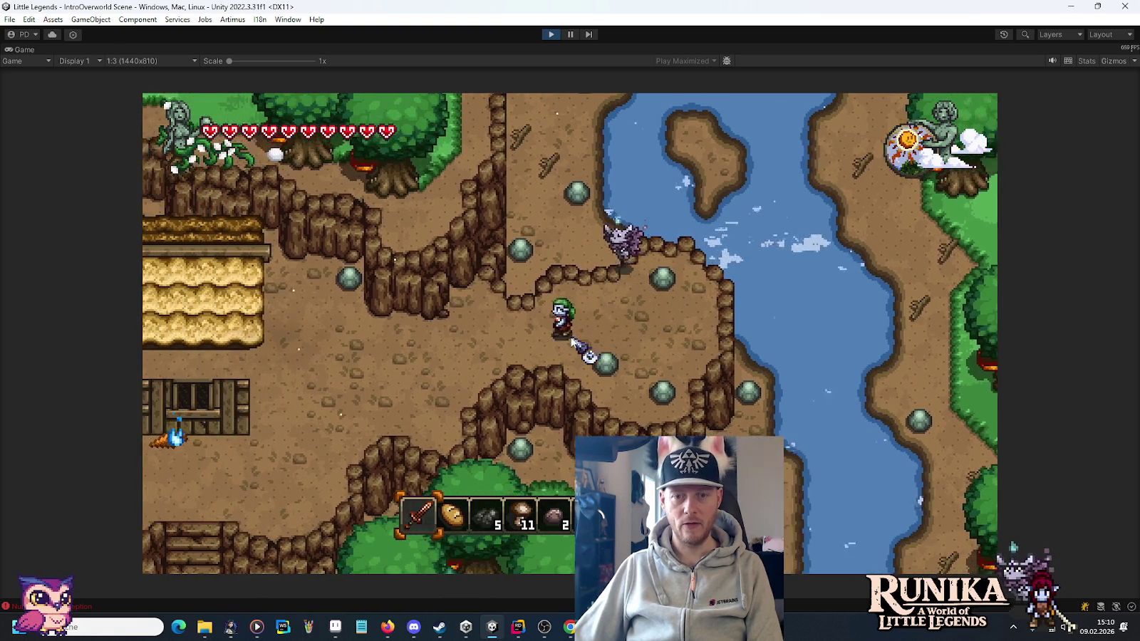
key("s")
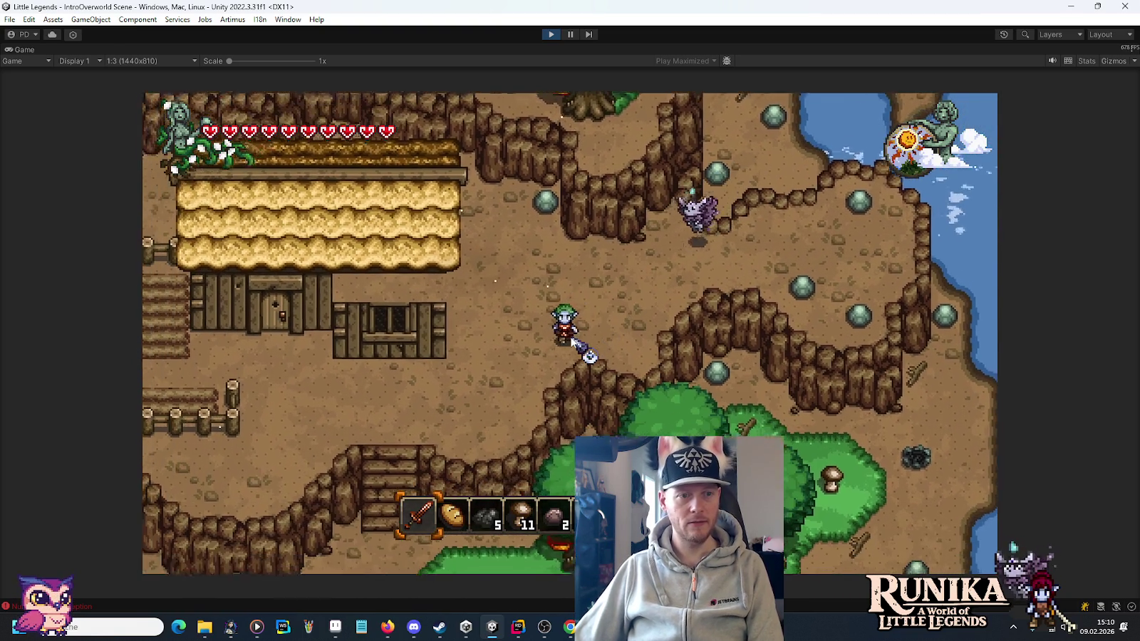
key("s")
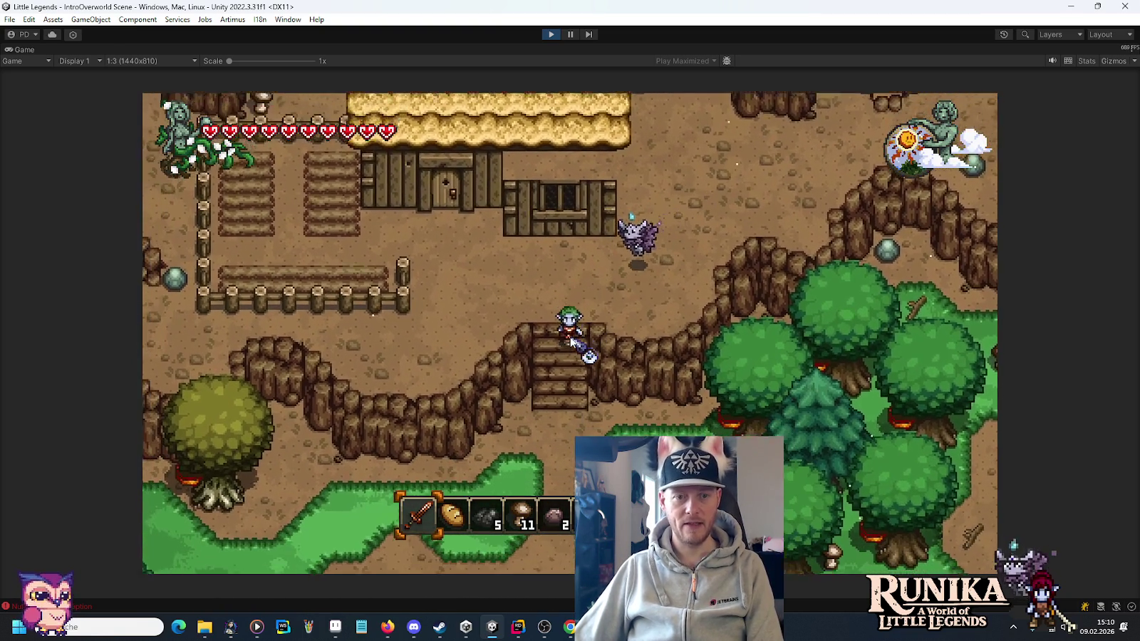
key("d")
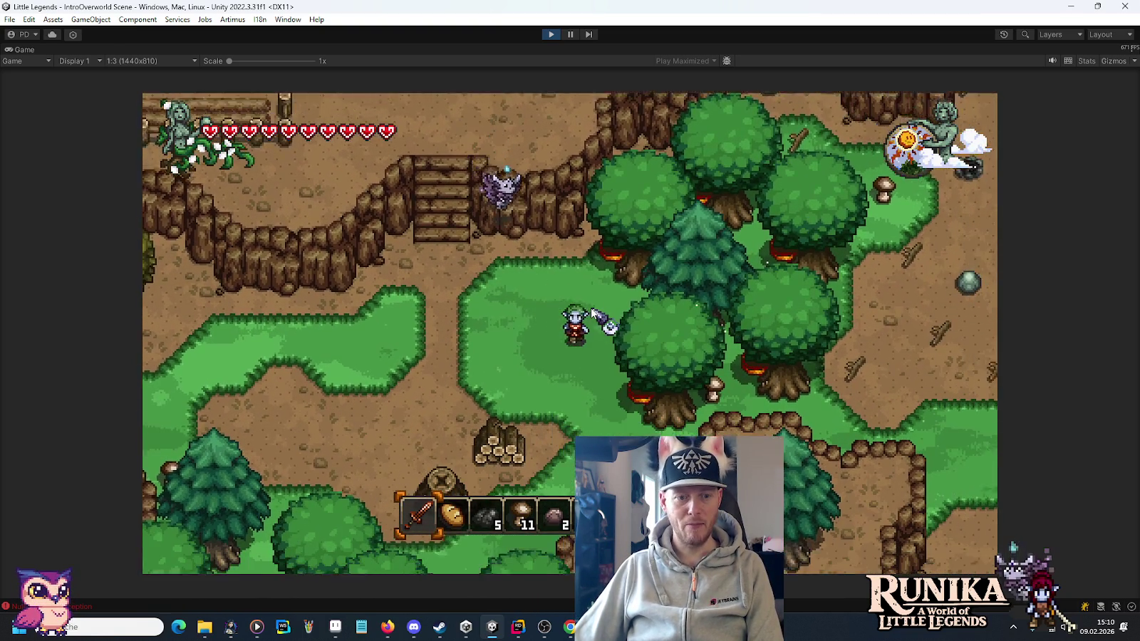
key("s")
key("a")
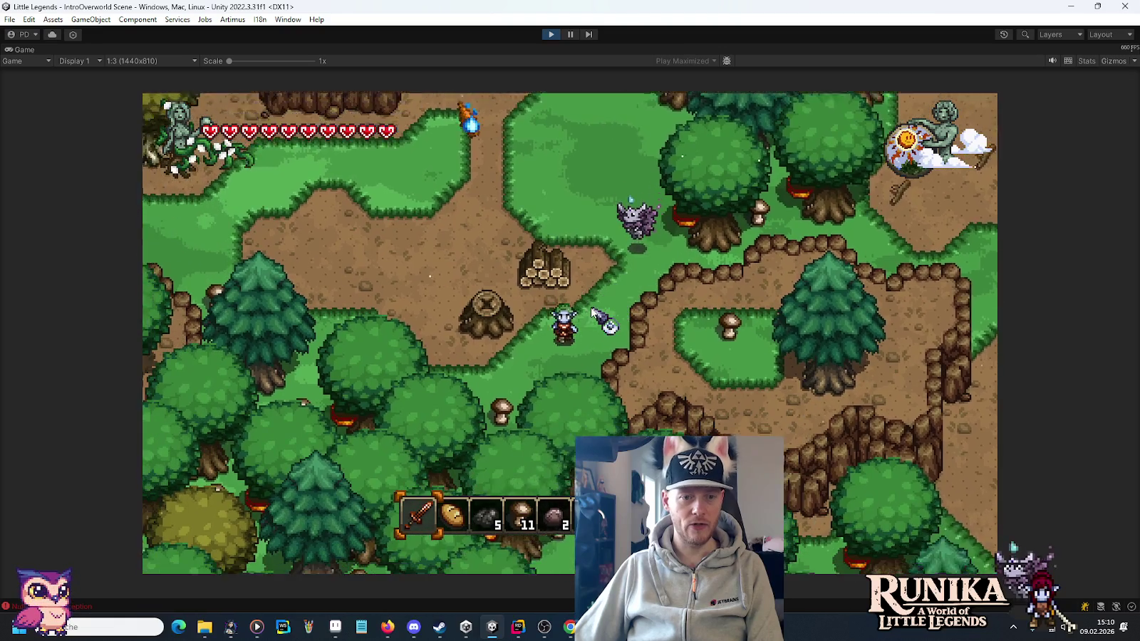
Walk west past the log pile, through the trees, then south-west toward the pond and ruins.
key("a")
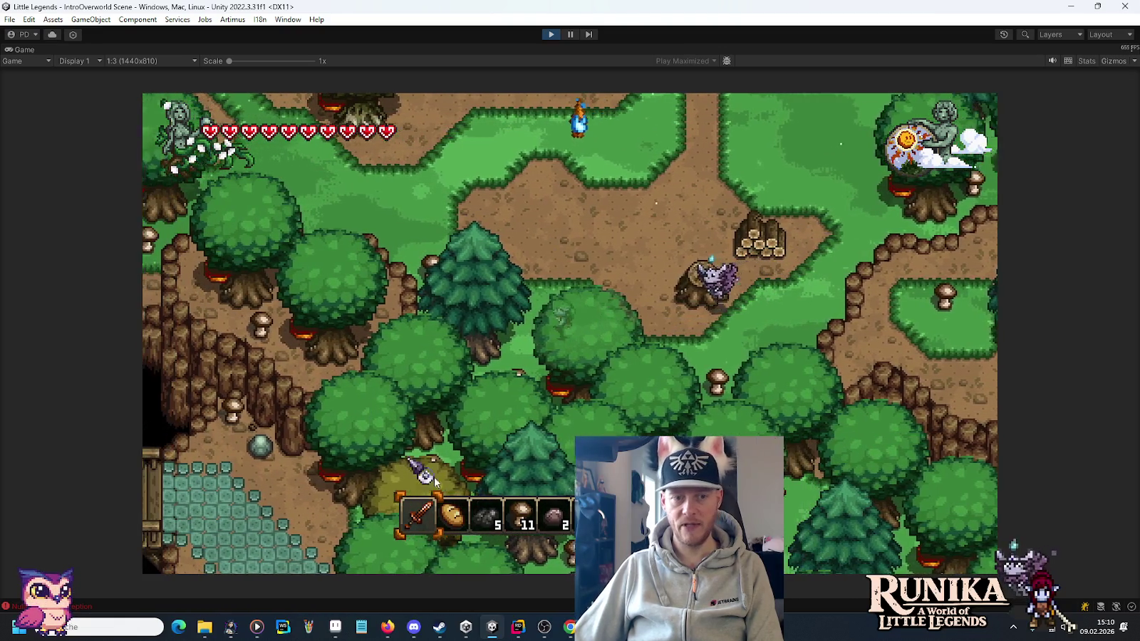
key("w")
key("a")
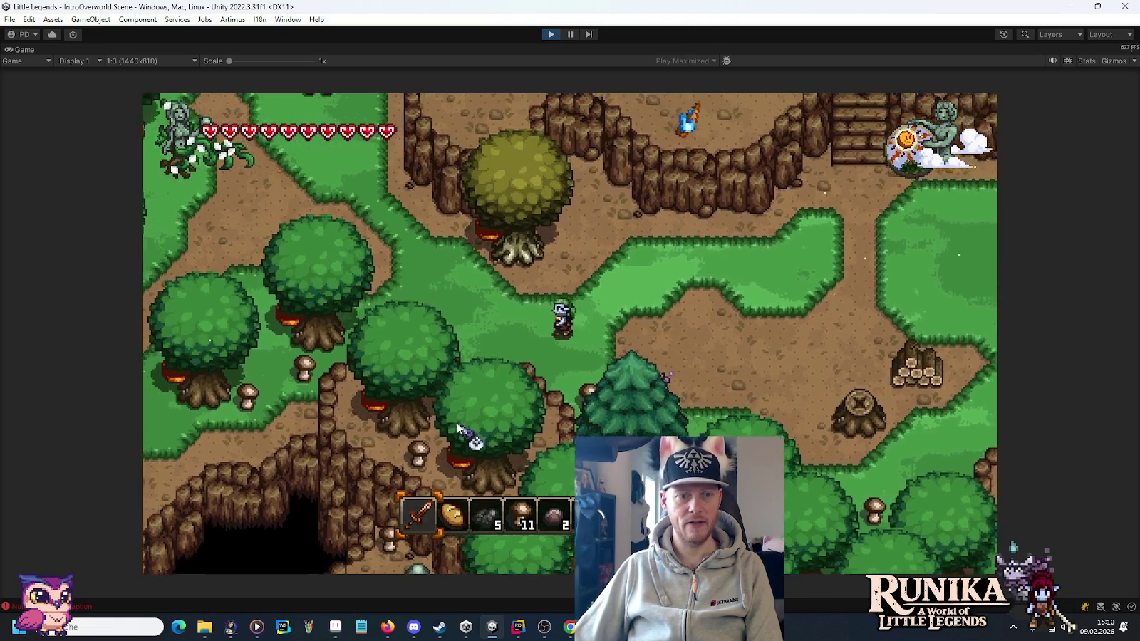
key("a")
key("w")
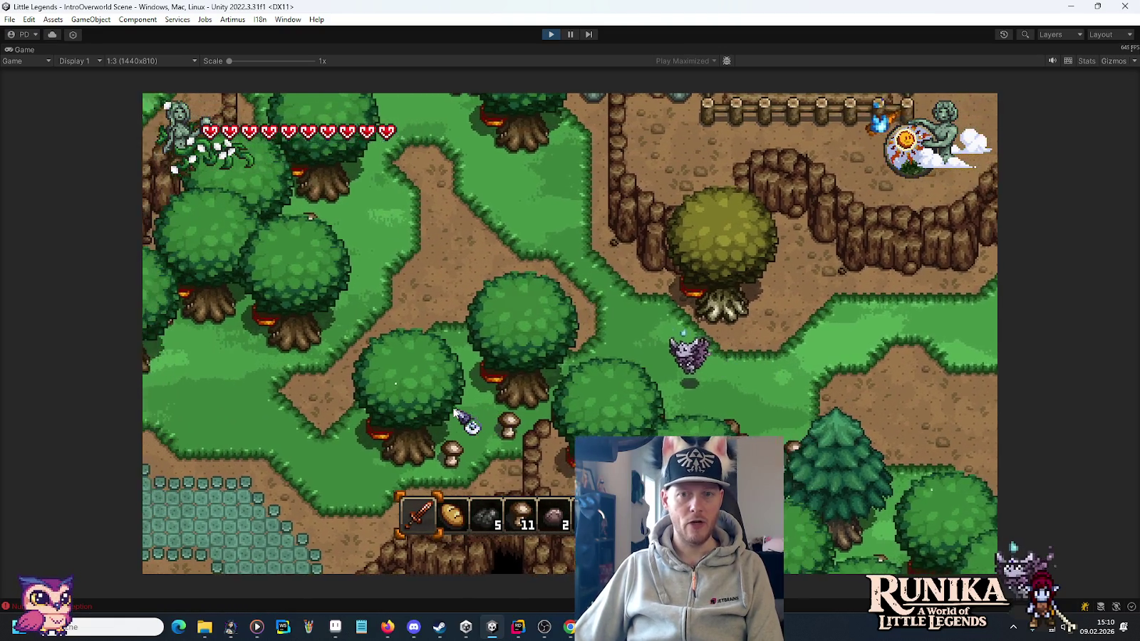
key("a")
key("s")
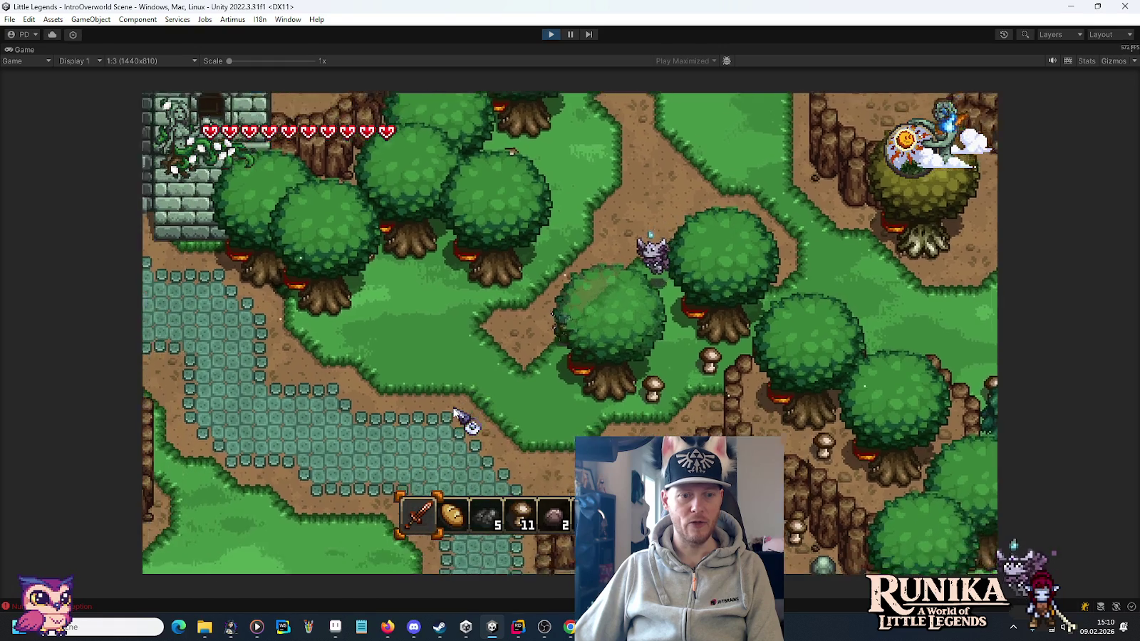
Walk south to the cave entrance, past its gates, then north-west away from the cave.
key("s")
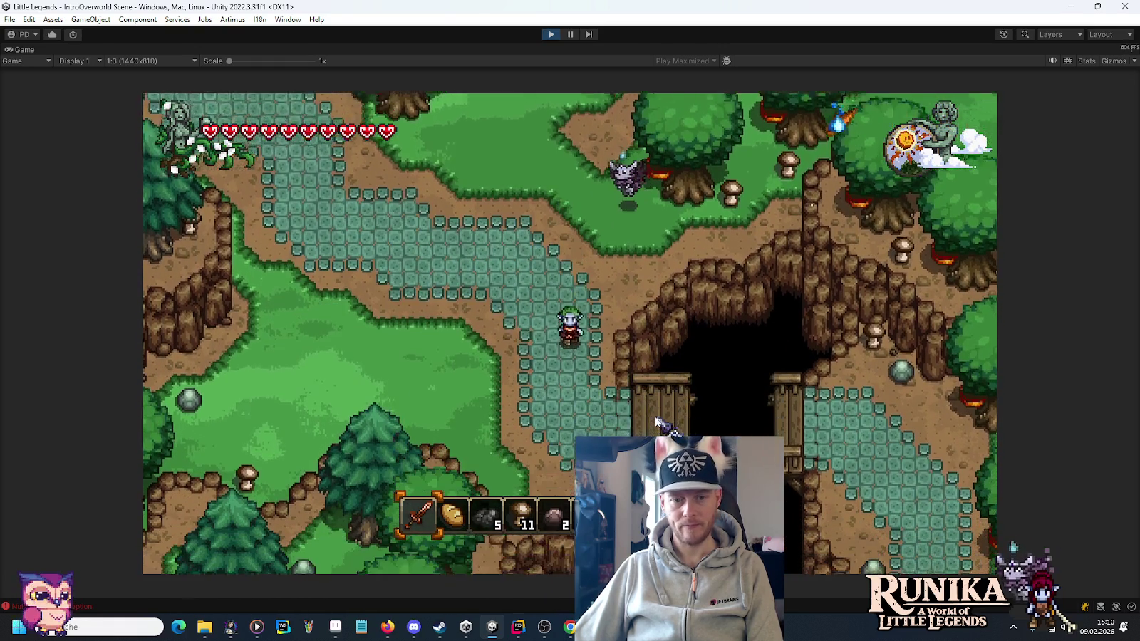
key("s")
key("a")
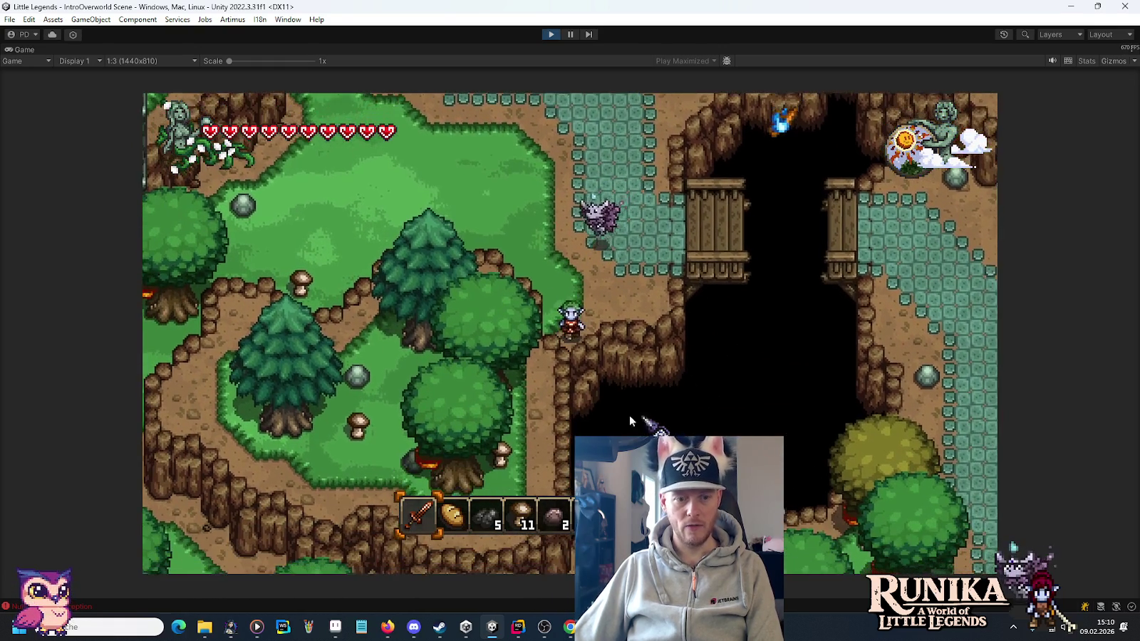
key("w")
key("a")
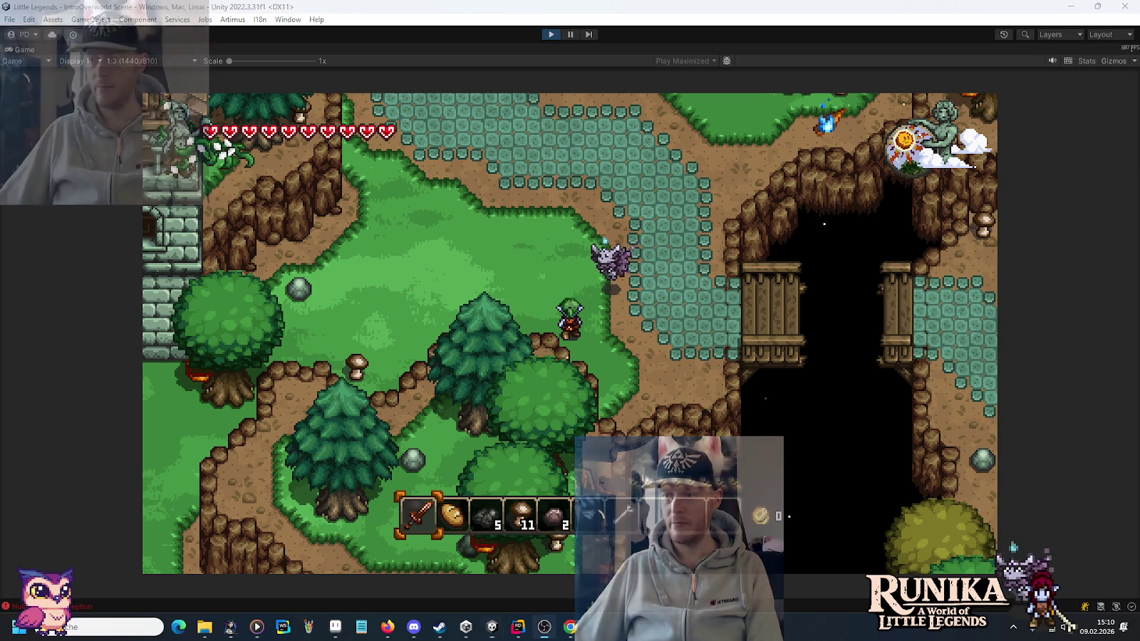
Walk north-west beside the stone tower up to the castle gate, then east into the clearing.
key("a")
key("w")
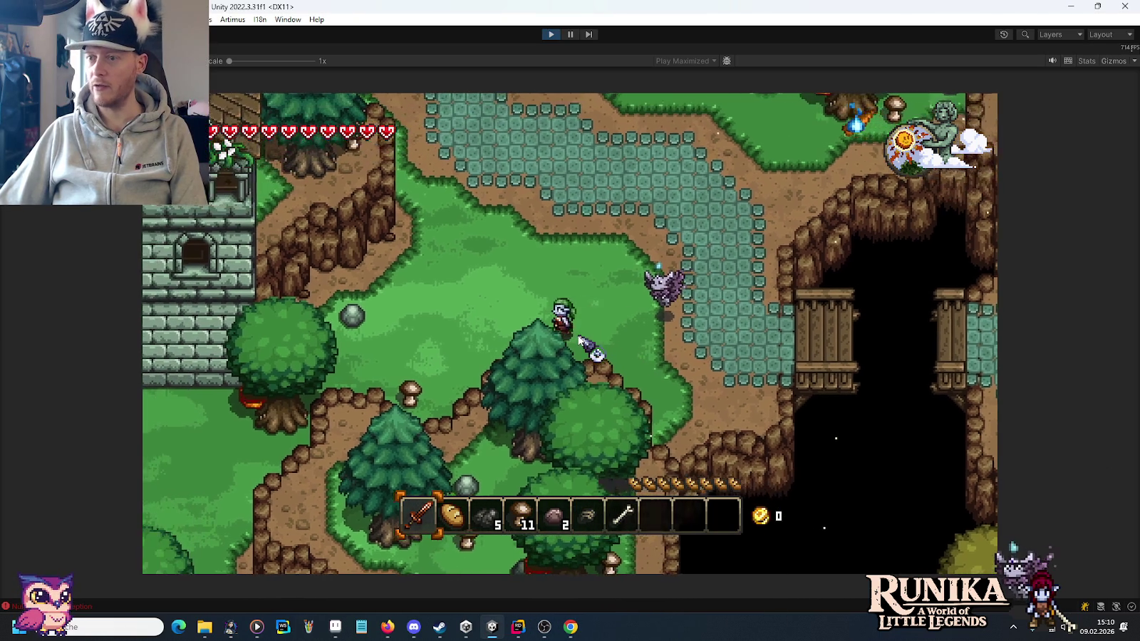
key("w")
key("a")
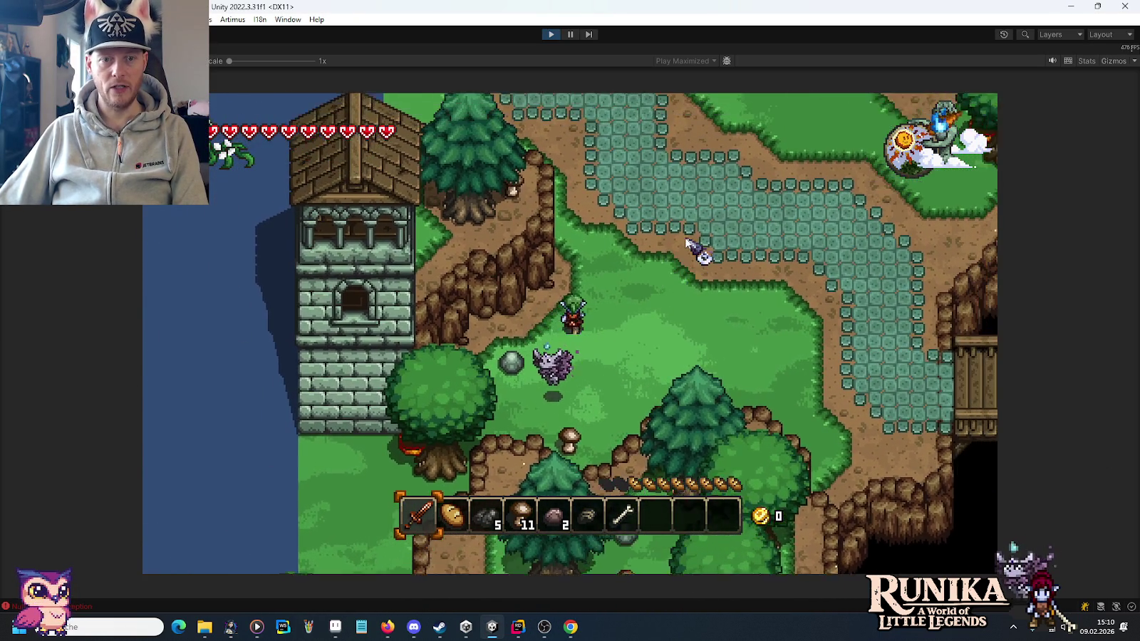
key("w")
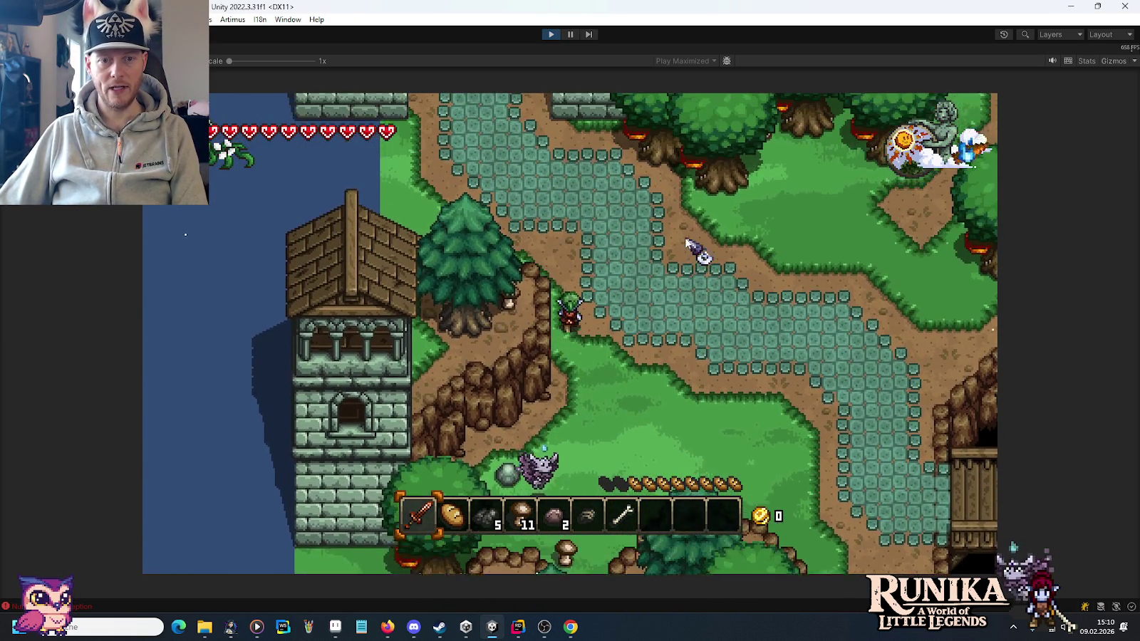
key("d")
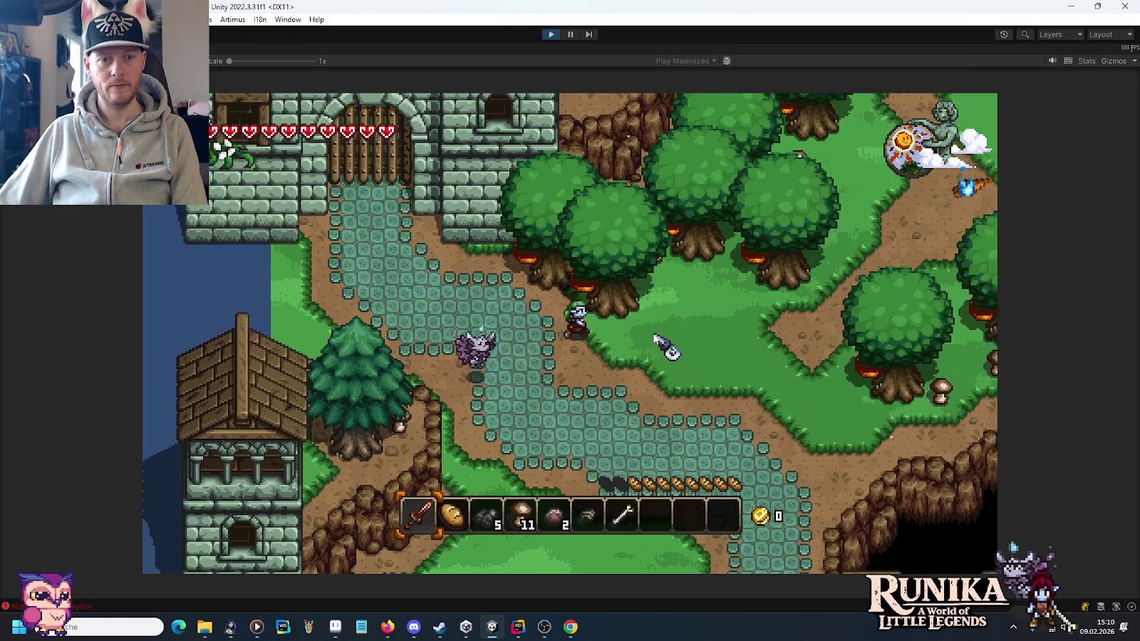
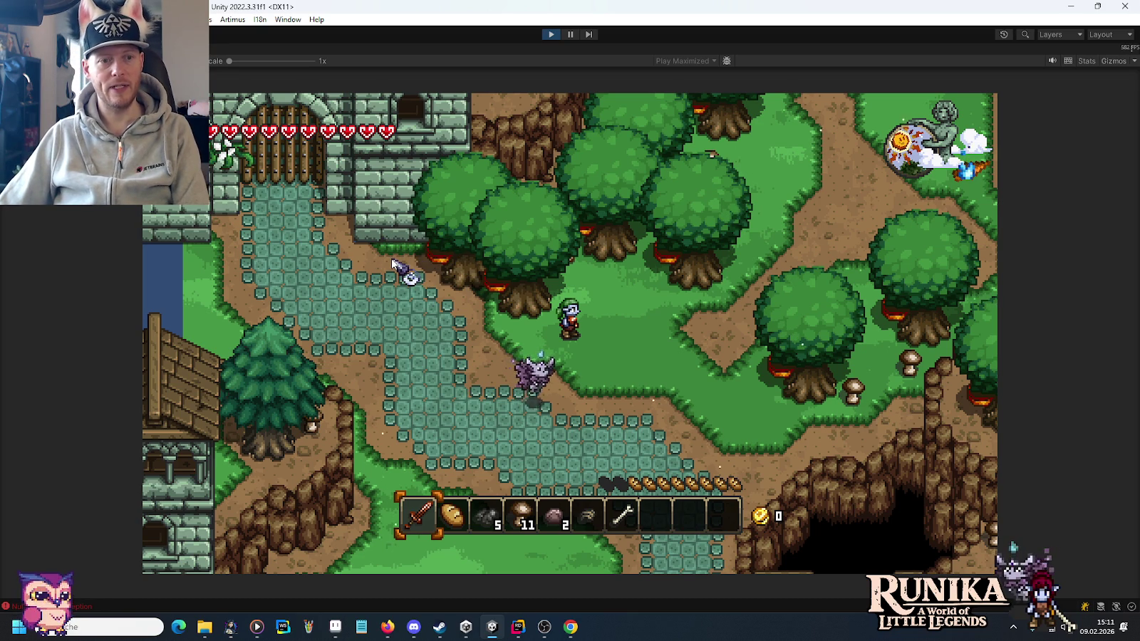
Walk the player north-west through the trees into the cave area and grab the first insect wing.
key("d")
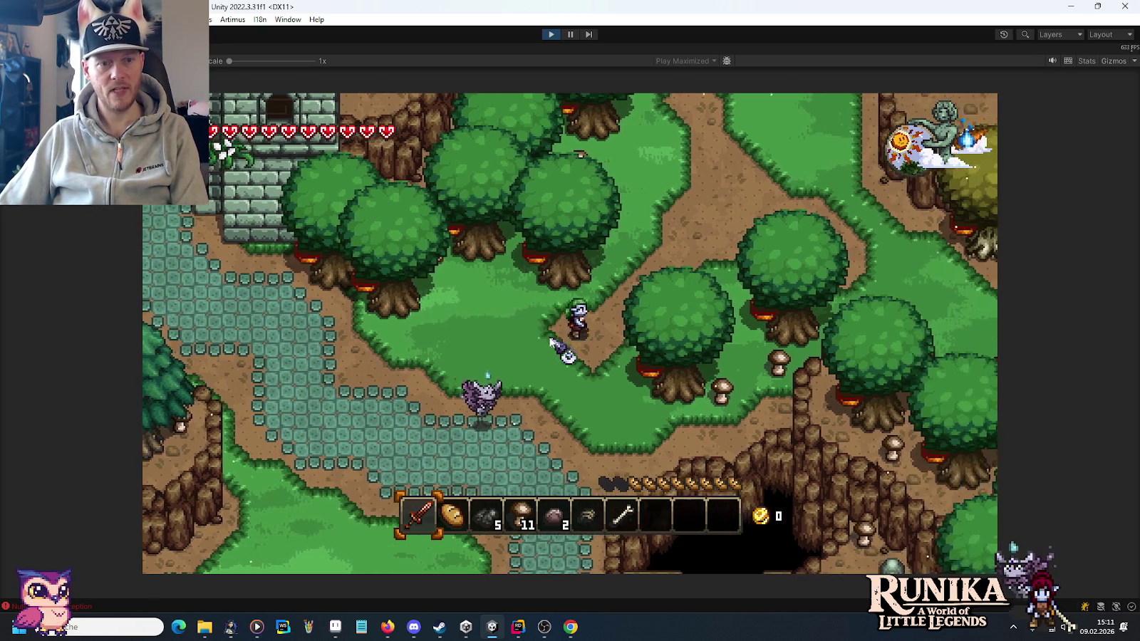
key("w")
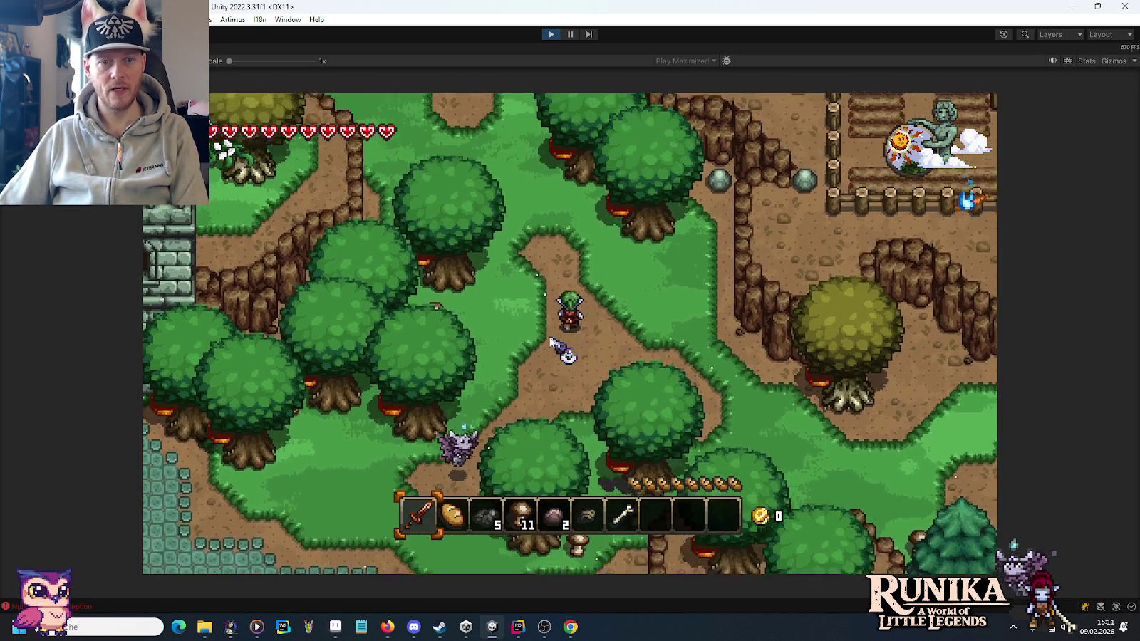
key("w")
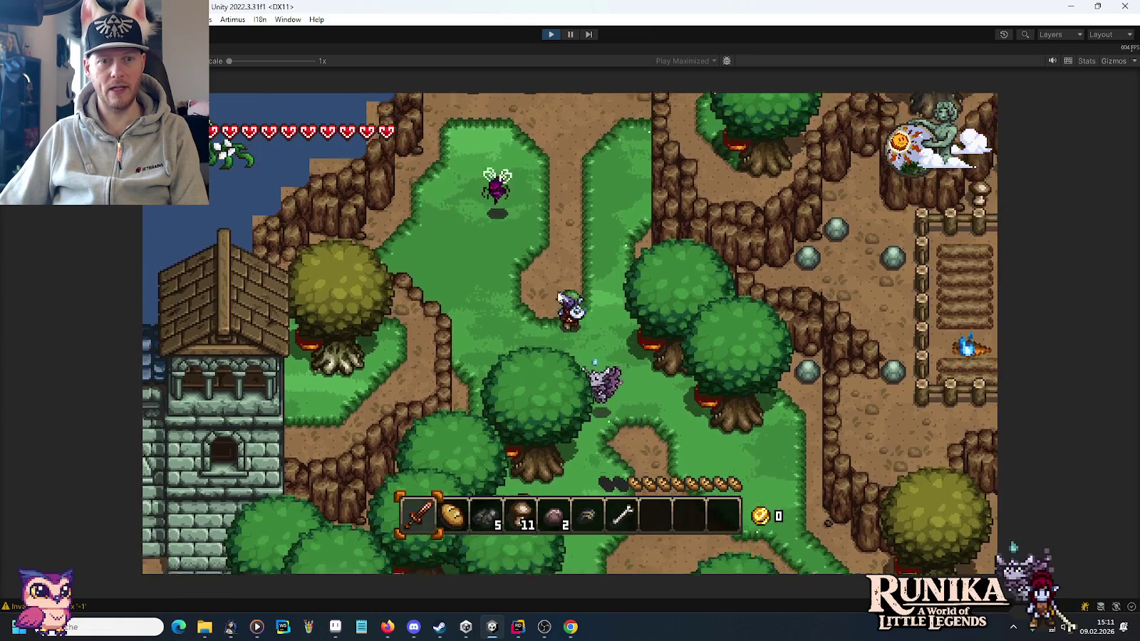
key("a")
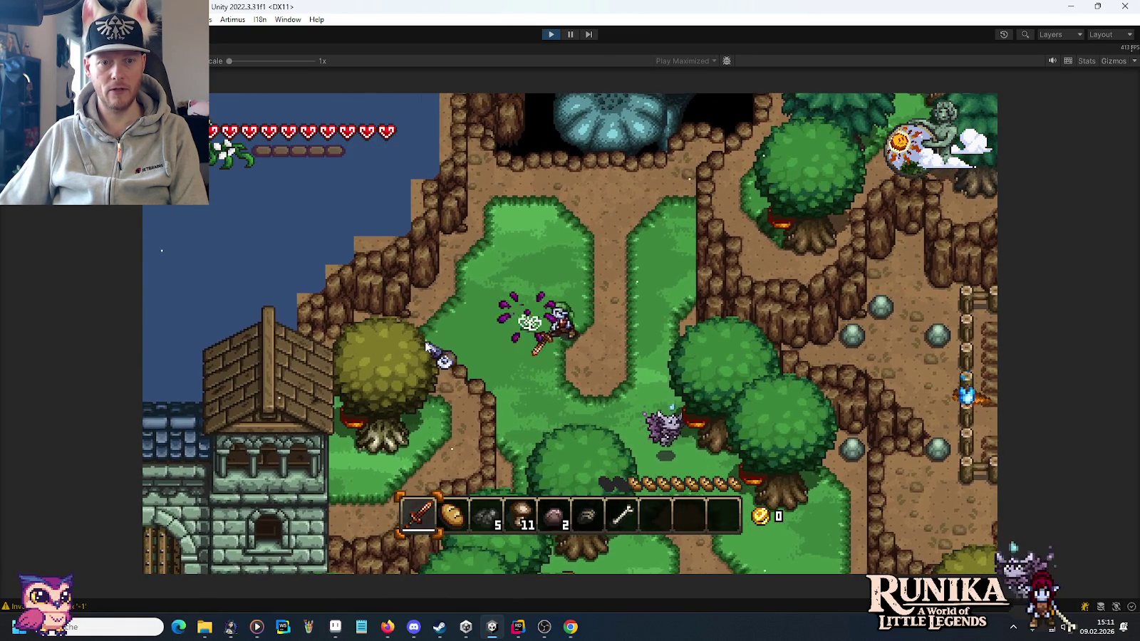
key("w")
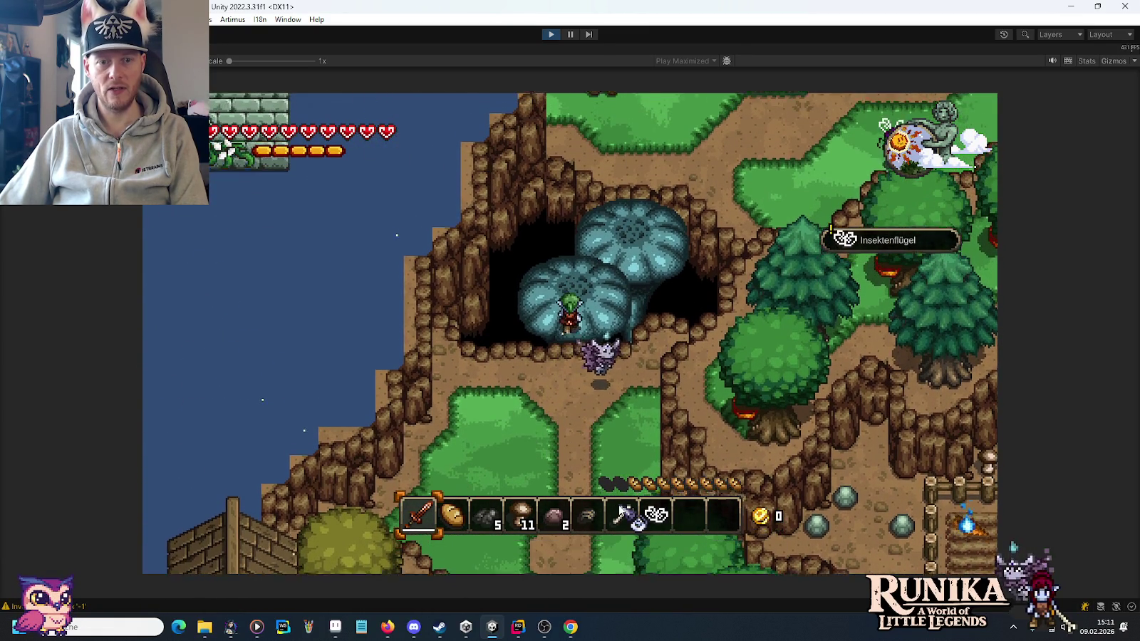
Walk east past the cave and up the slope into the forest, picking up a second insect wing.
key("d")
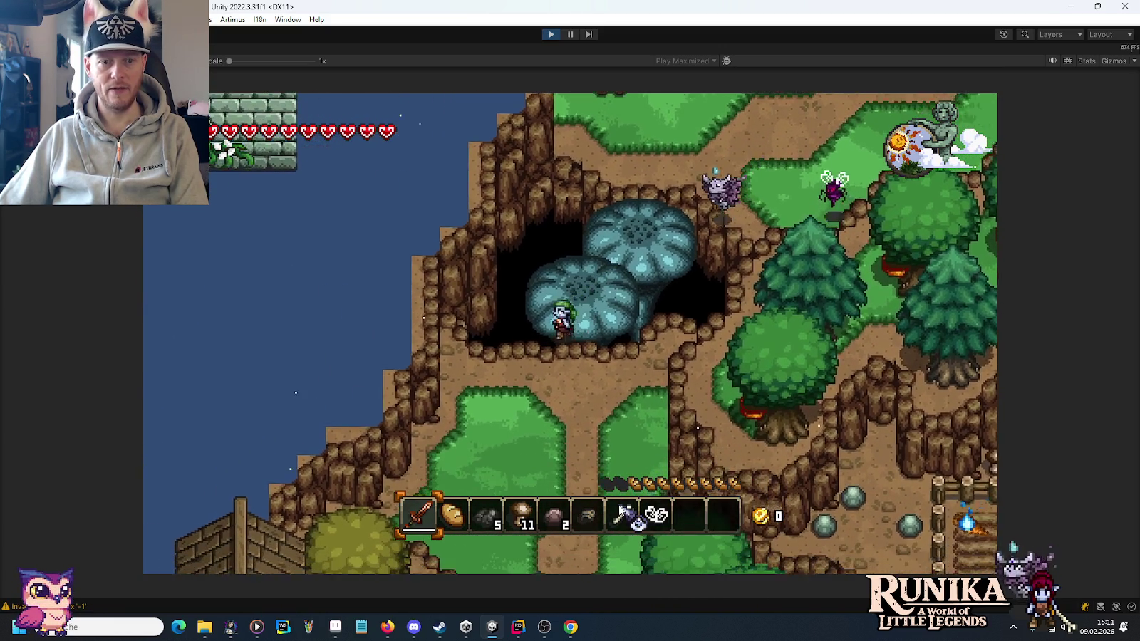
key("w")
key("d")
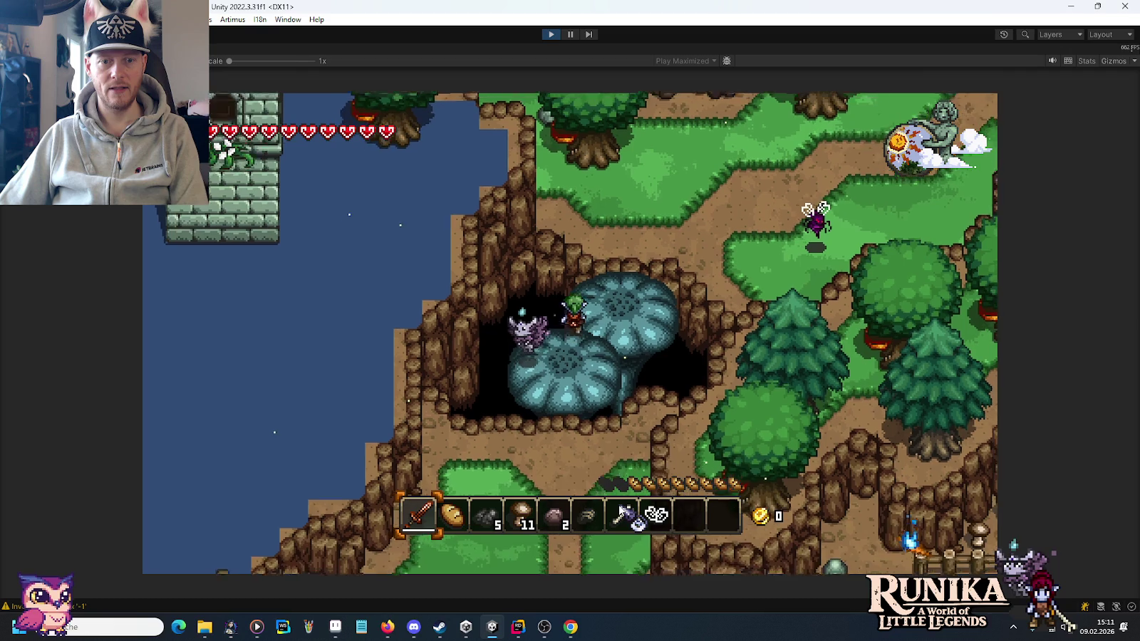
key("d")
key("w")
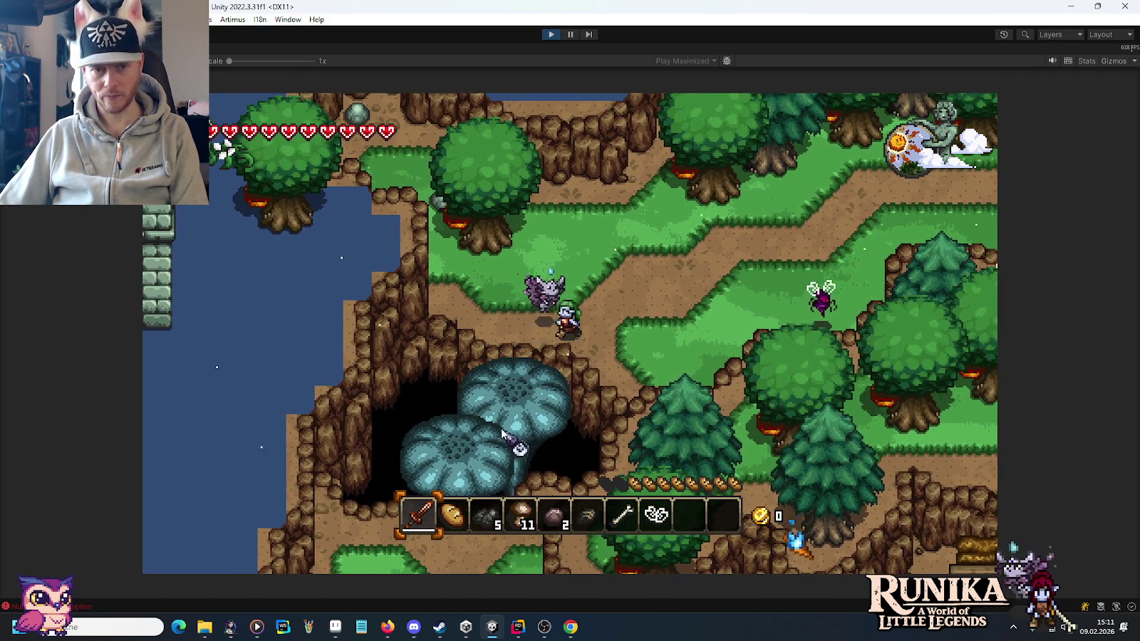
key("a")
key("w")
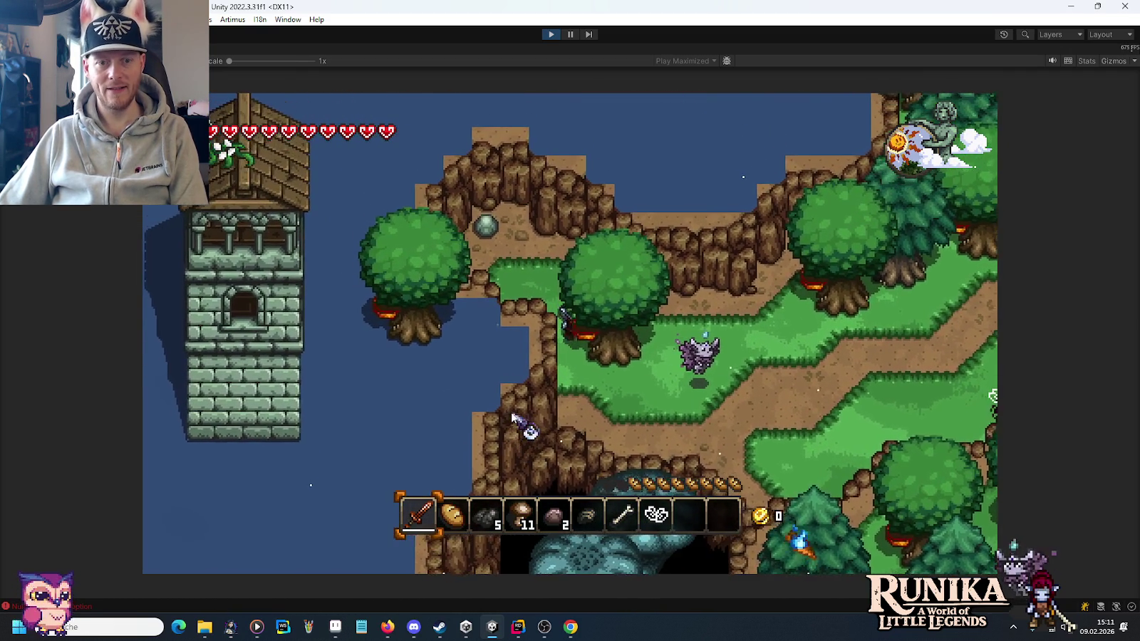
key("w")
key("d")
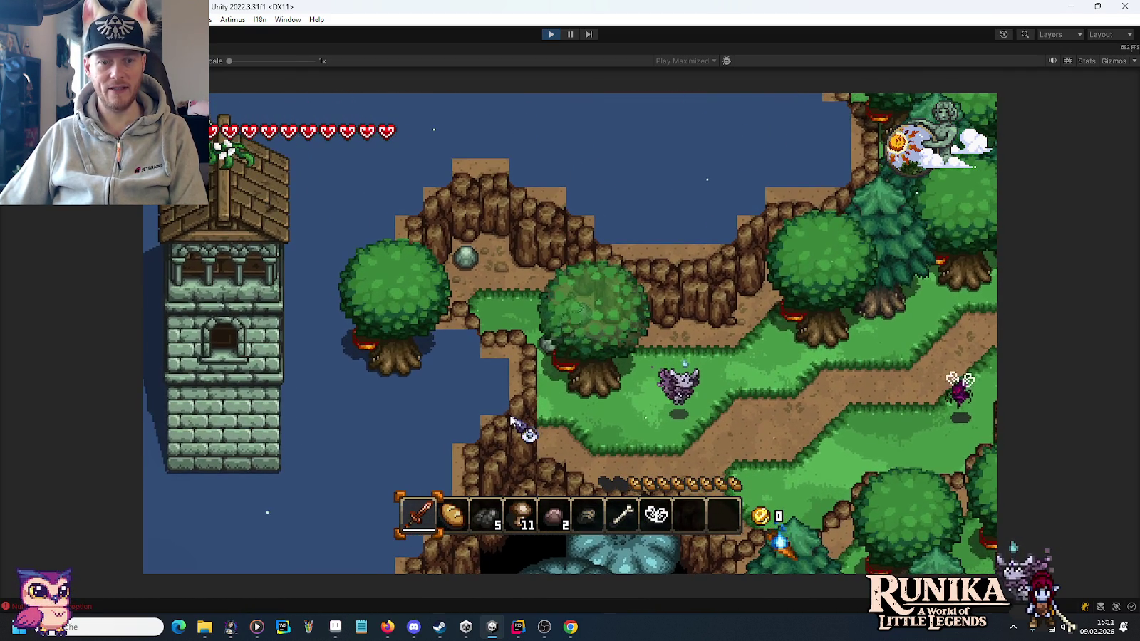
key("d")
key("s")
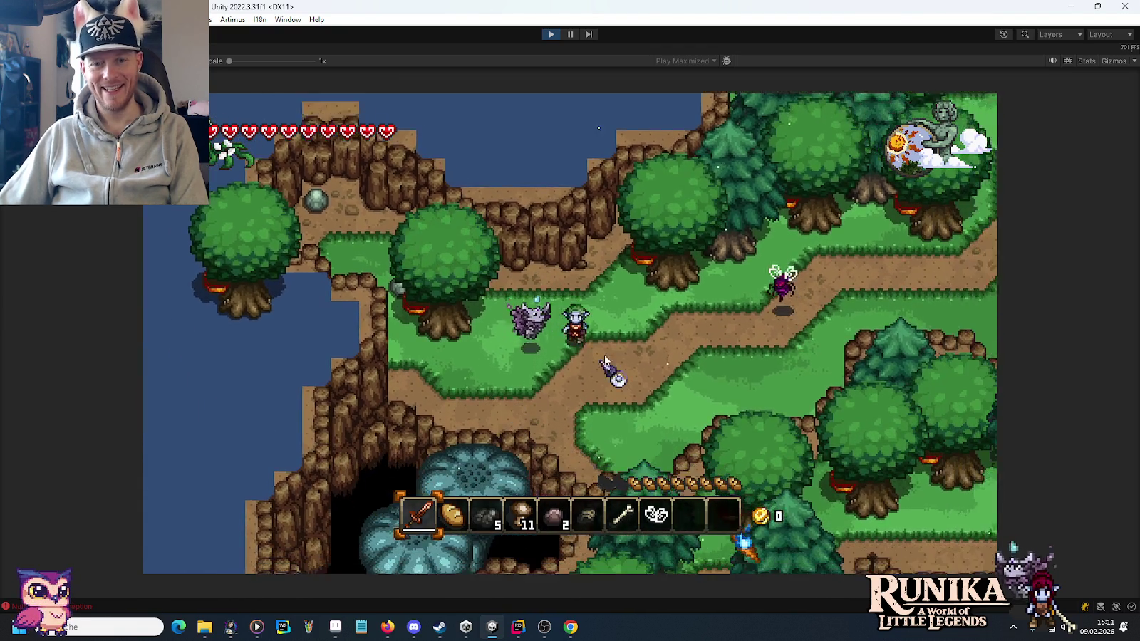
key("d")
key("w")
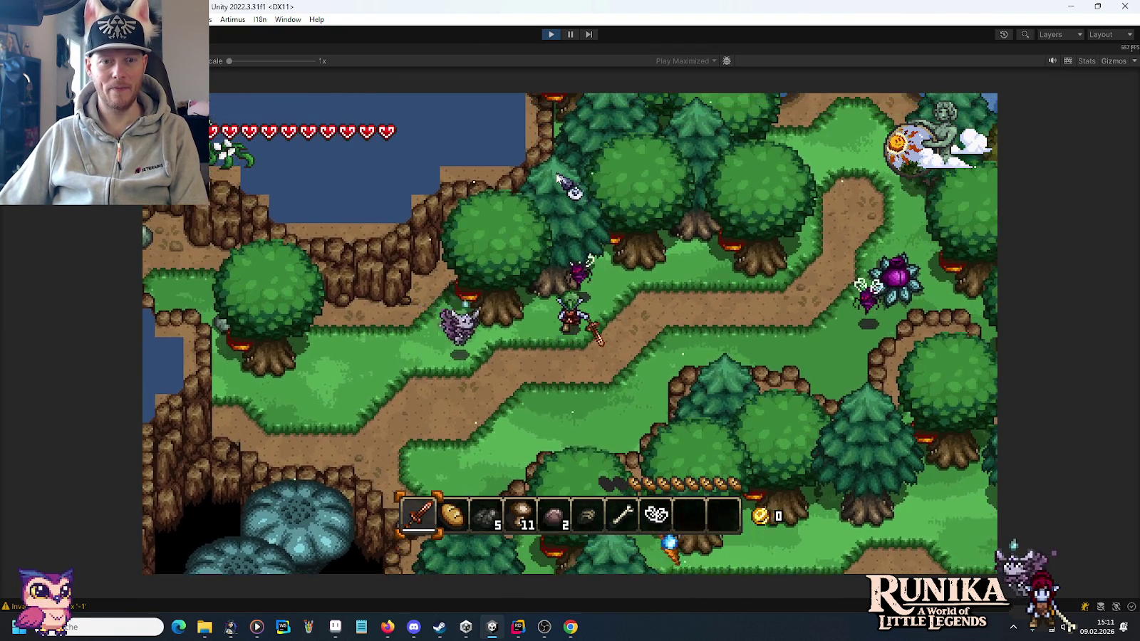
key("w")
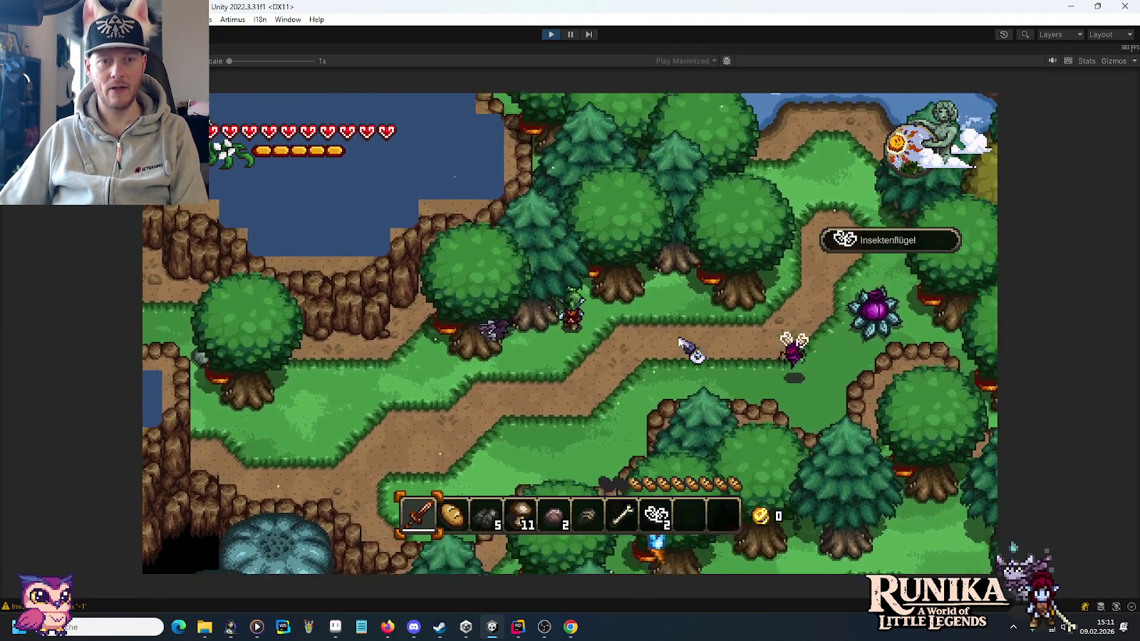
Follow the forest path north-east and collect the third insect wing with the other drops.
key("w")
key("d")
key("d")
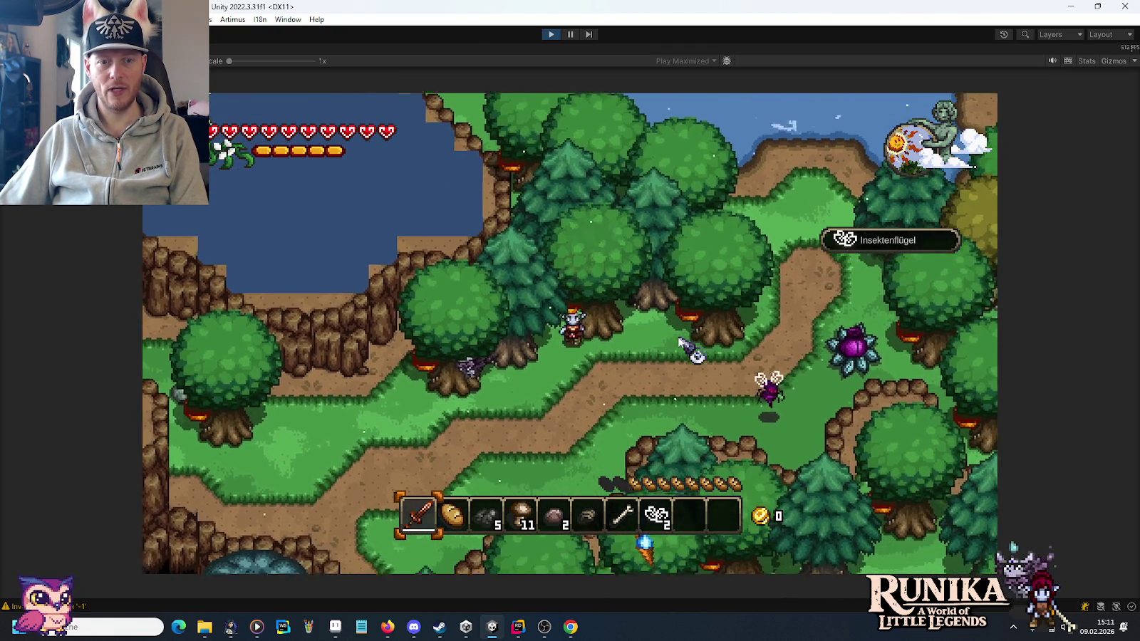
key("d")
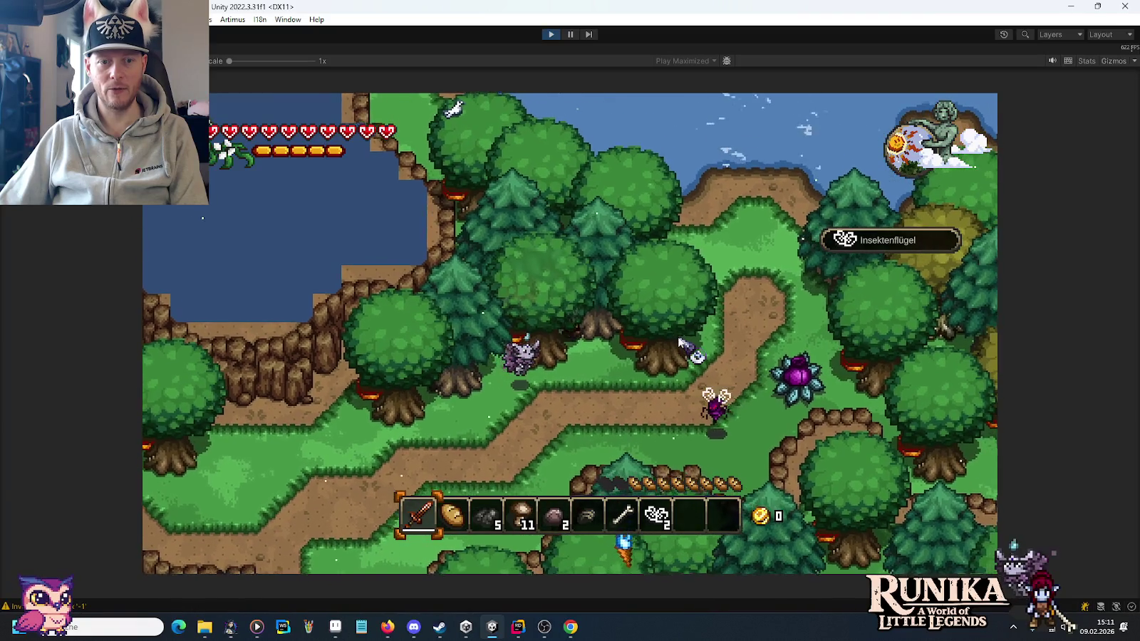
key("w")
key("s")
key("a")
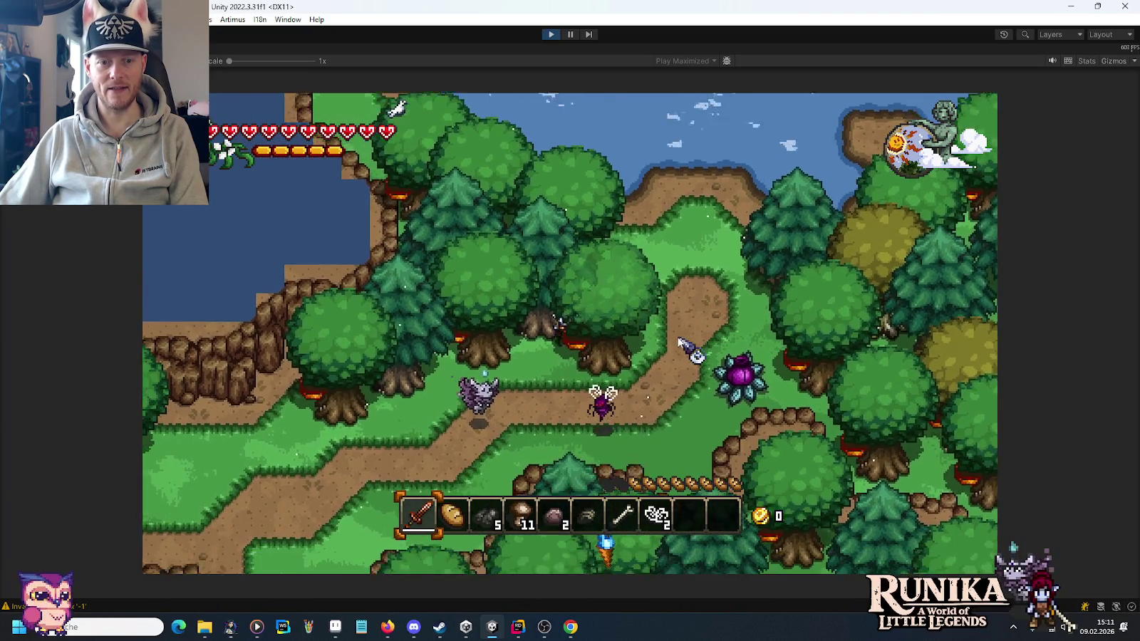
key("d")
key("w")
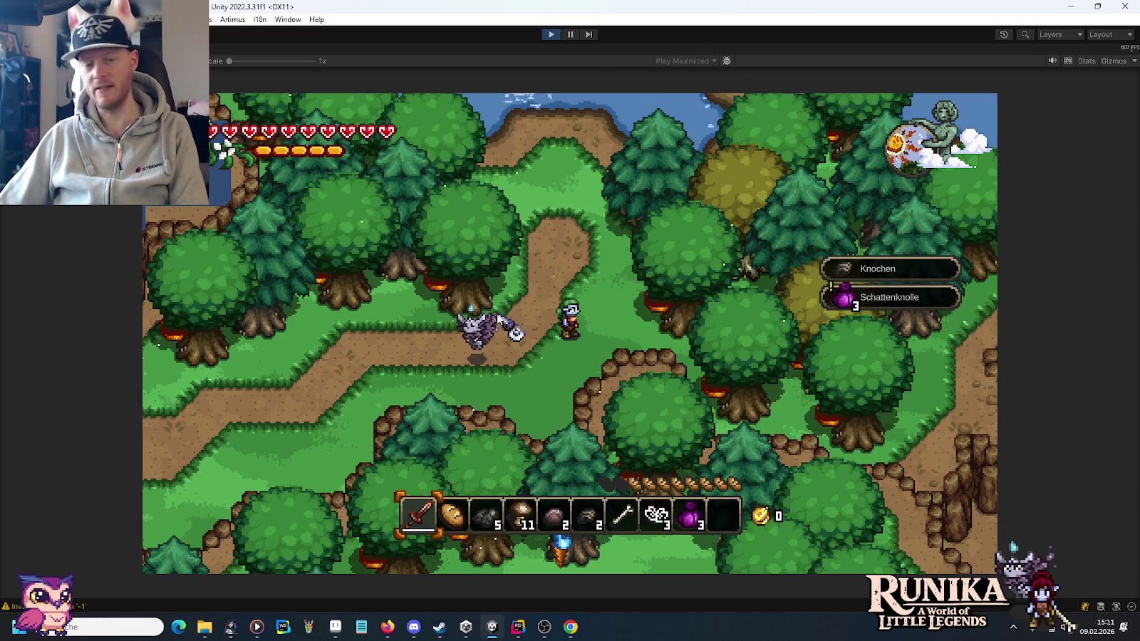
Walk the player east onto the dirt by the river, then north-east along the cliff ledge.
key("d")
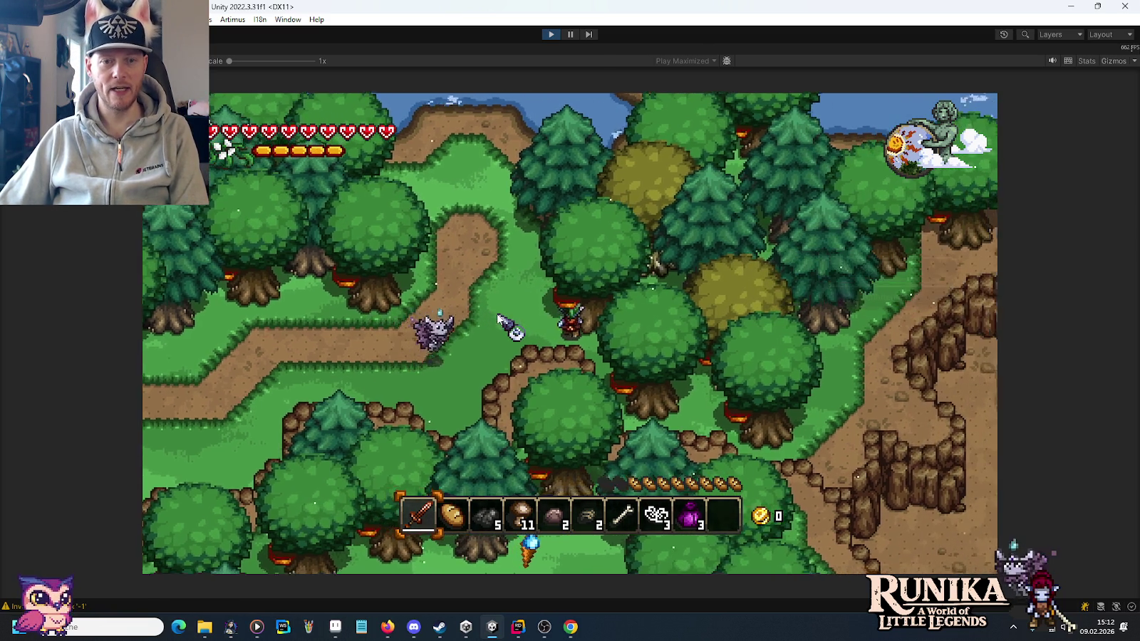
key("d")
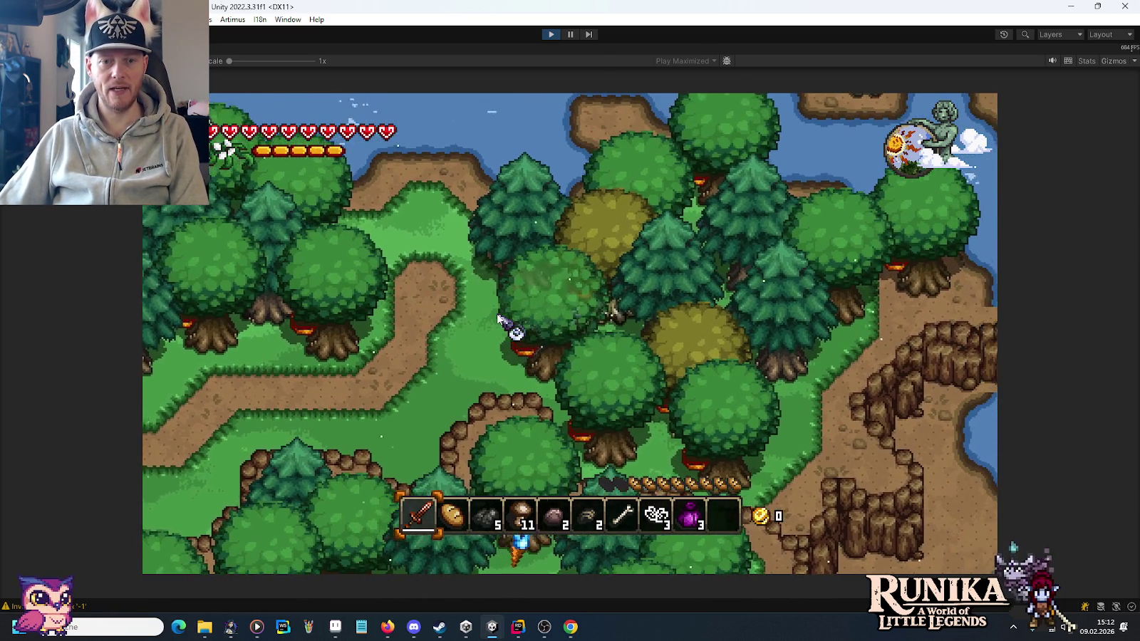
key("d")
key("s")
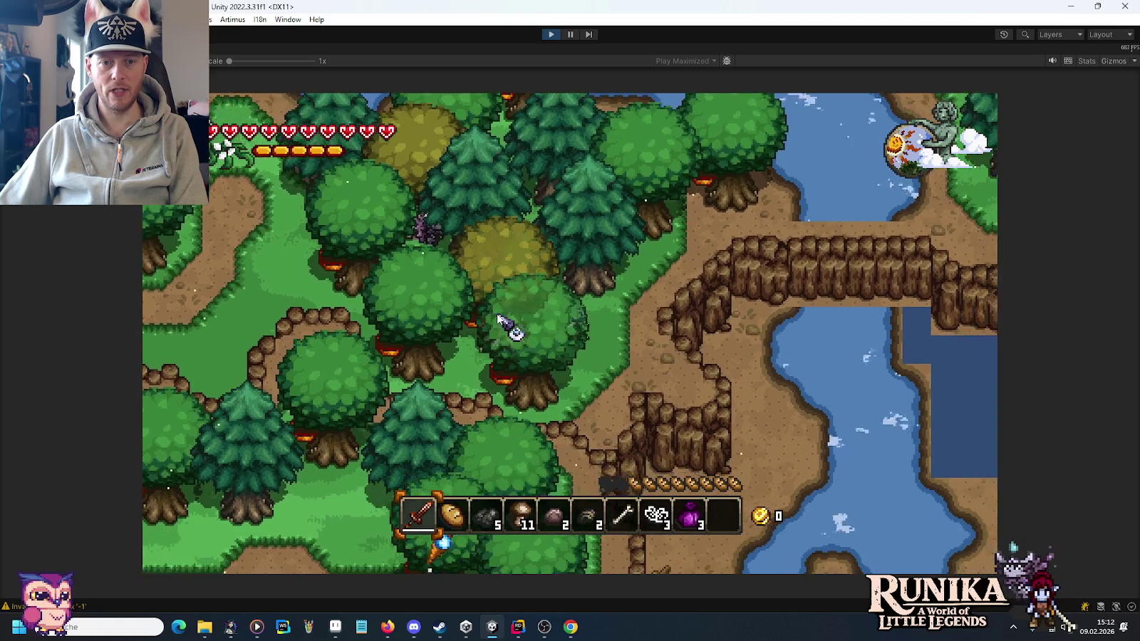
key("d")
key("s")
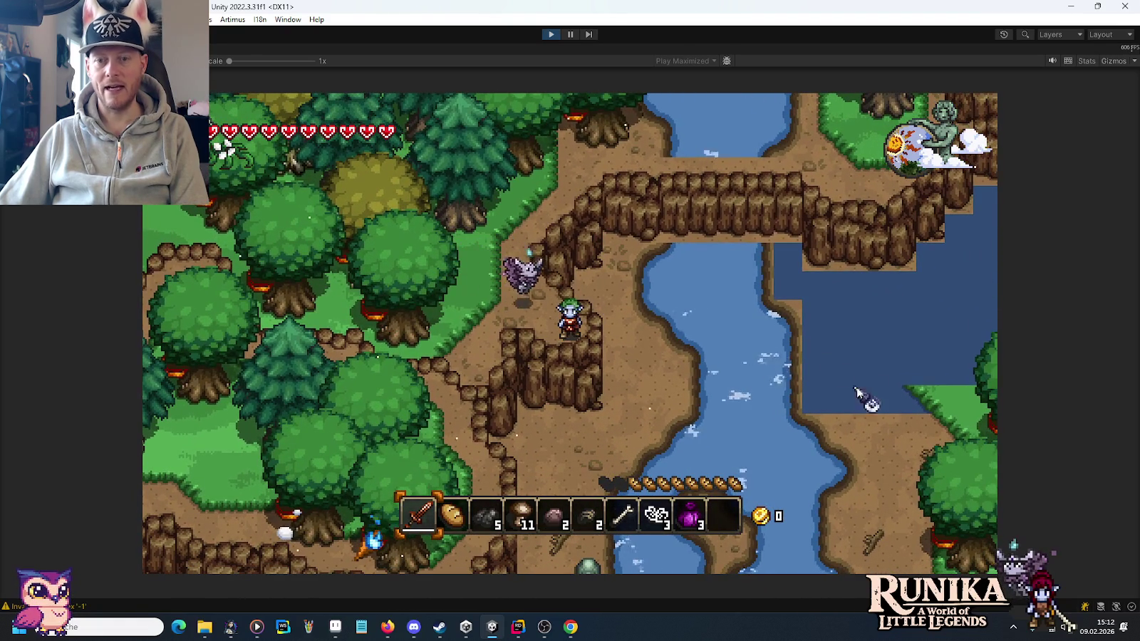
key("w")
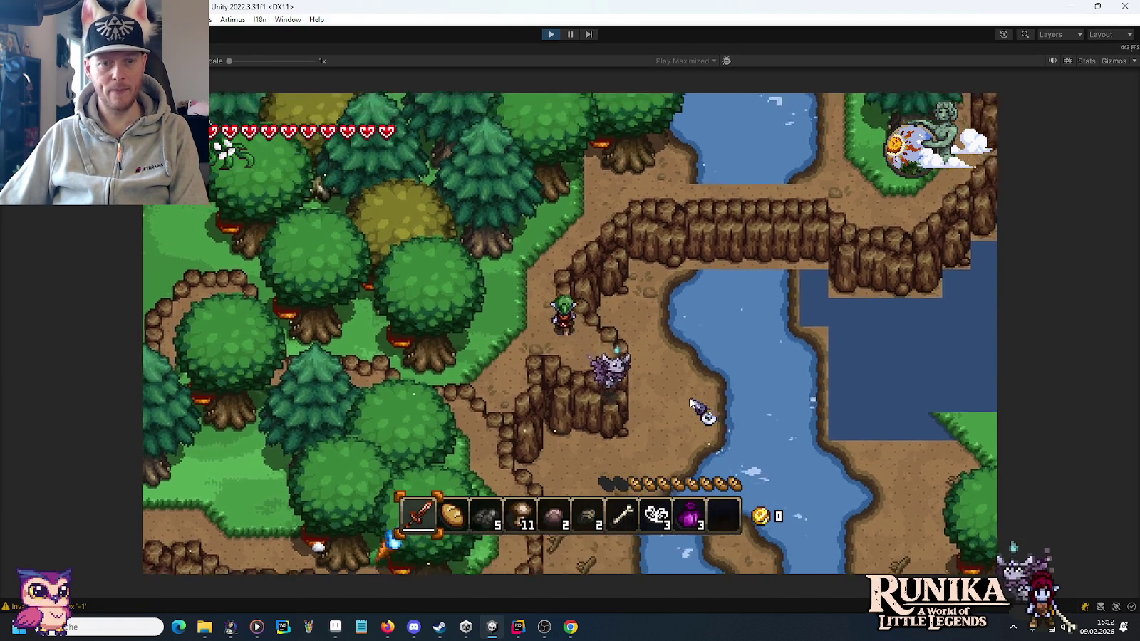
key("w")
key("d")
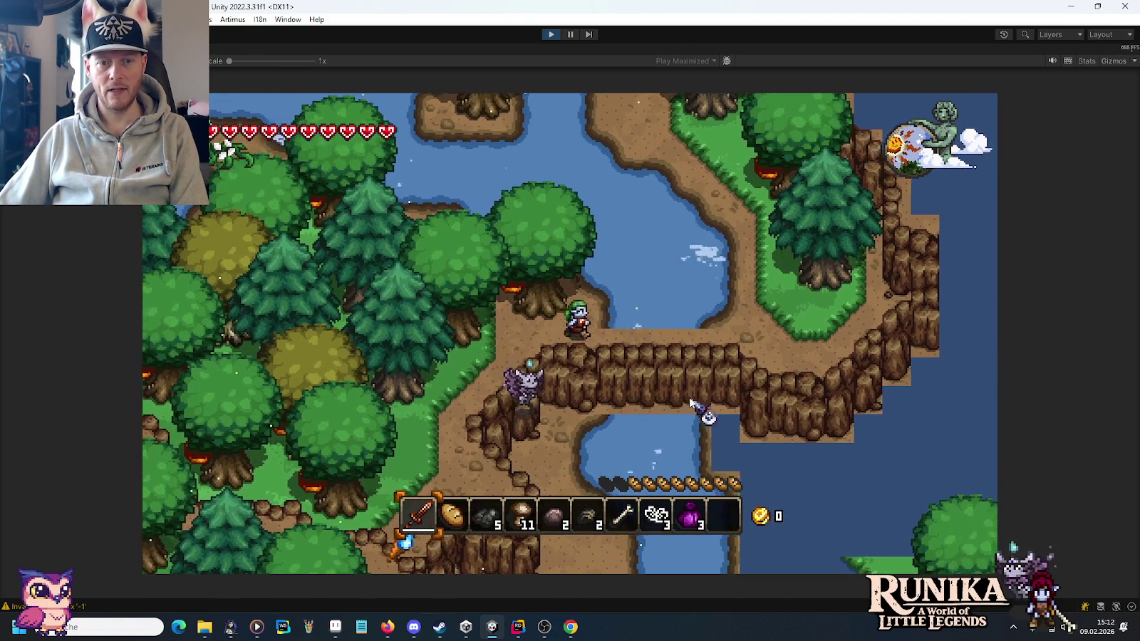
key("d")
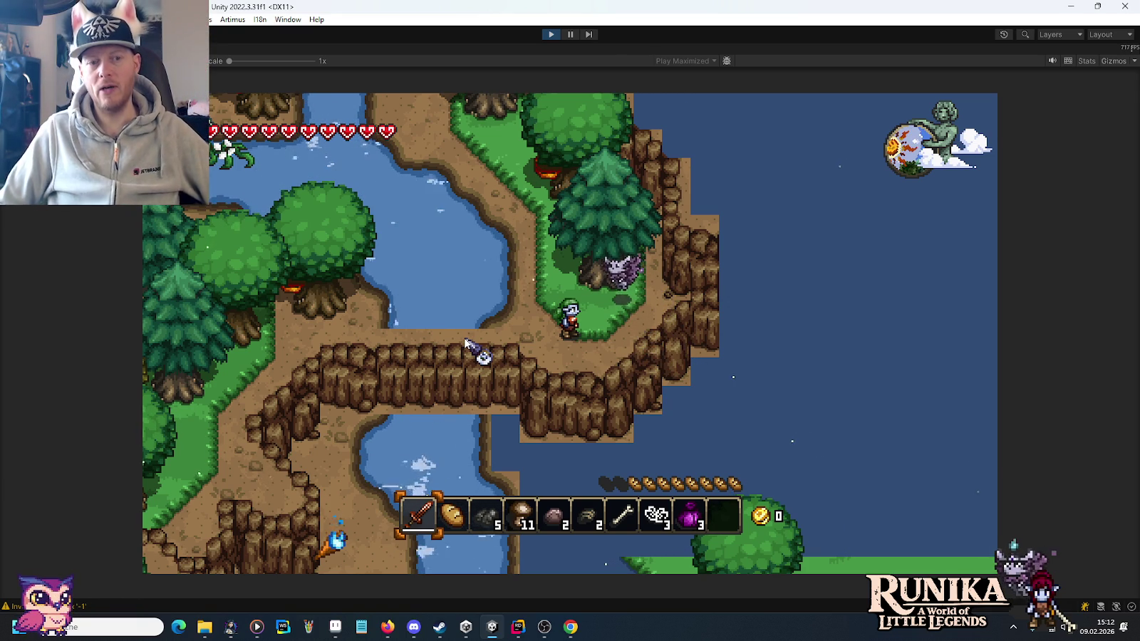
Walk the player north-west along the lake shore and forest up toward the cliffs.
key("d")
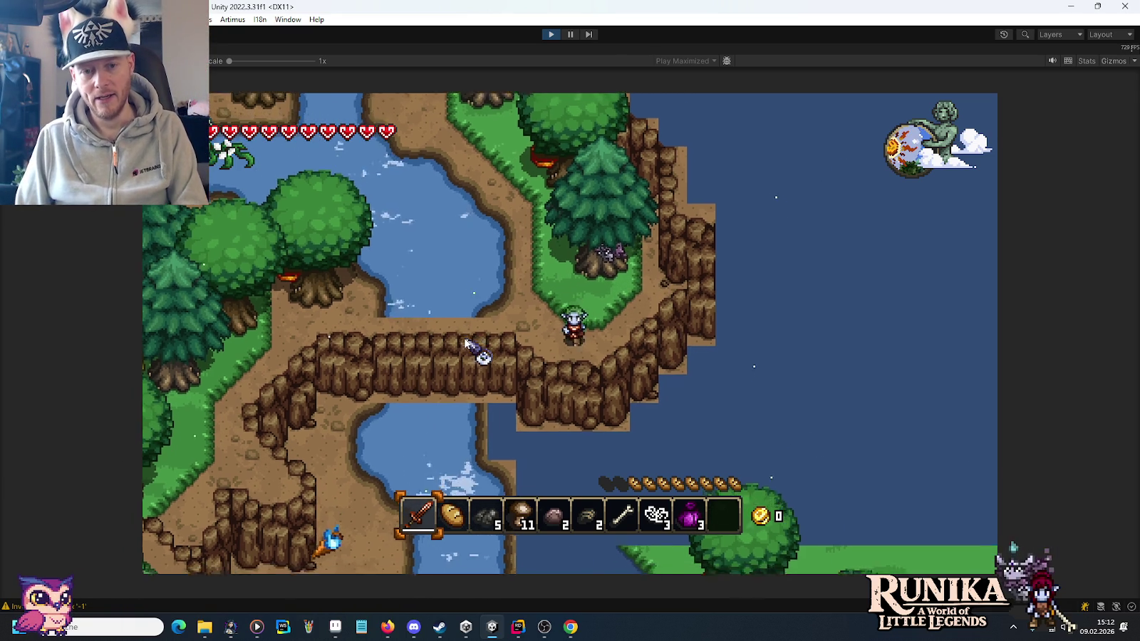
key("w")
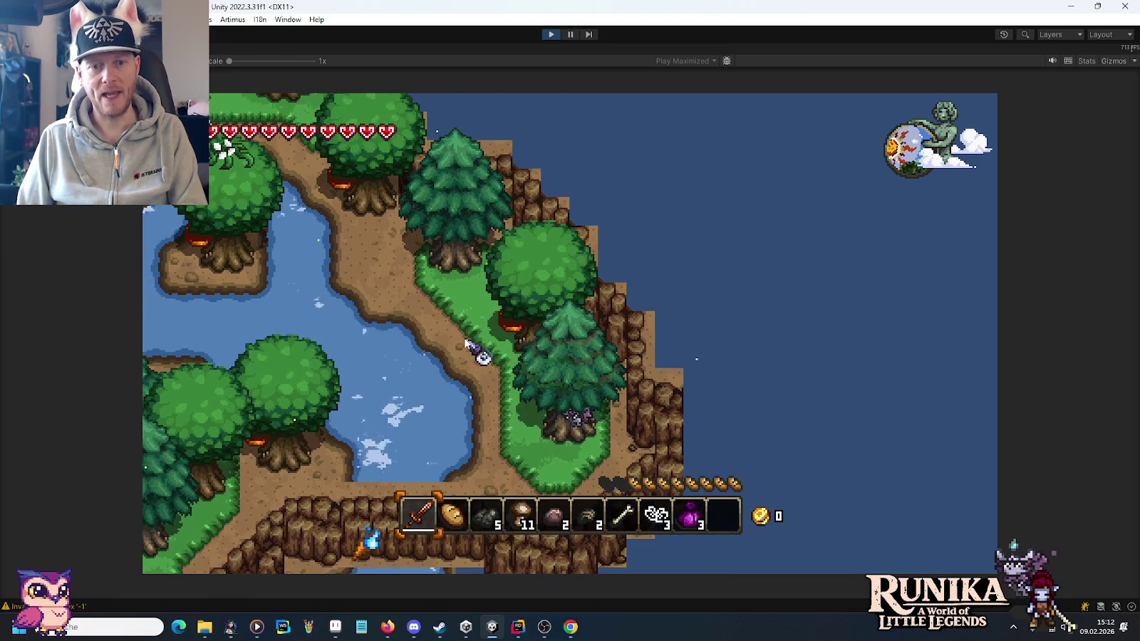
key("w+a")
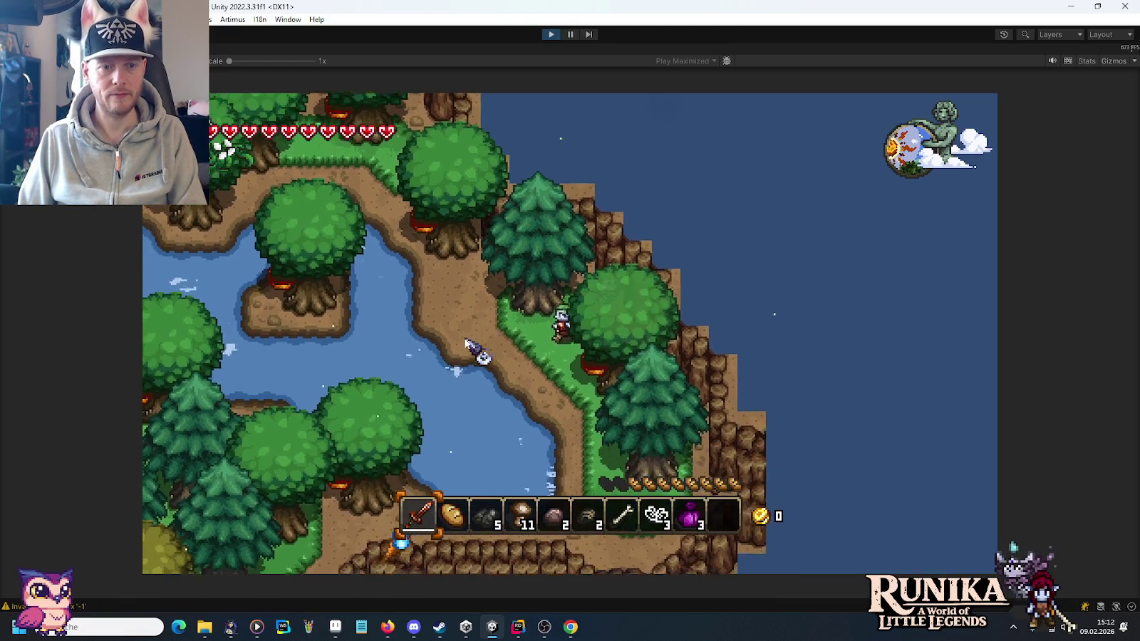
key("w+a")
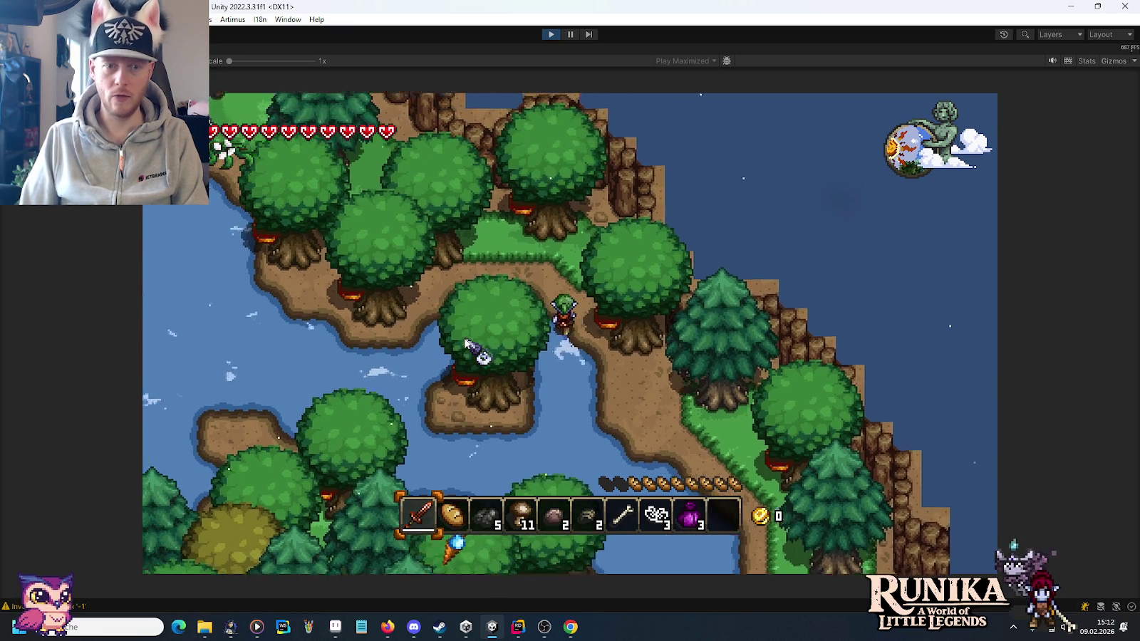
key("w+a")
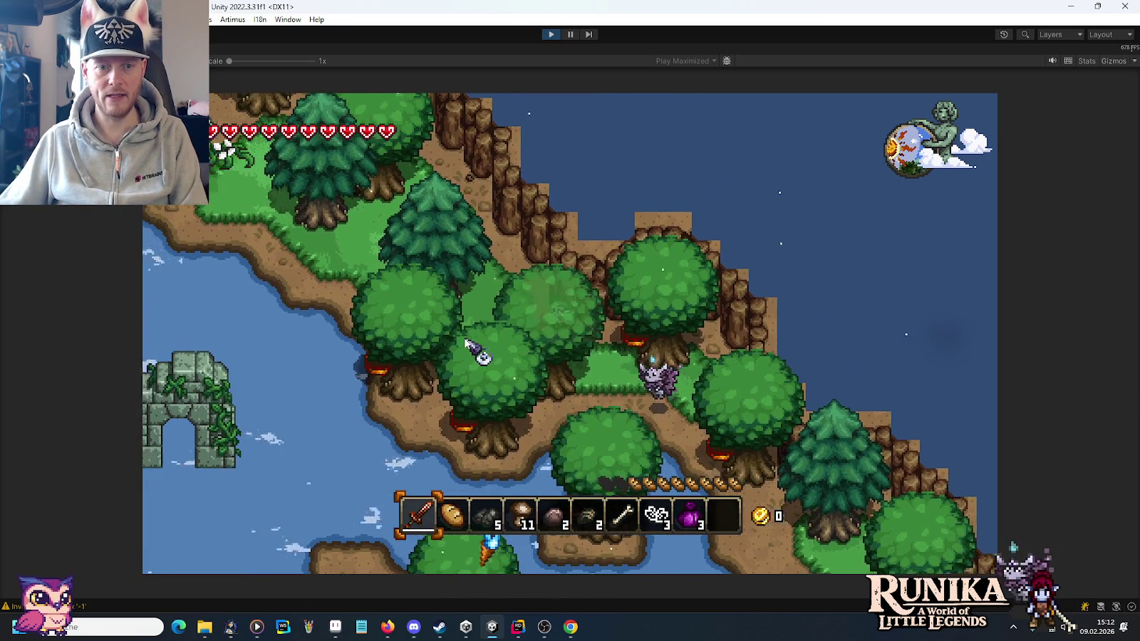
key("w+a")
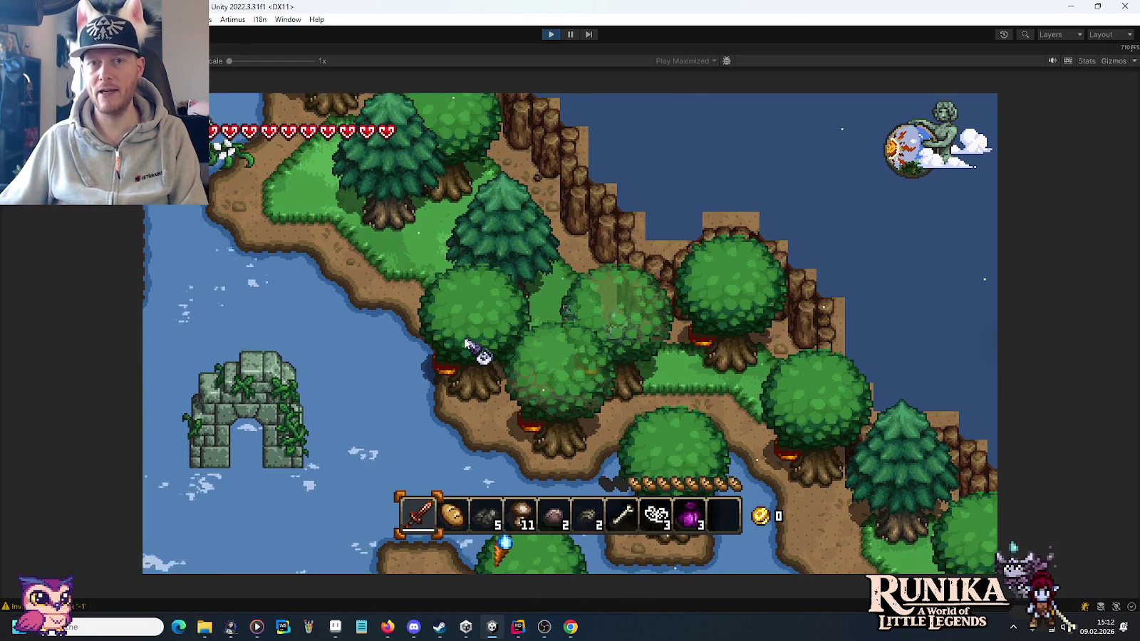
key("w")
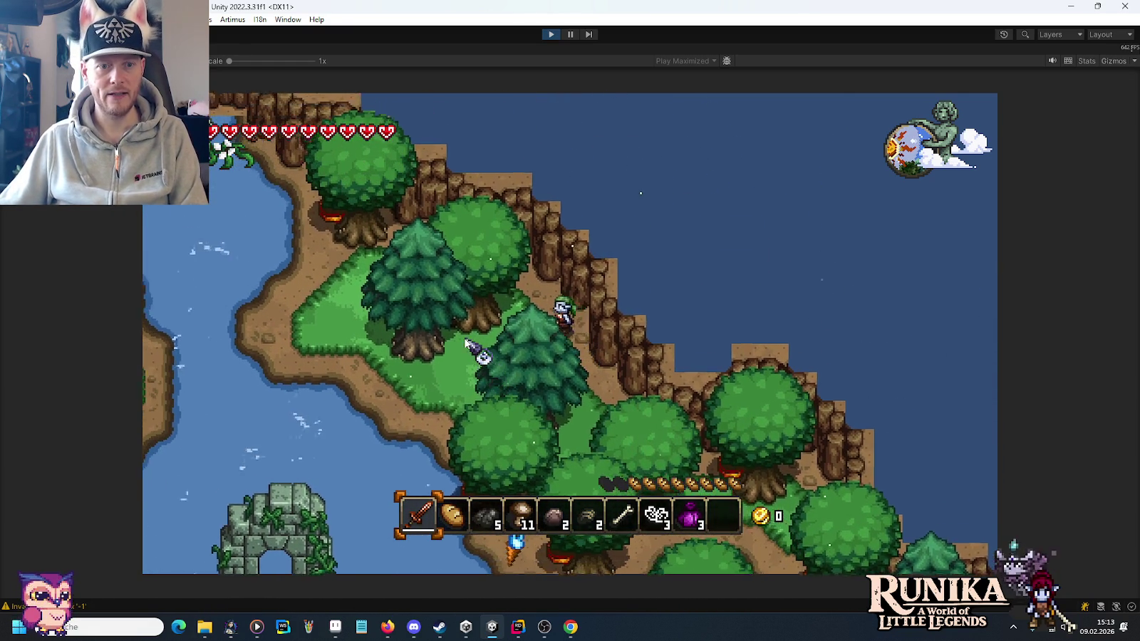
key("w+a")
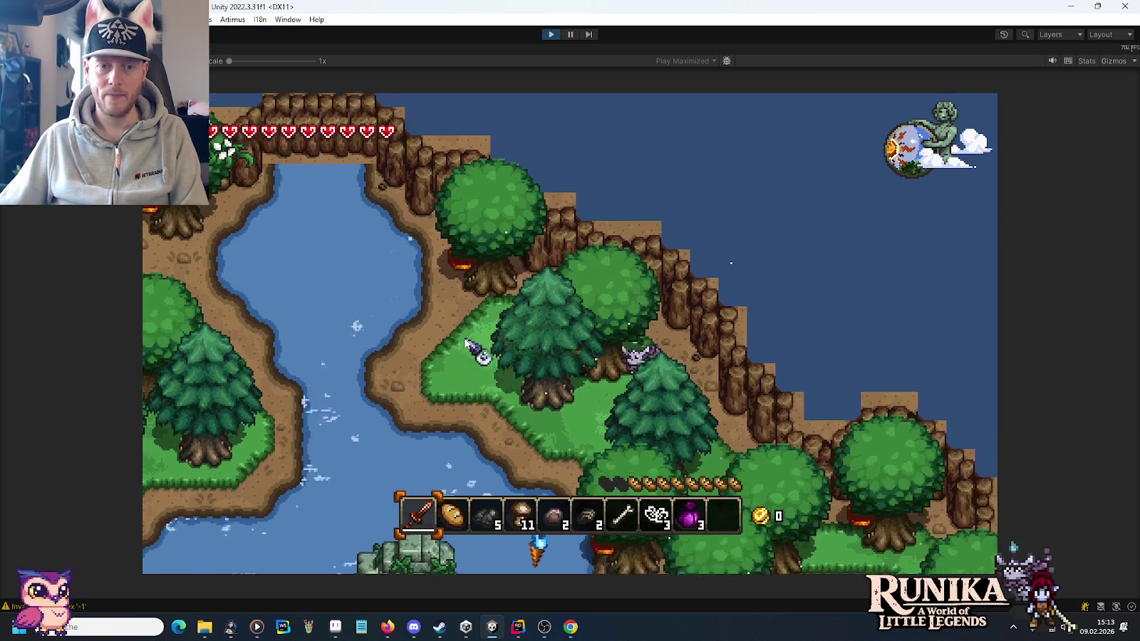
Walk left toward the river, then down around the lake along the cliff edge.
key("a")
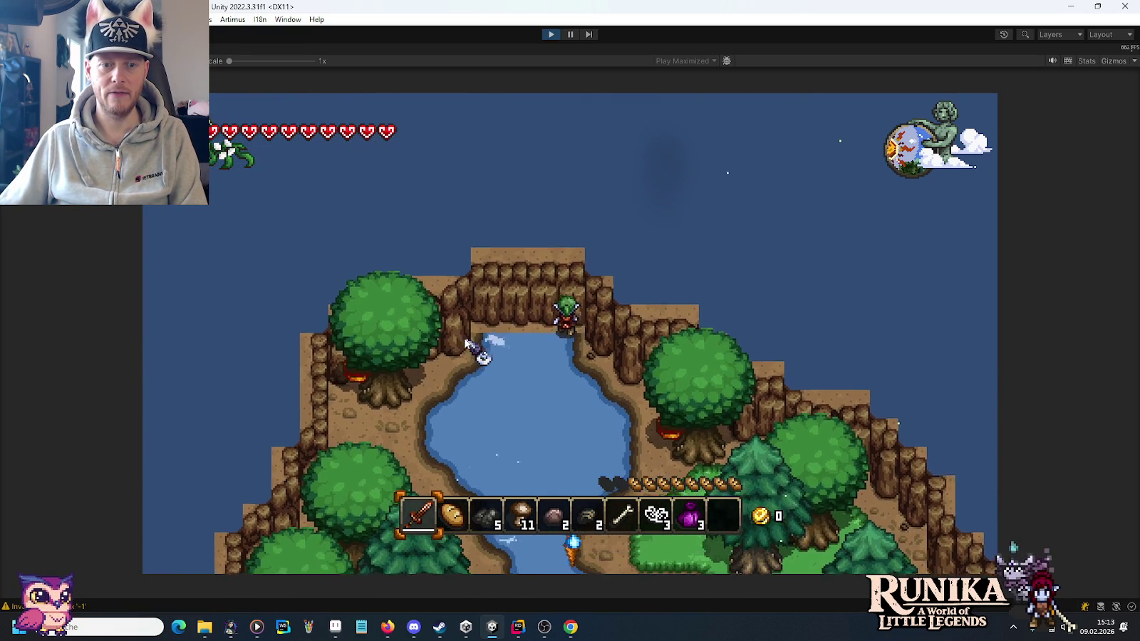
key("s+a")
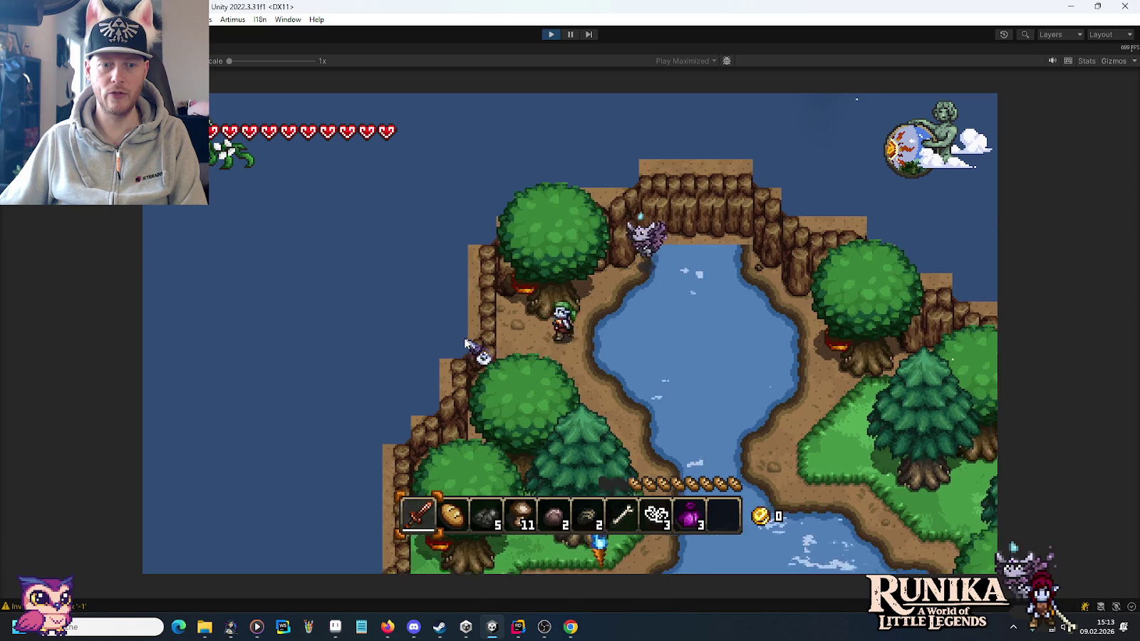
key("s+a")
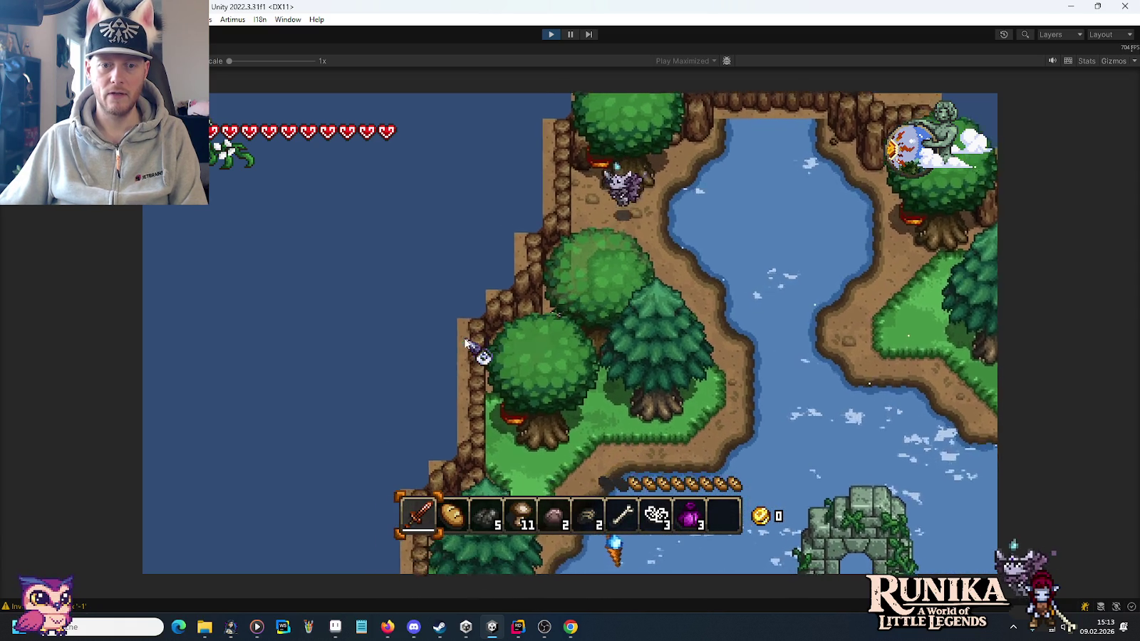
key("s+a")
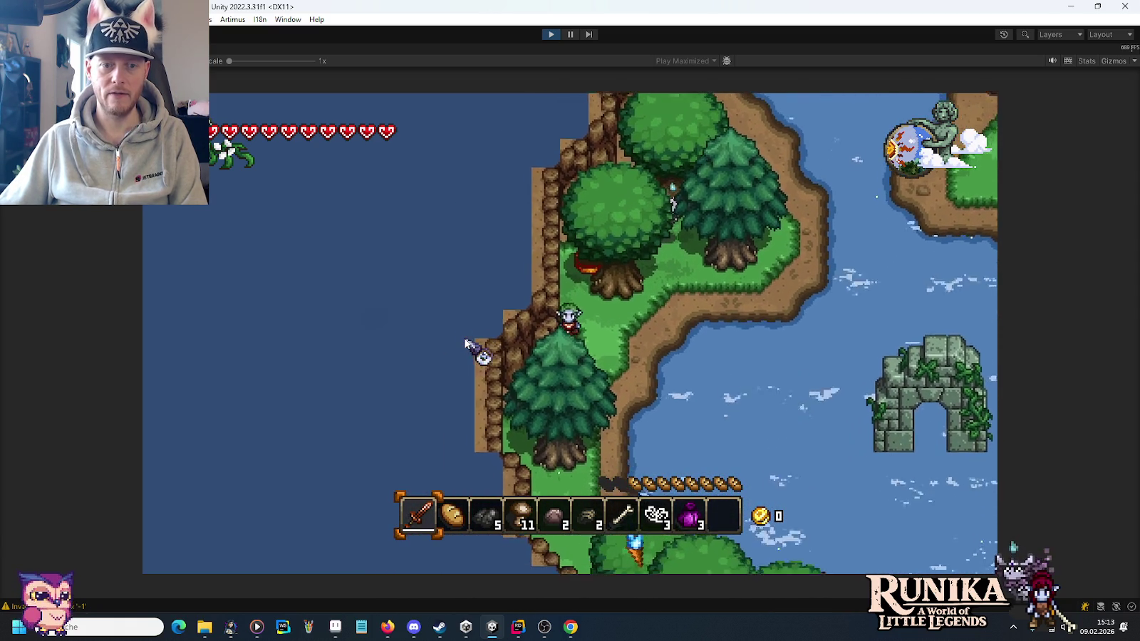
key("d")
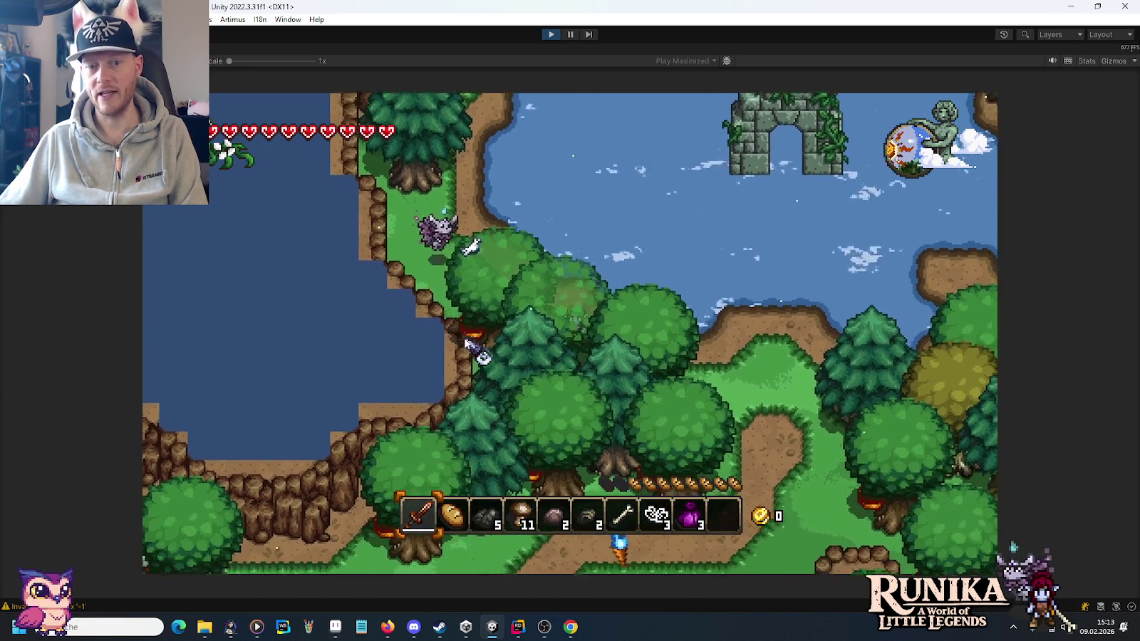
Walk through the water to the ruins' archway and river, then stop Play mode and switch to Rider.
key("w")
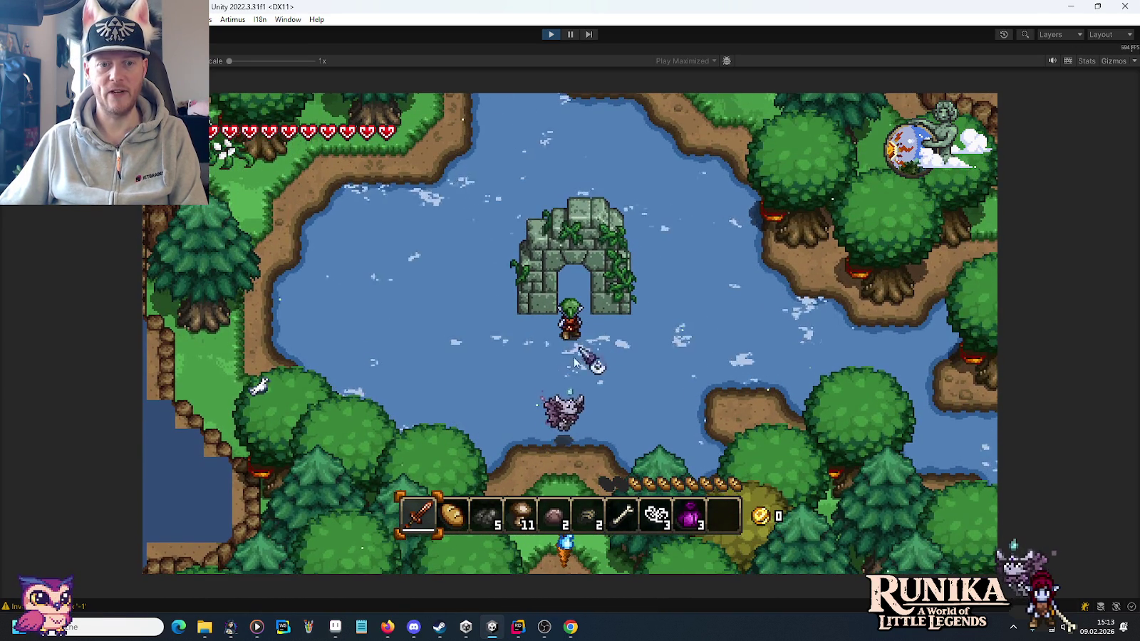
key("w")
key("d")
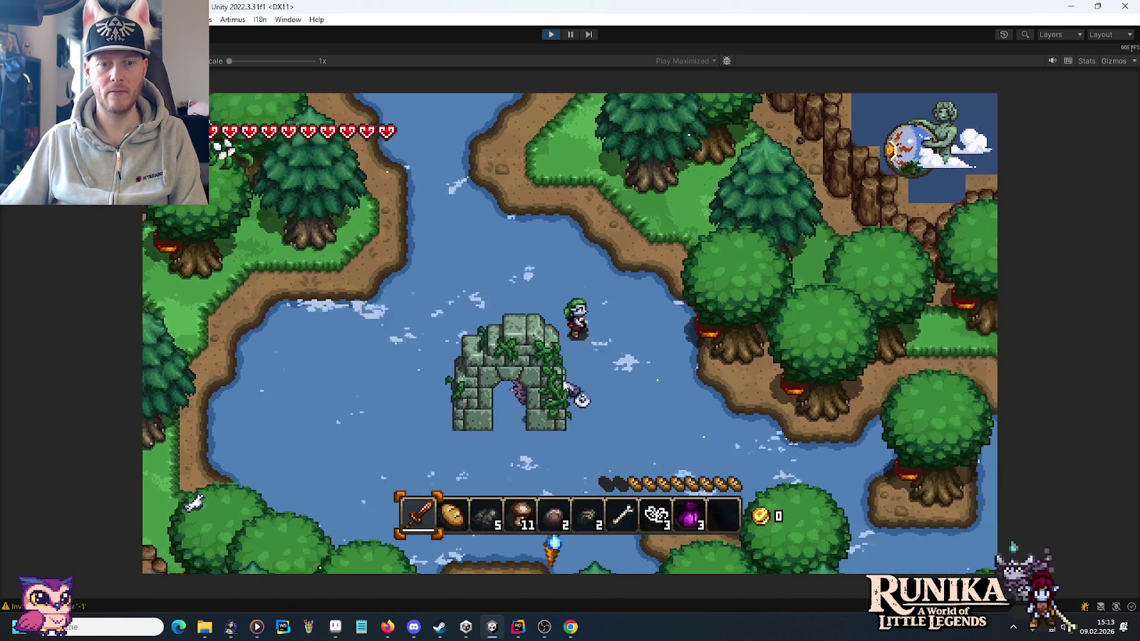
key("s")
key("w")
key("w")
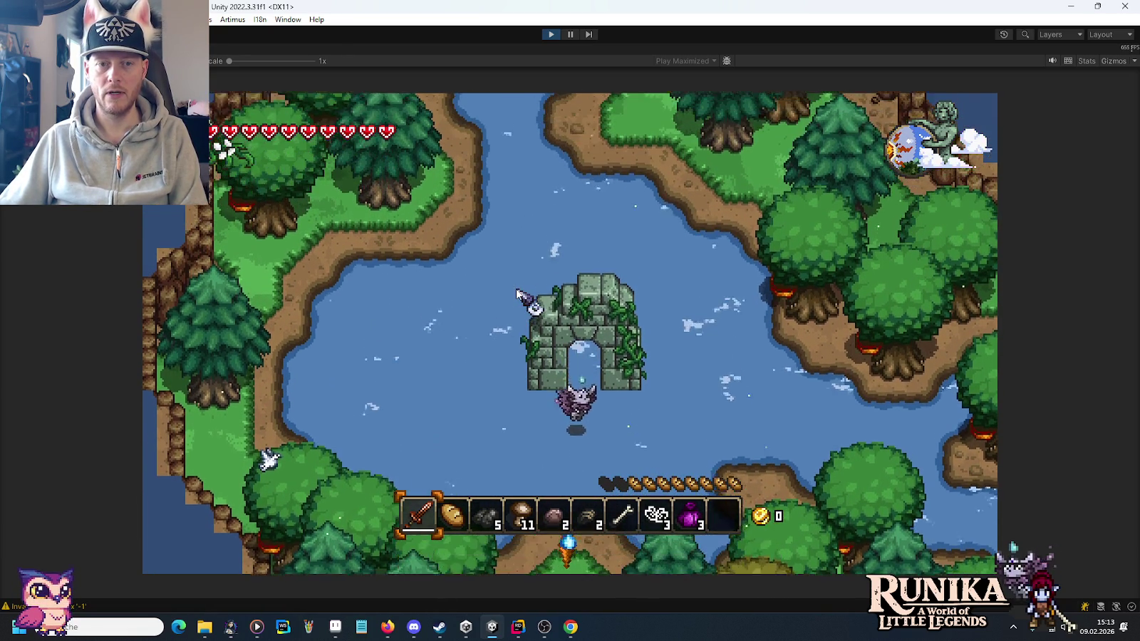
key("w")
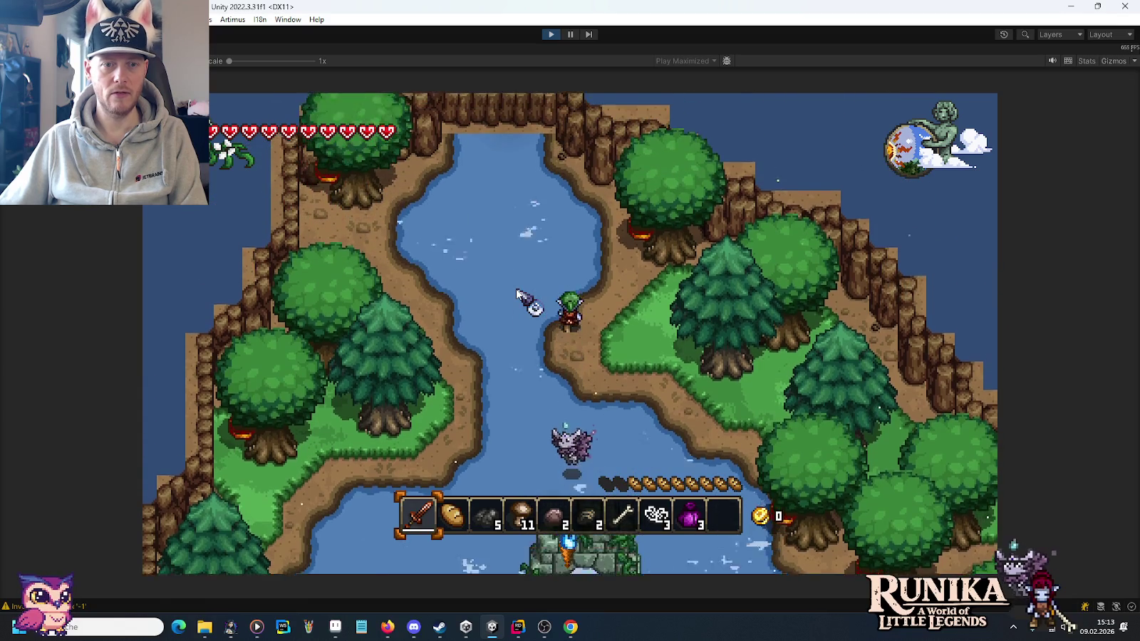
key("s")
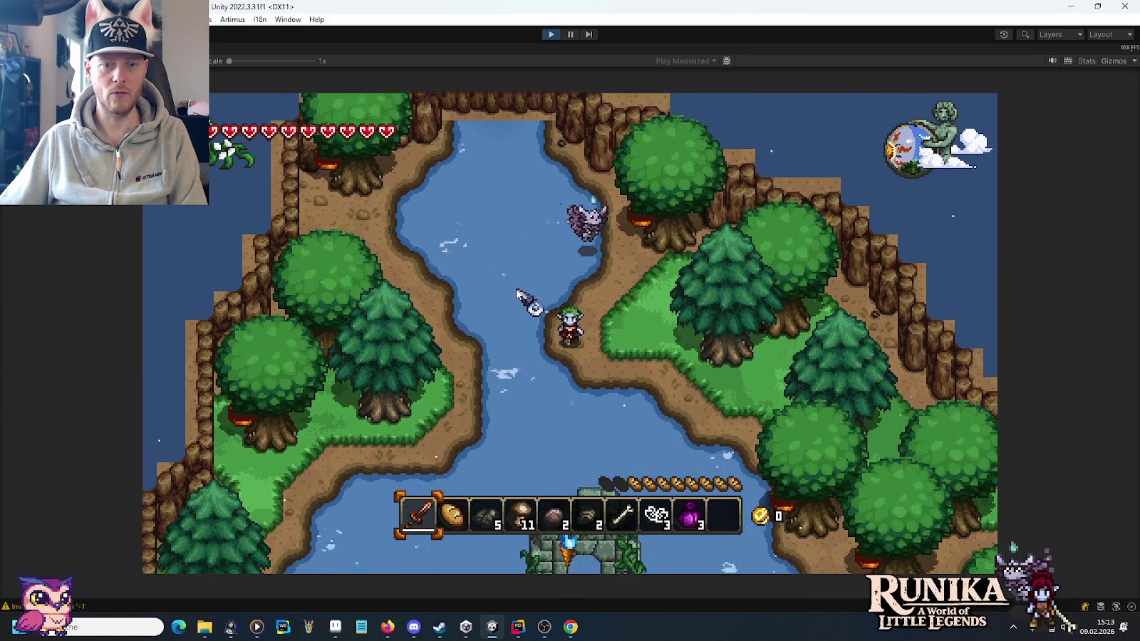
key("s")
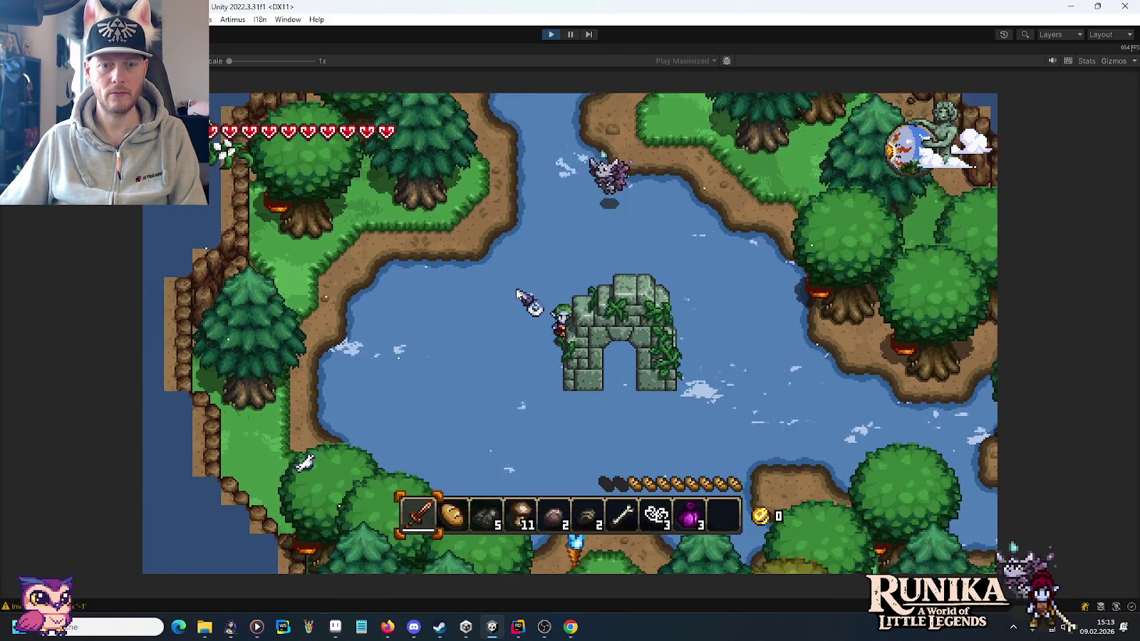
left_click(551, 34)
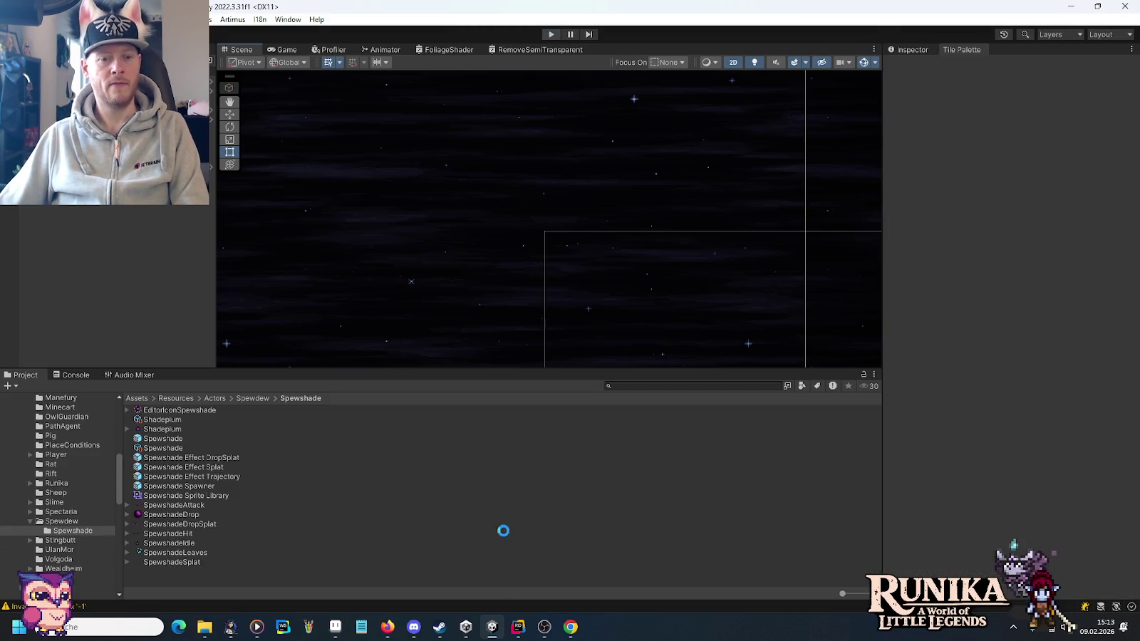
left_click(516, 628)
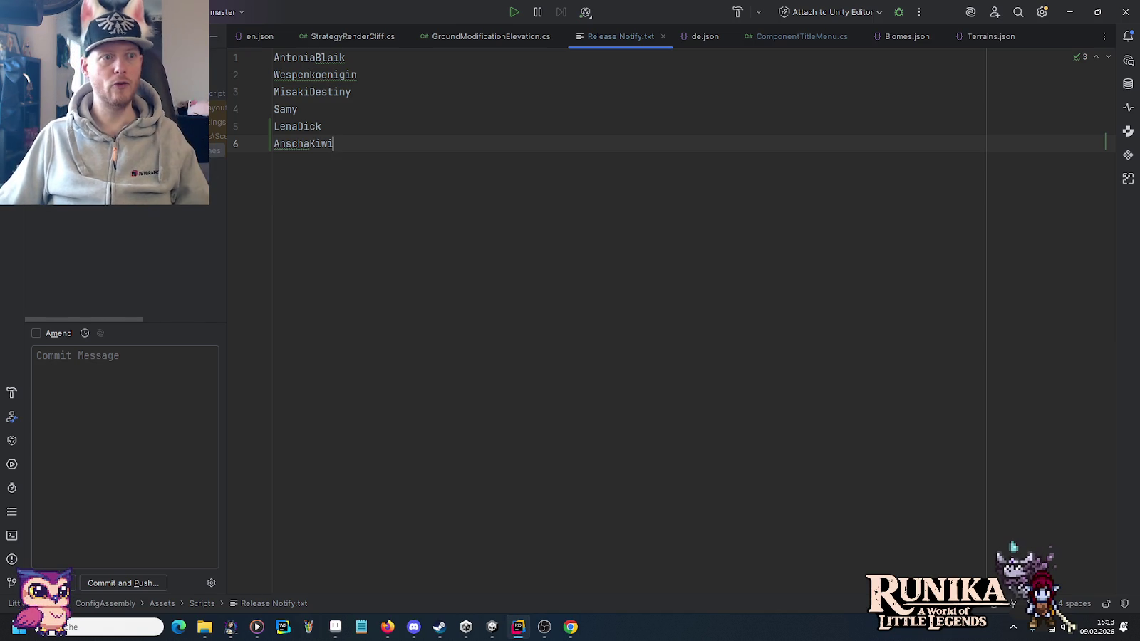
Open the Git commit view and exclude ComponentTitleMenu.cs, reviewing the OverworldGrid.prefab and PlayerHouse.png diffs.
key("alt+1")
right_click(77, 287)
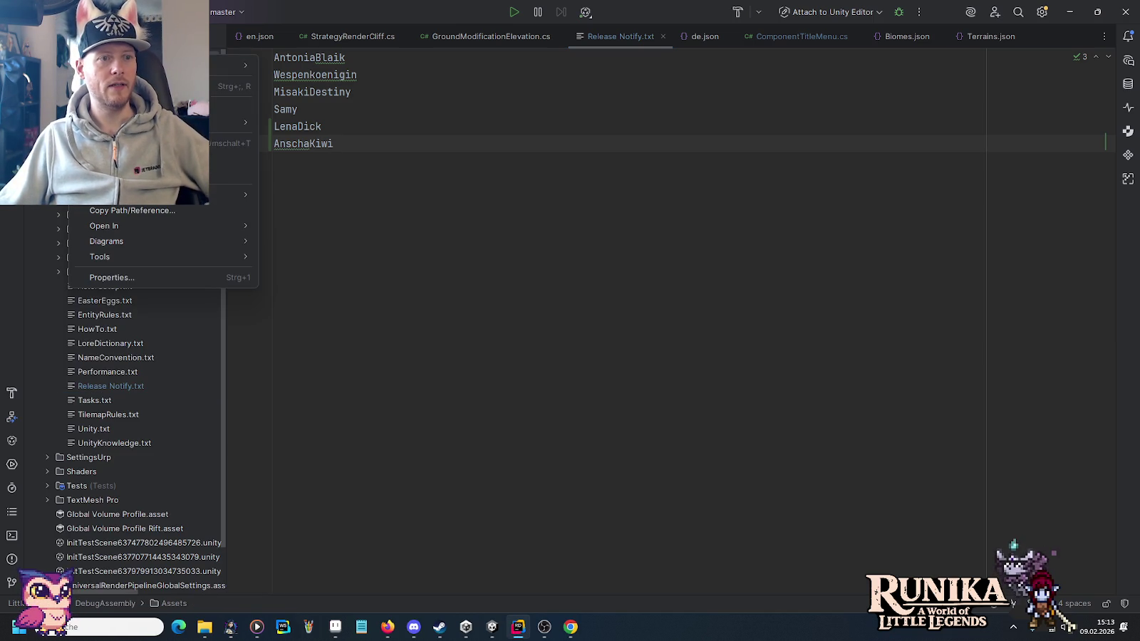
mouse_move(235, 122)
left_click(271, 116)
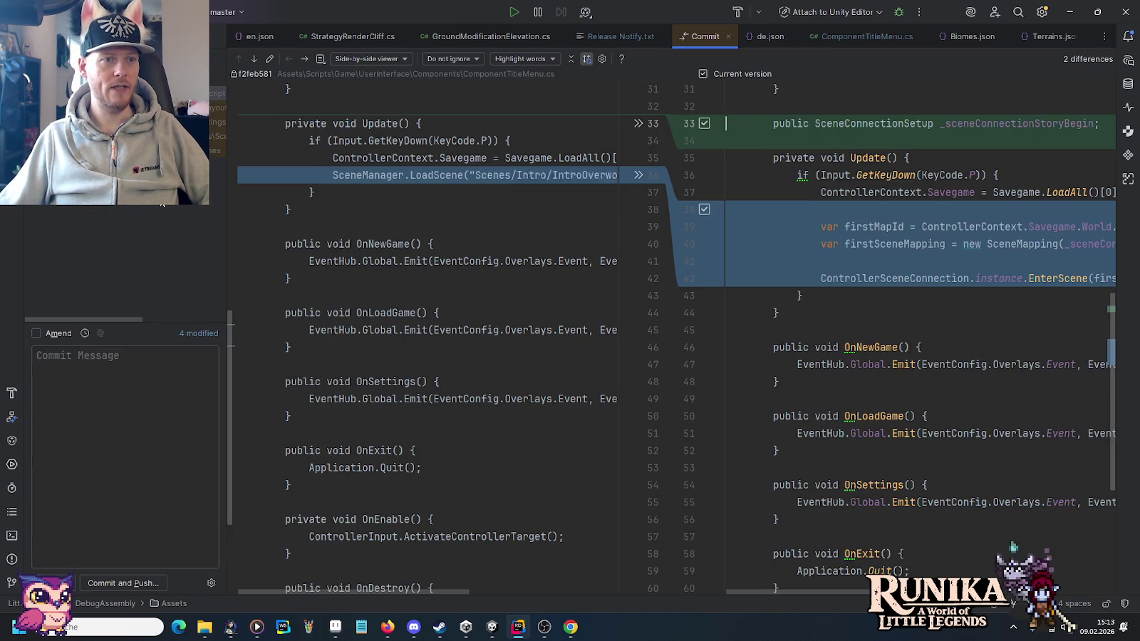
left_click(142, 136)
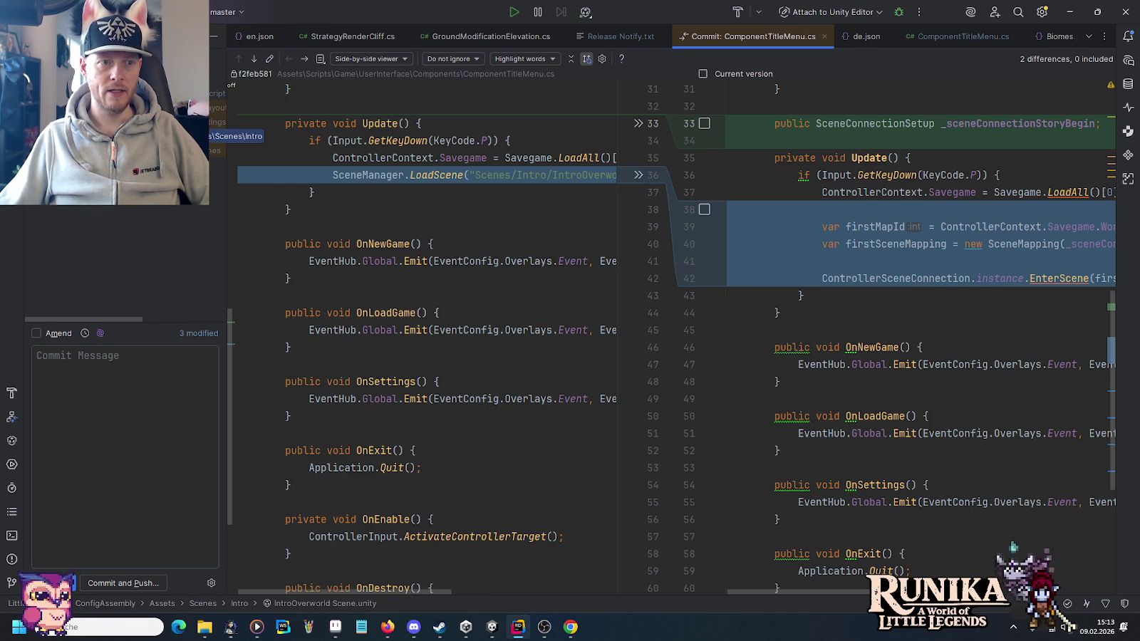
key("Down")
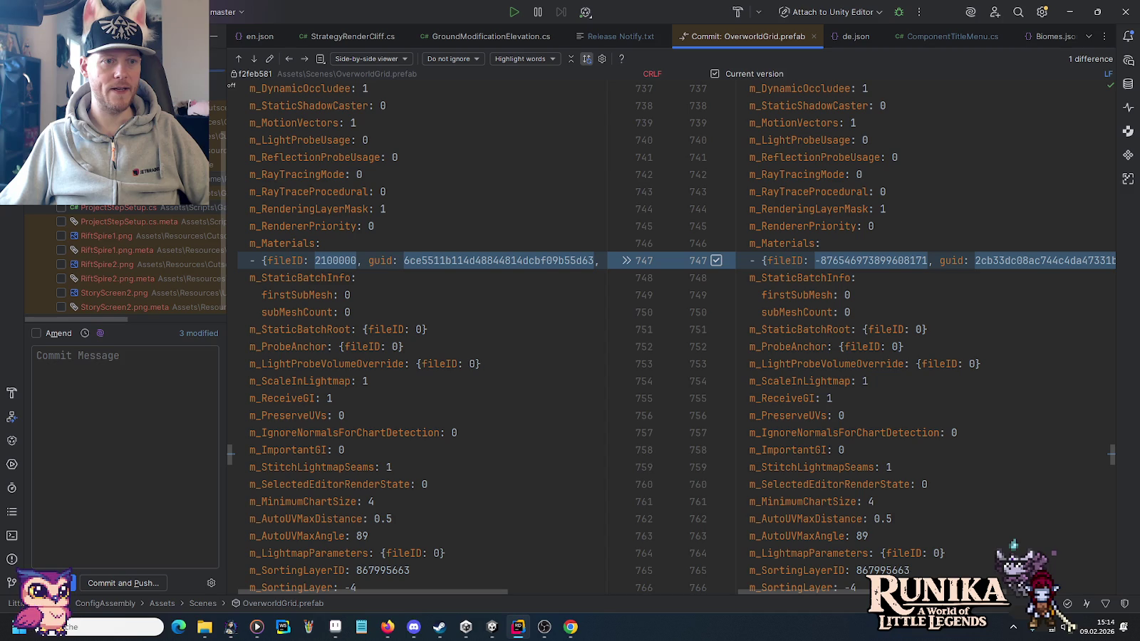
key("Down")
key("Down")
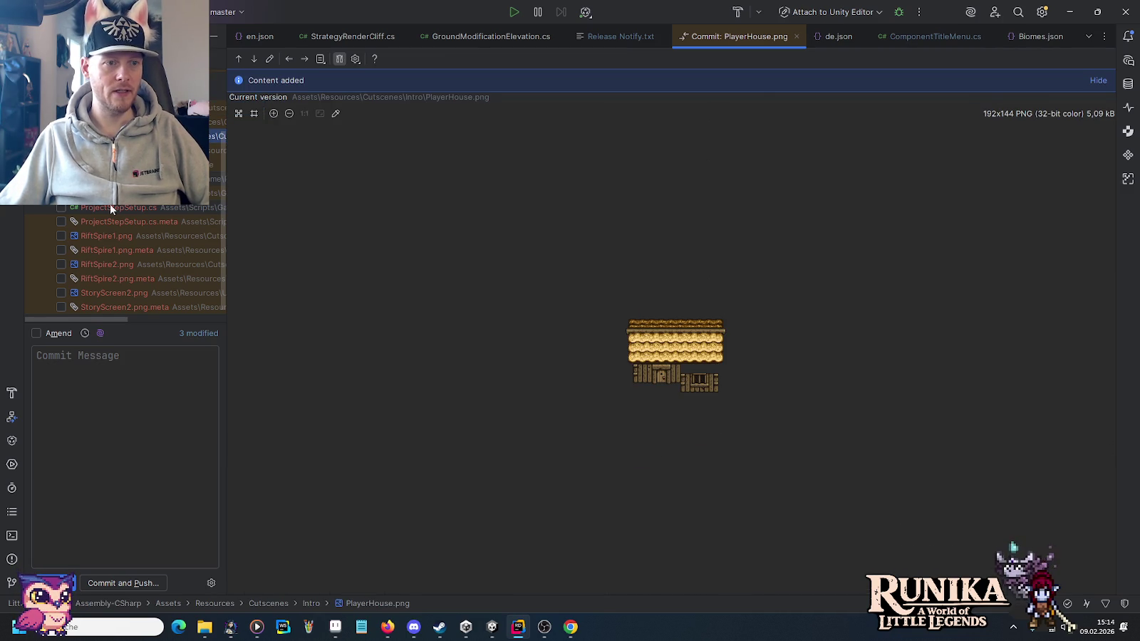
Include RiftSpire1.png, RiftSpire2.png and both their .meta files in the commit.
left_click(58, 241)
left_click(60, 237)
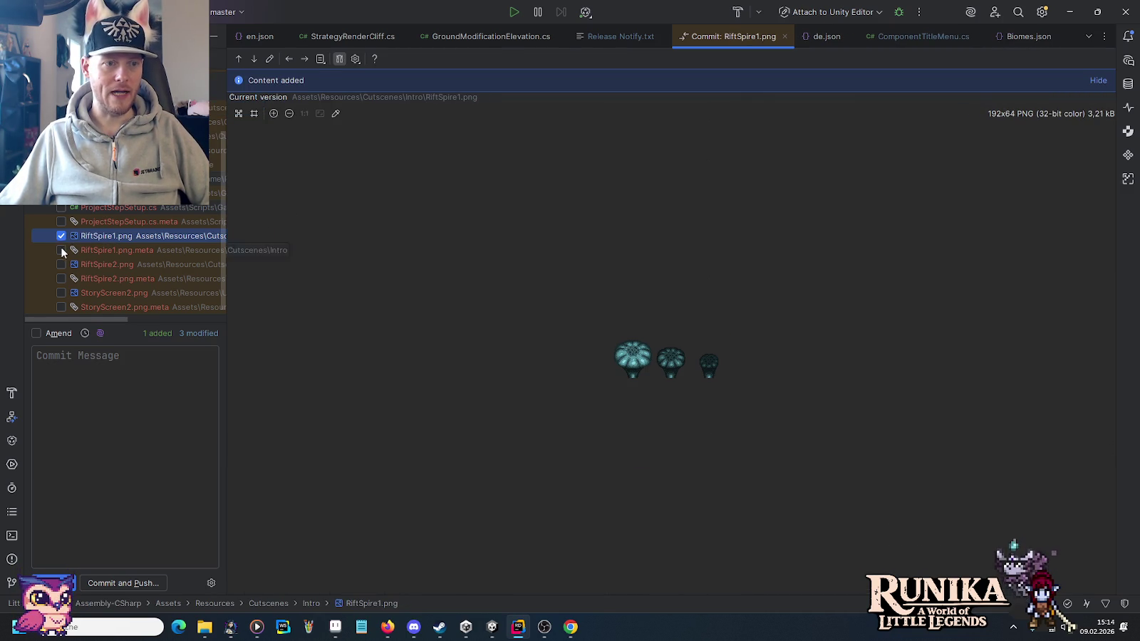
left_click(62, 250)
left_click(63, 264)
left_click(61, 279)
left_click(61, 279)
left_click(108, 293)
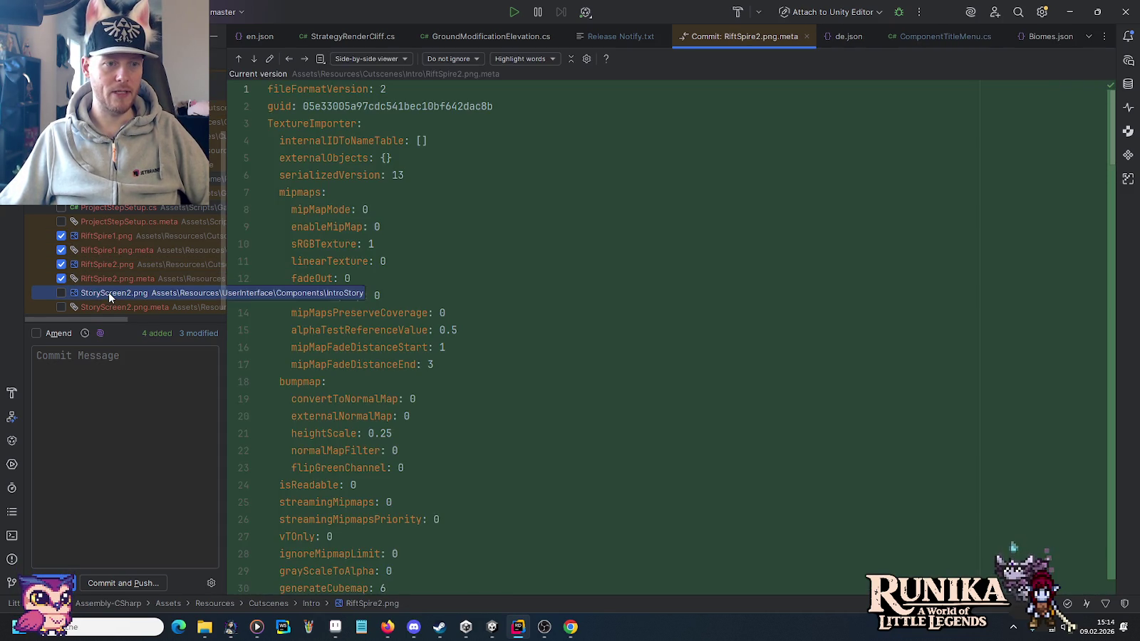
scroll(108, 292, "down", 1)
left_click(97, 377)
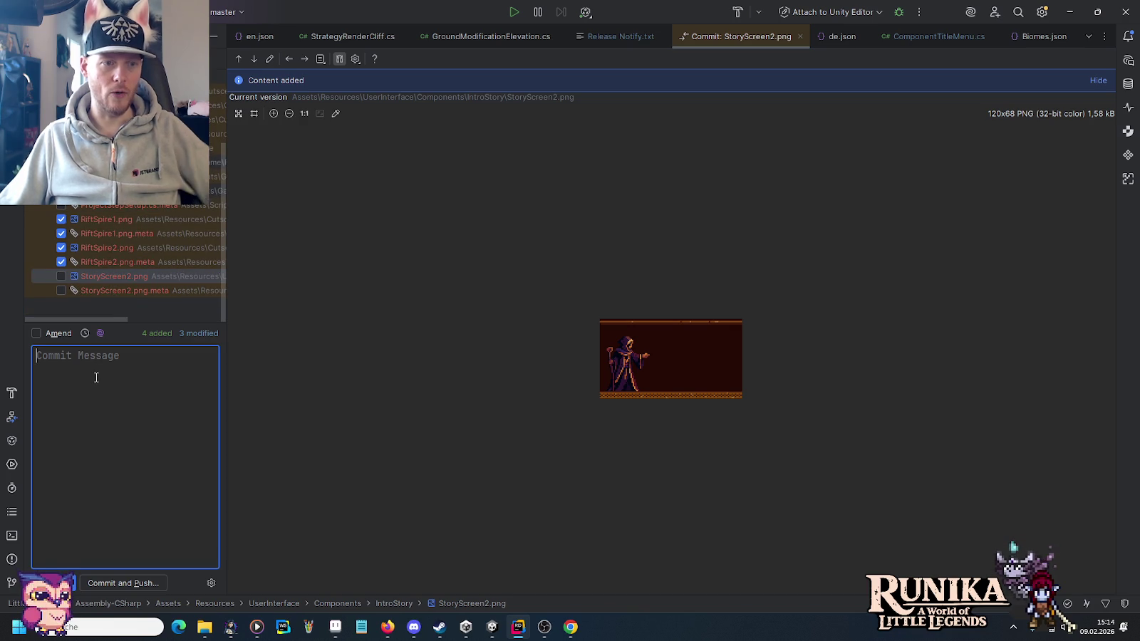
Write the commit message 'Adds intro bottomless pit and portal area (WIP).'.
type("Adds")
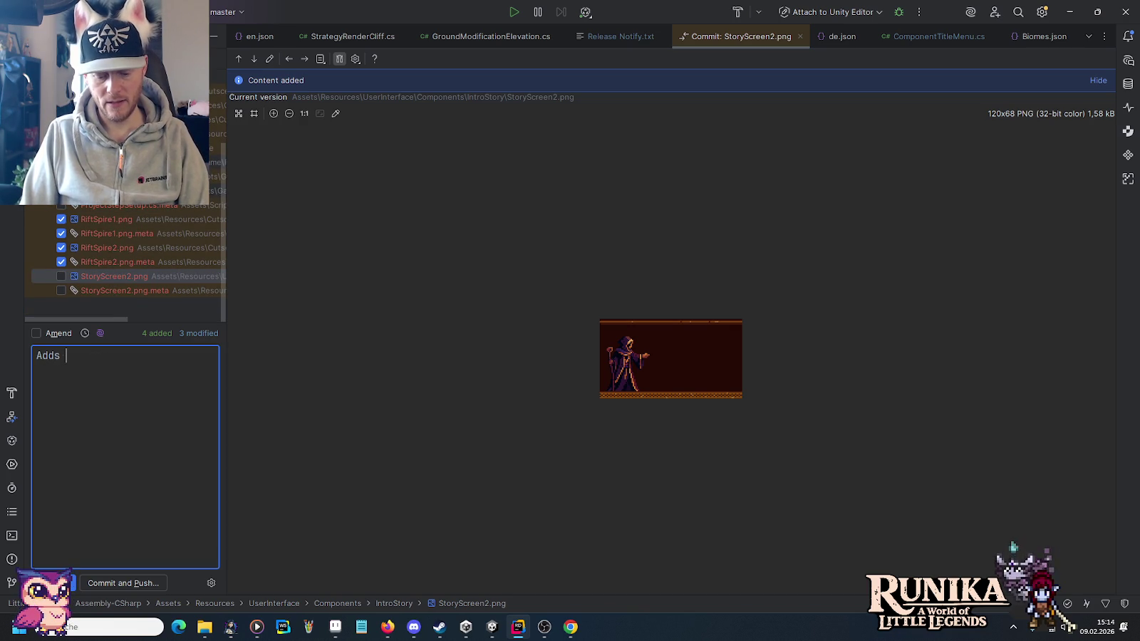
type(" intro bottomless ")
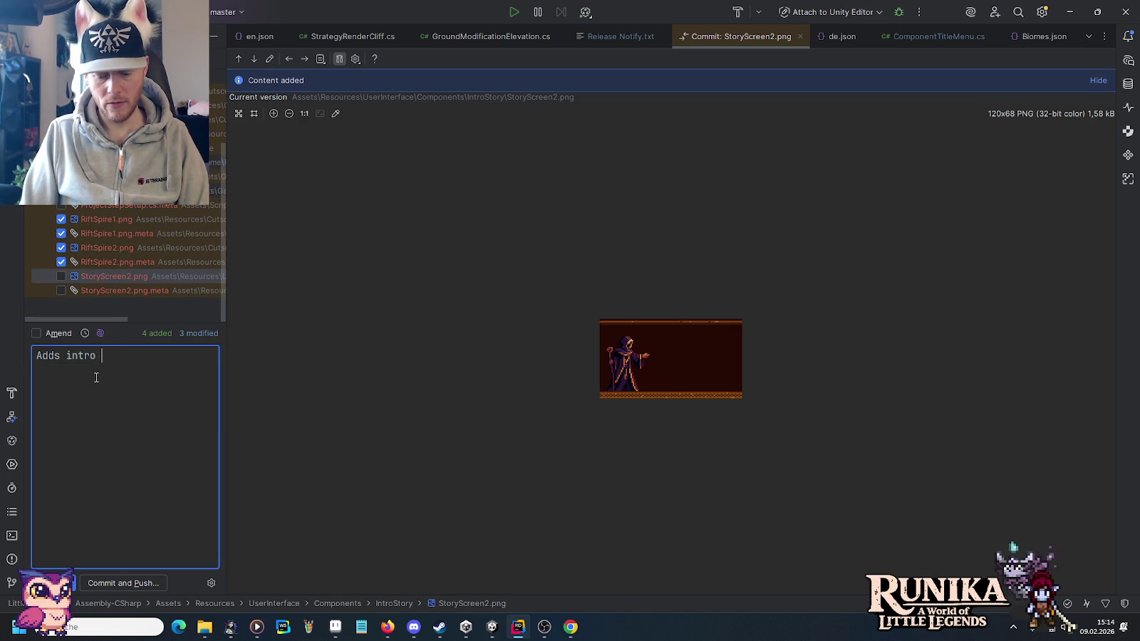
type("pit")
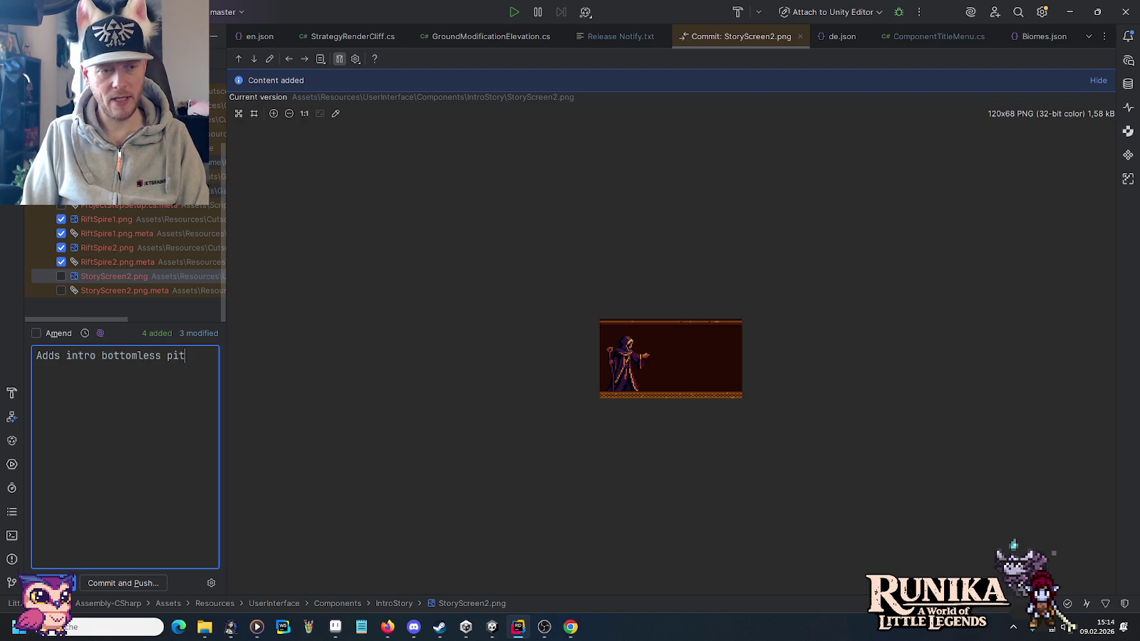
type(" and portal area.")
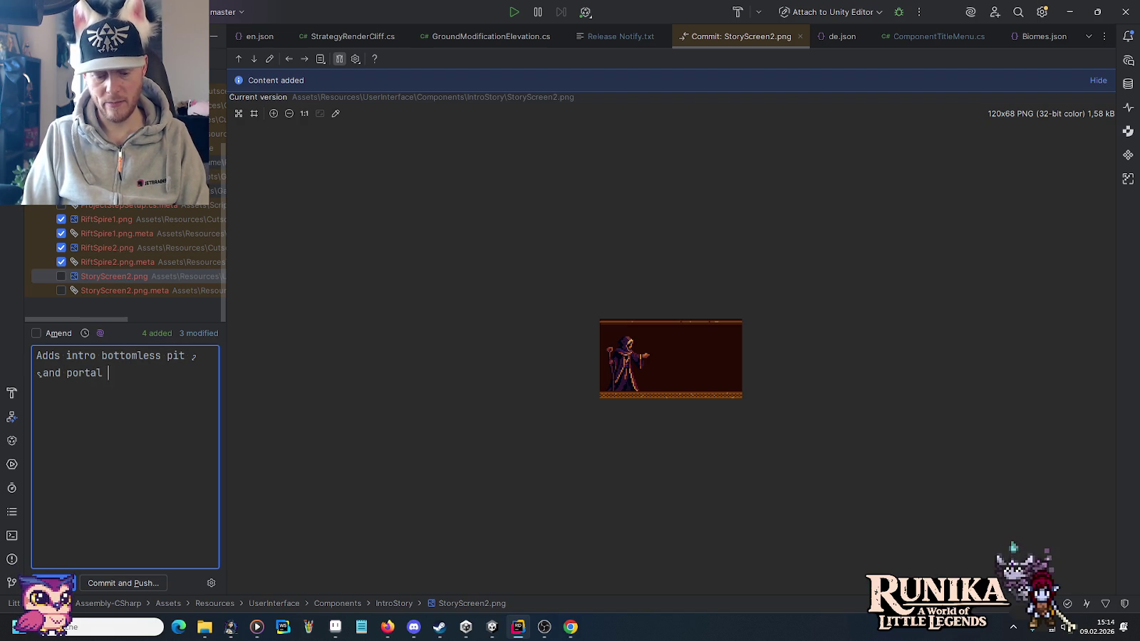
key("Left")
type("(WIP)")
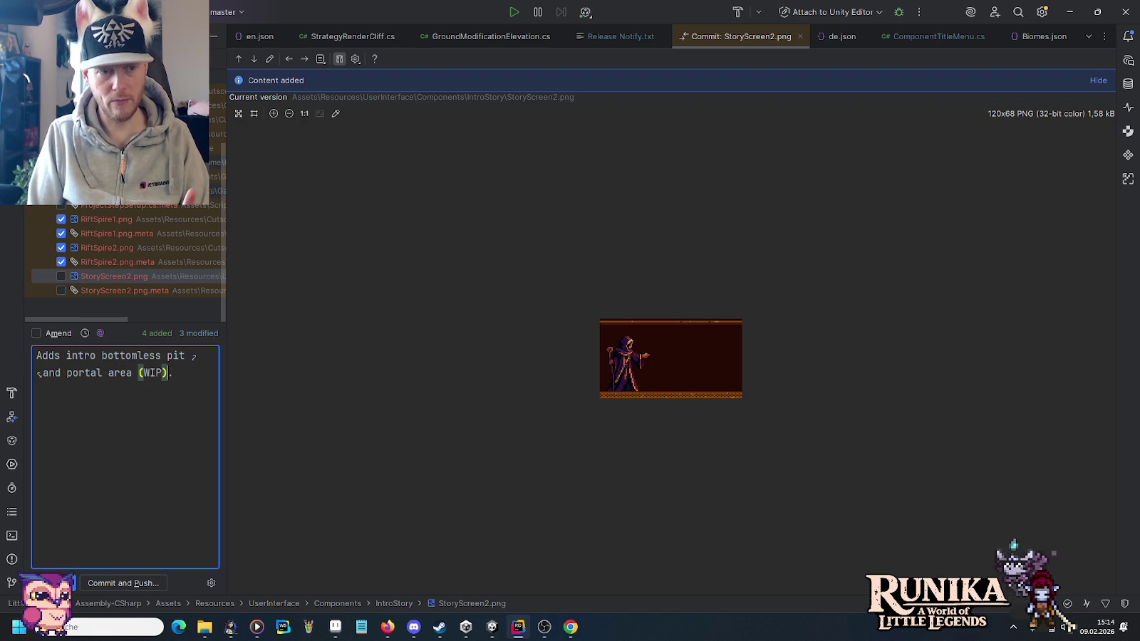
Commit and push the seven files, then return to the Unity editor.
left_click(131, 586)
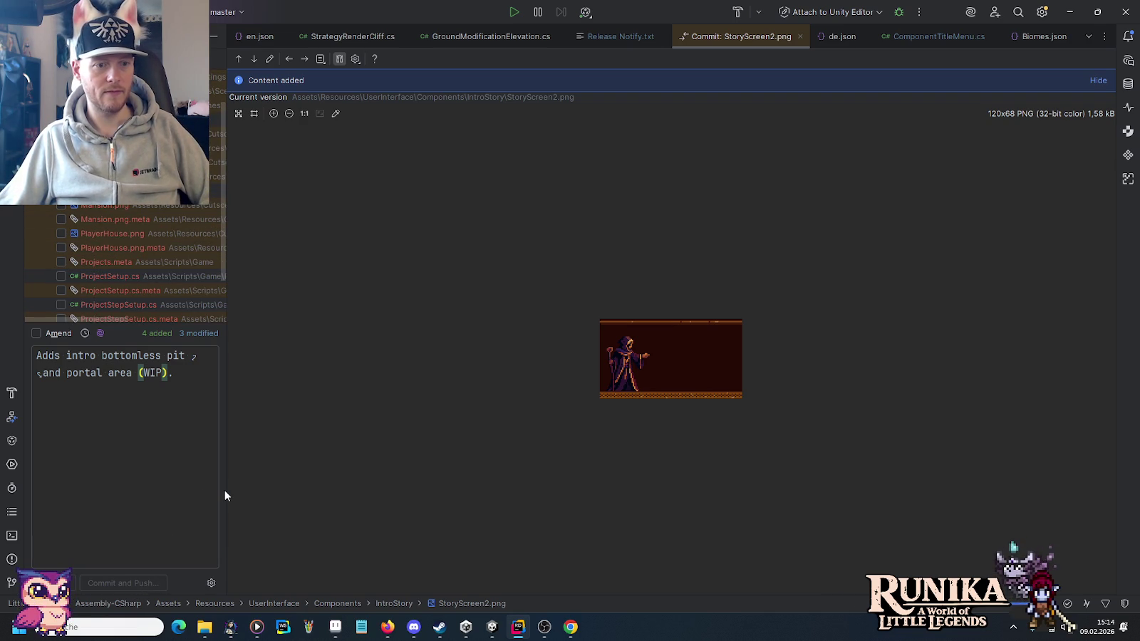
left_click(699, 450)
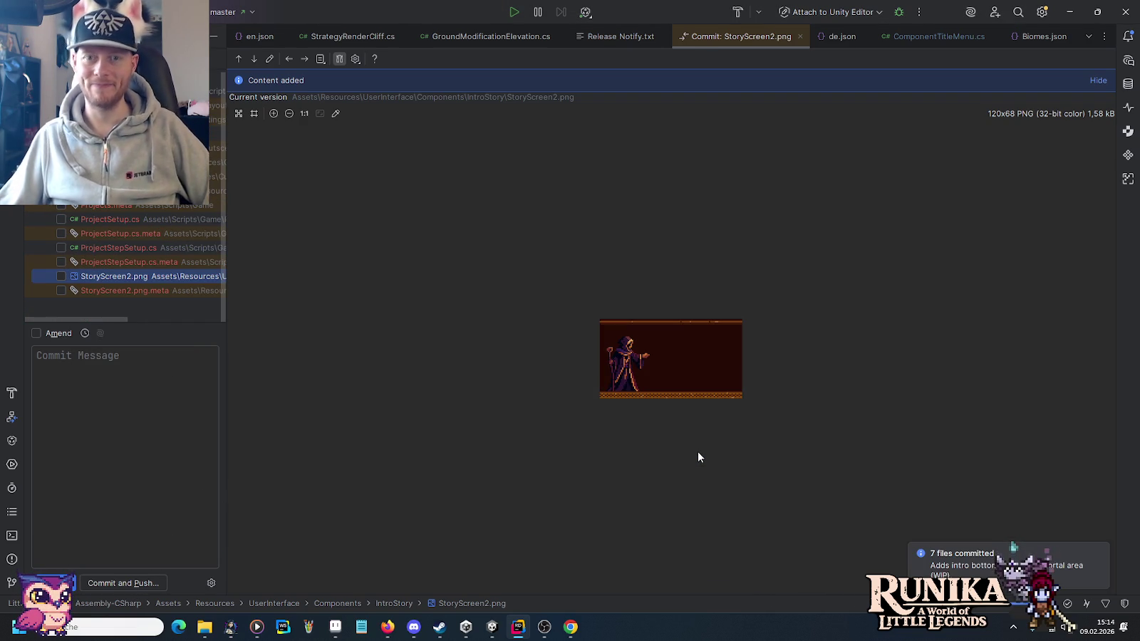
left_click(492, 636)
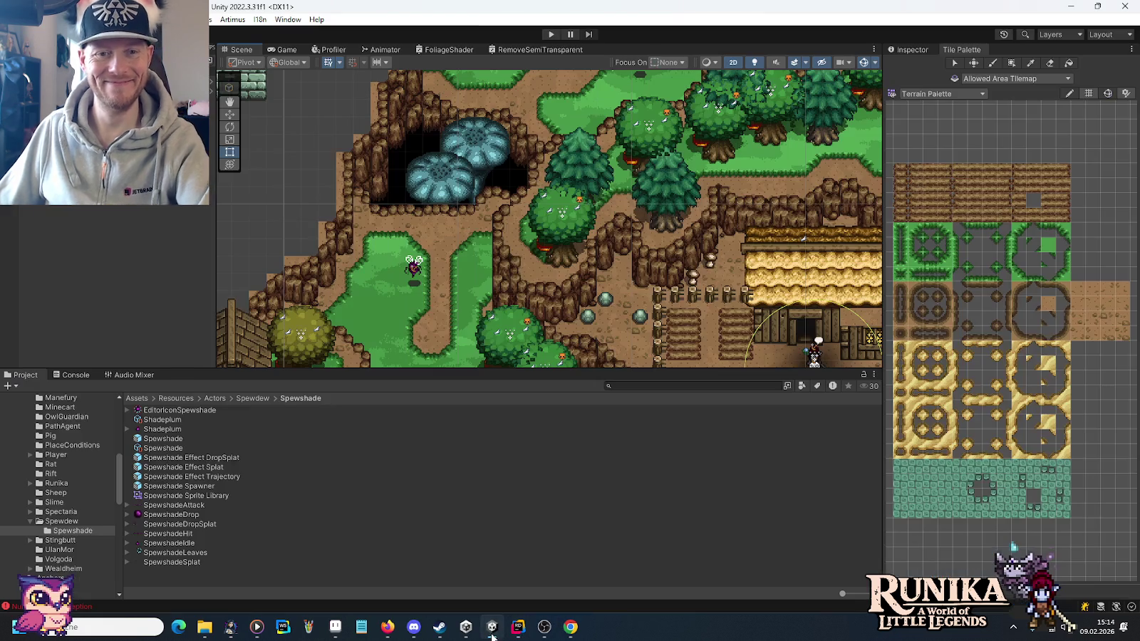
Pan the Scene view from the river back toward the town and zoom in on the castle gate.
key("Right")
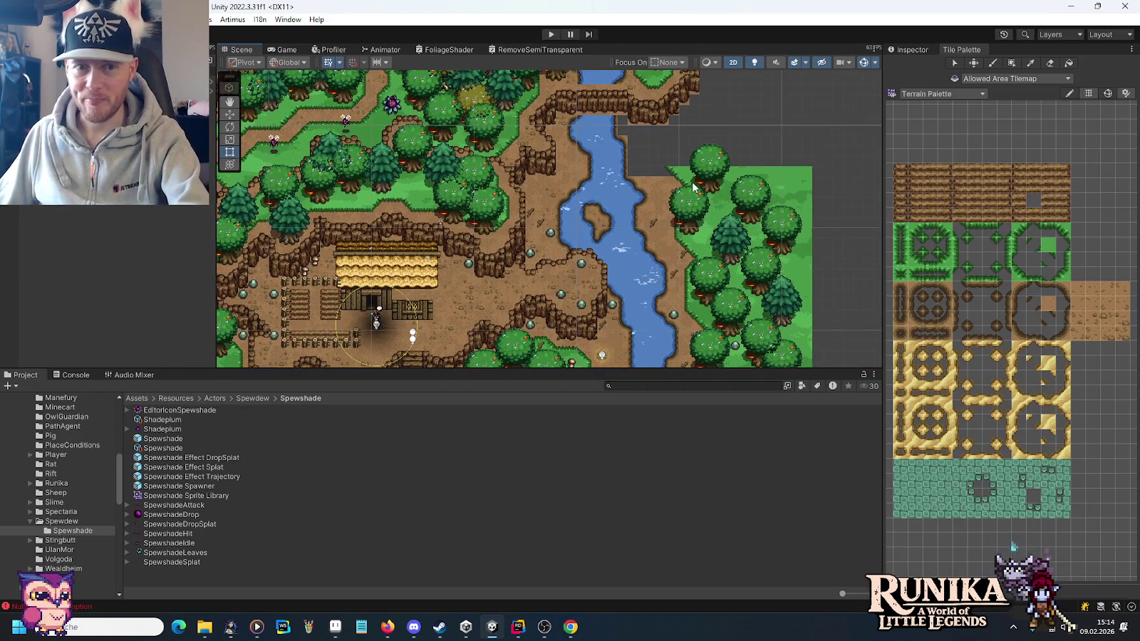
key("Left")
scroll(585, 264, "up", 6)
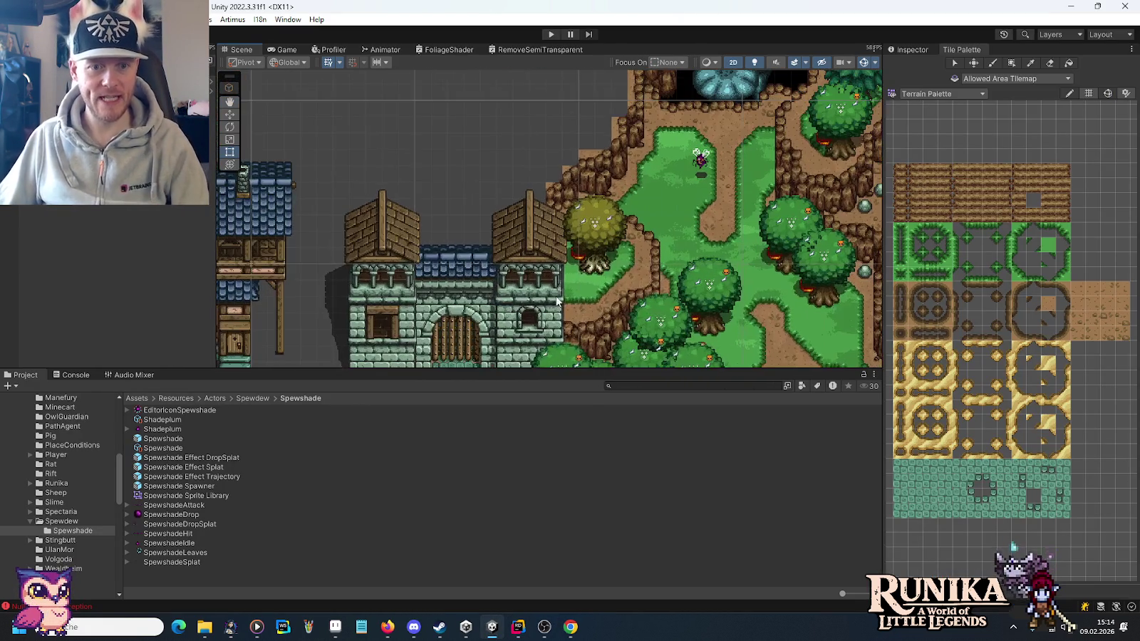
scroll(586, 263, "up", 2)
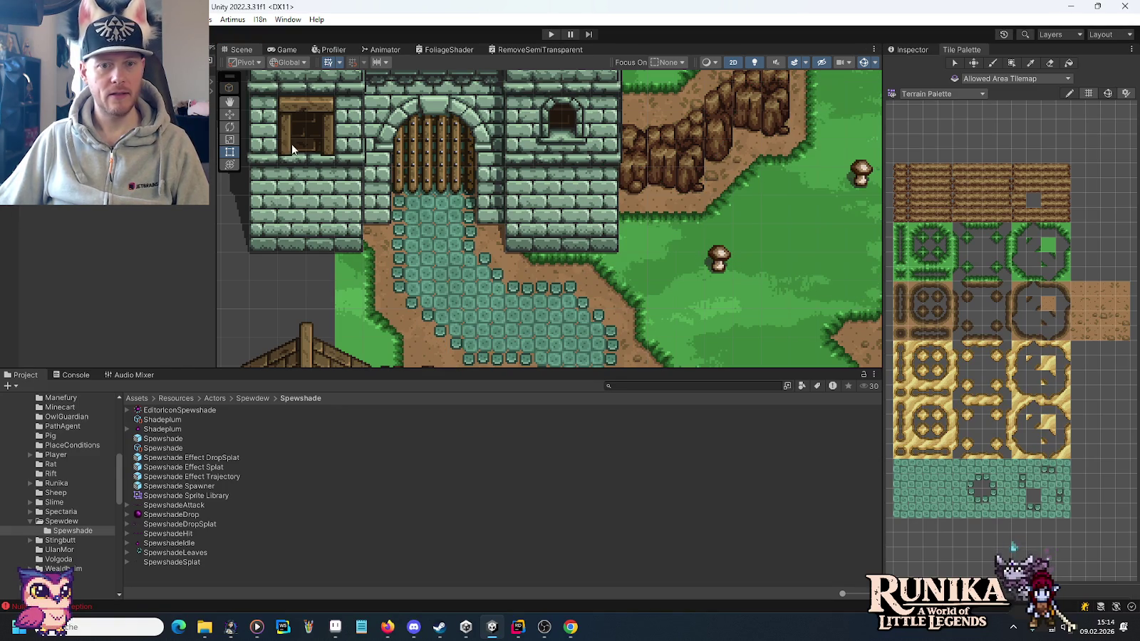
scroll(938, 247, "up", 2)
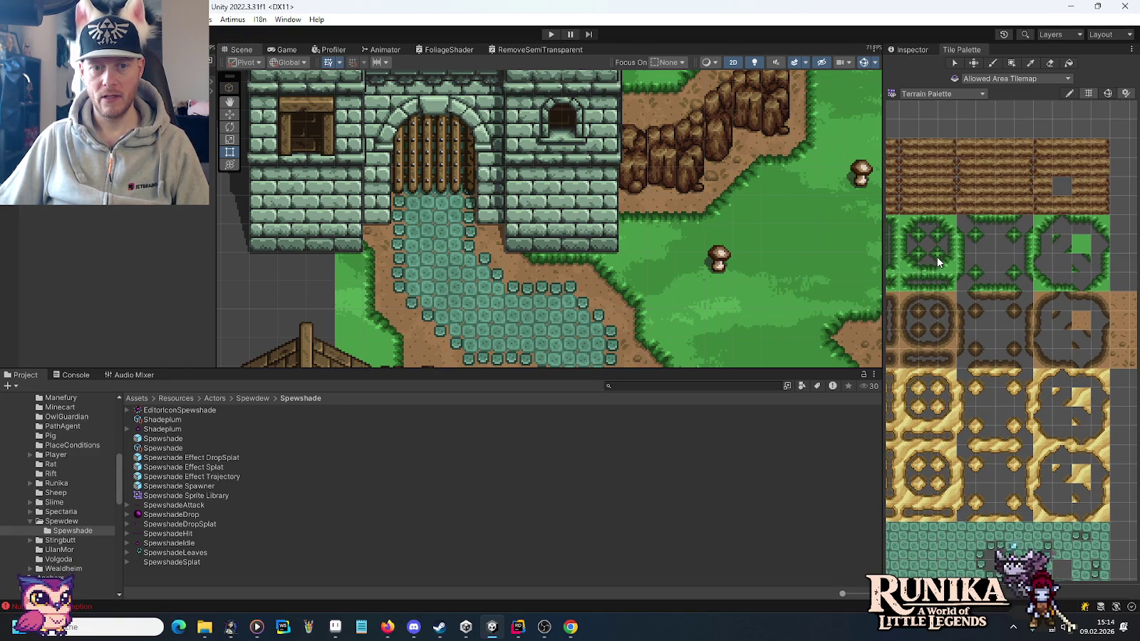
Paint grass edge tiles, a grass corner tile and a grey tile below the castle wall.
left_click(1105, 270)
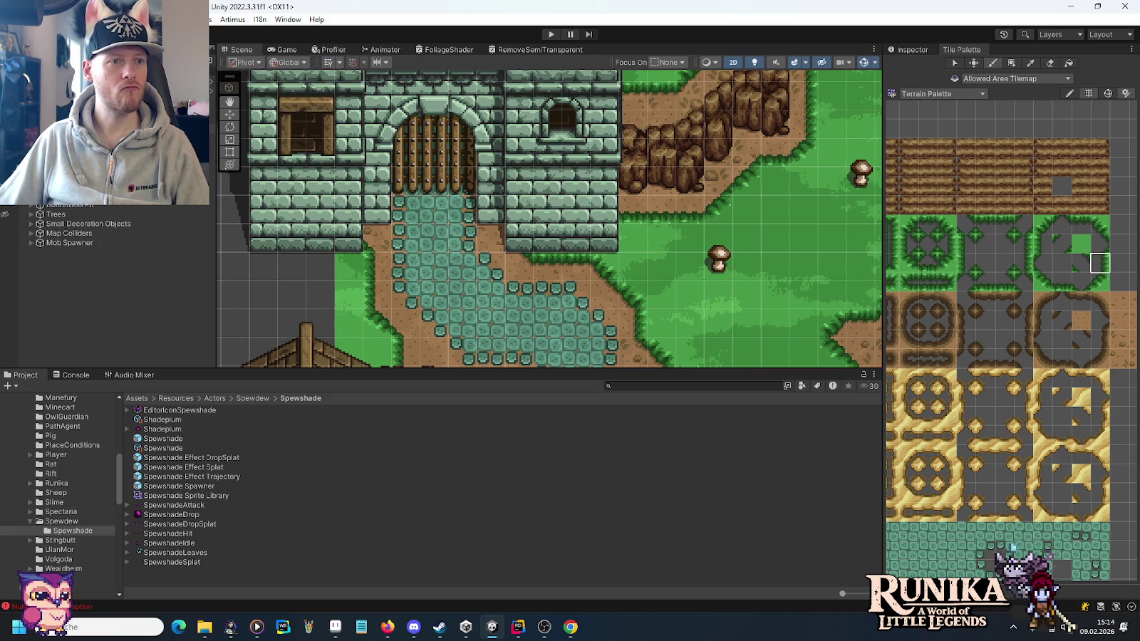
left_click_drag(575, 267, 617, 283)
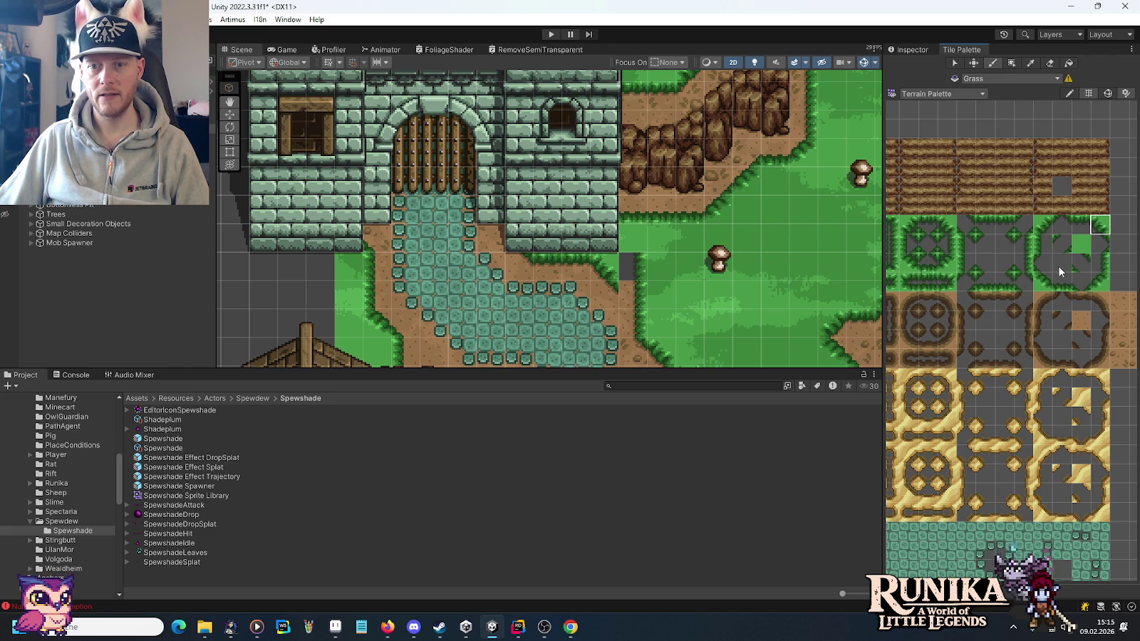
left_click(1095, 286)
left_click(662, 241)
left_click(1006, 274)
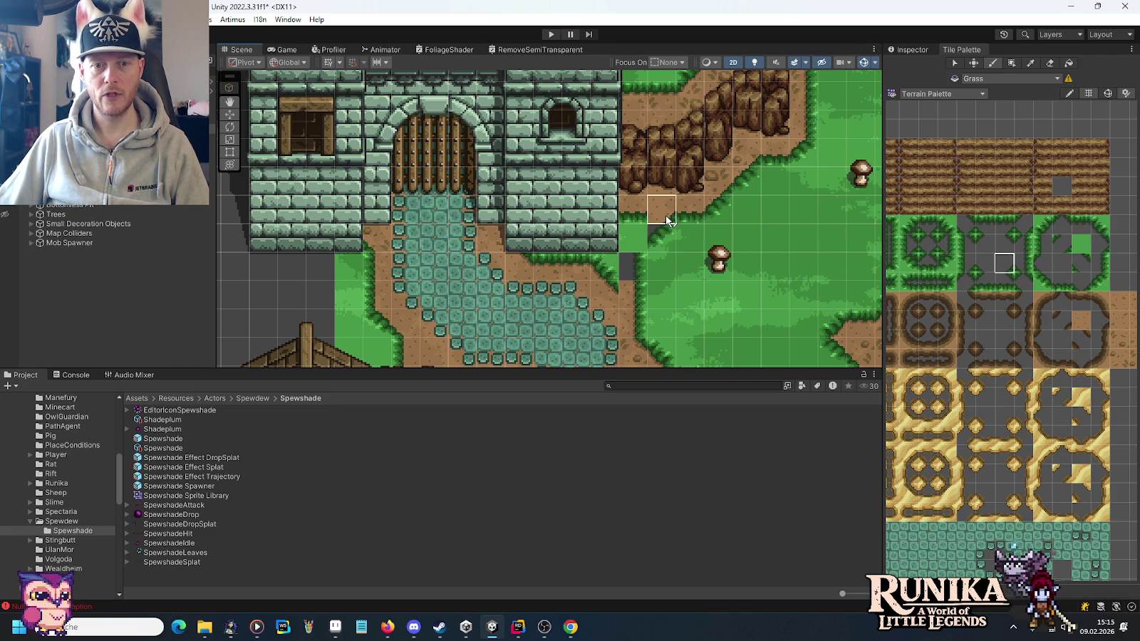
left_click(632, 239)
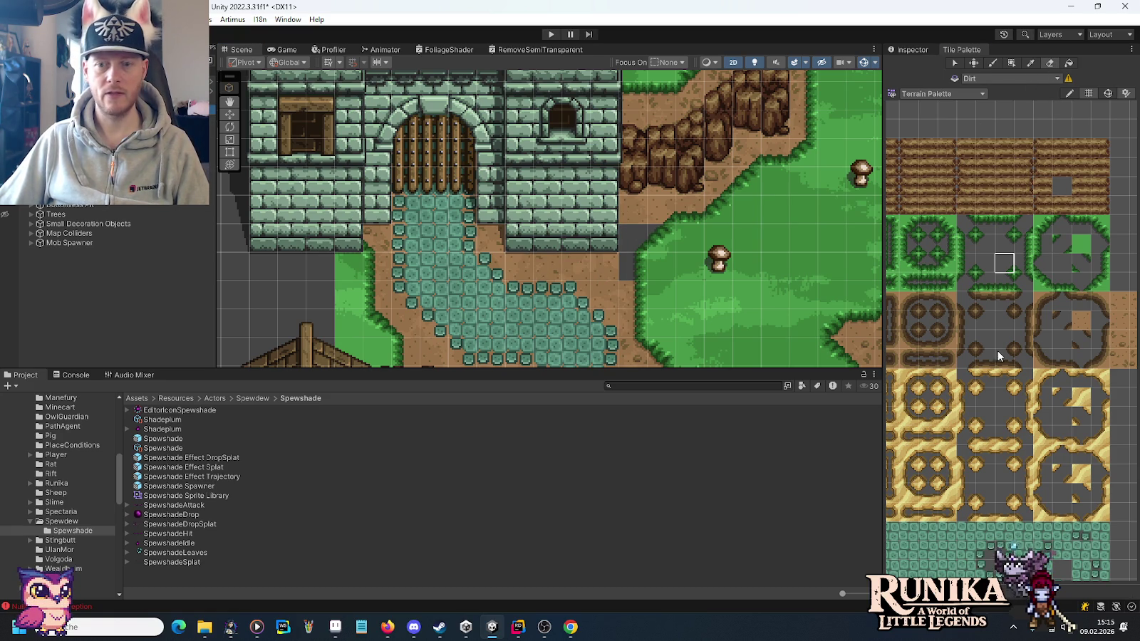
Pick a dirt edge tile and move the Scene view over to the cave and forest.
left_click(1083, 324)
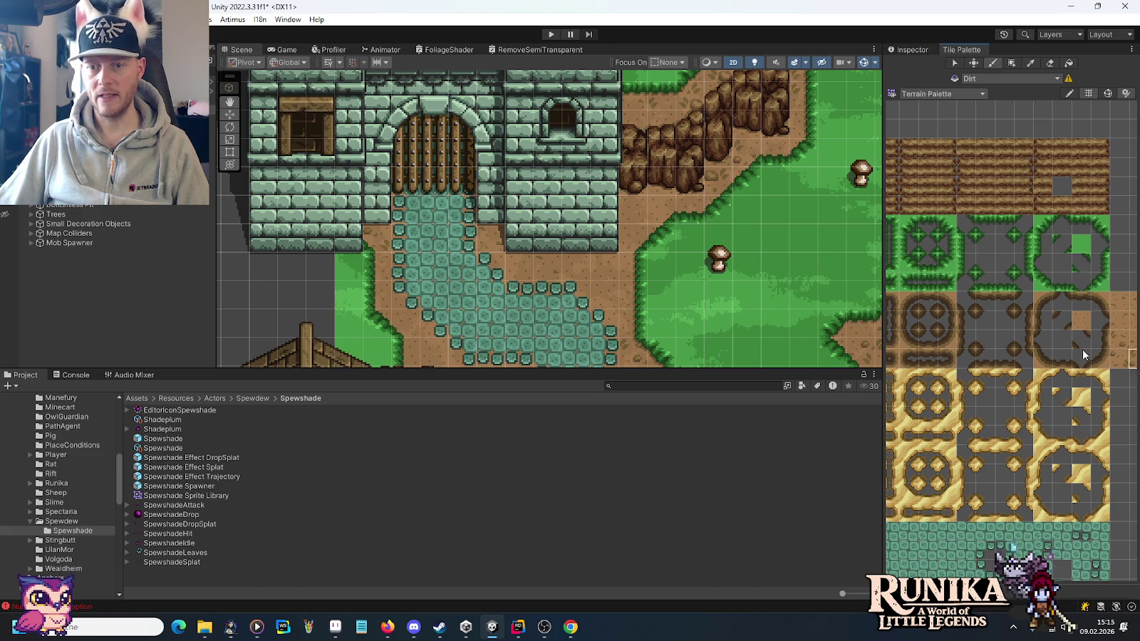
left_click_drag(1083, 354, 1024, 356)
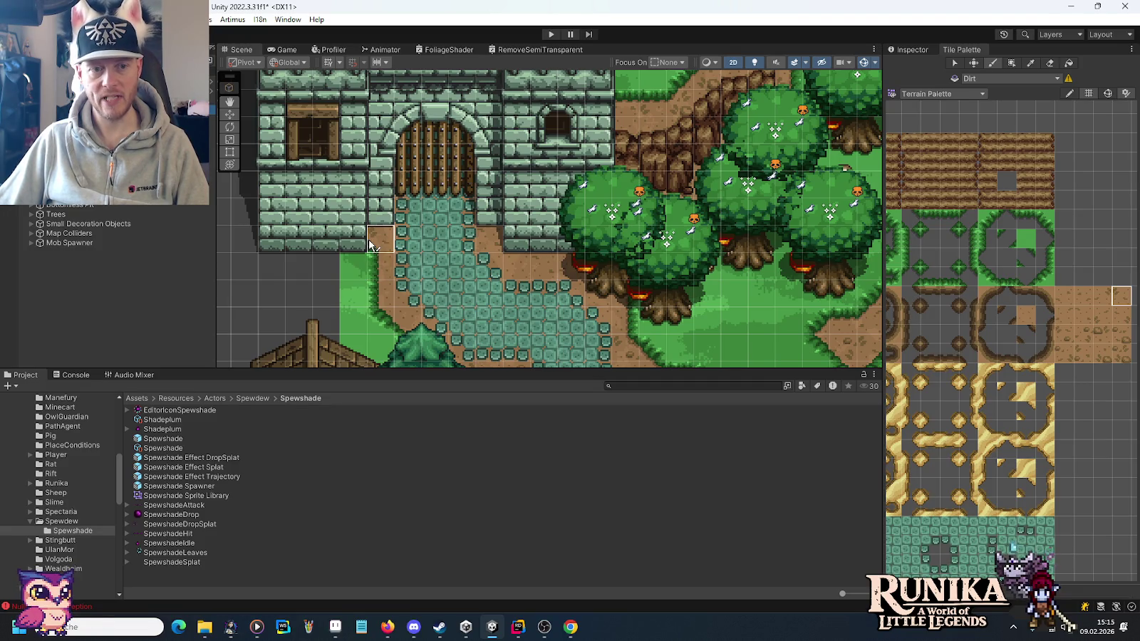
scroll(365, 268, "down", 2)
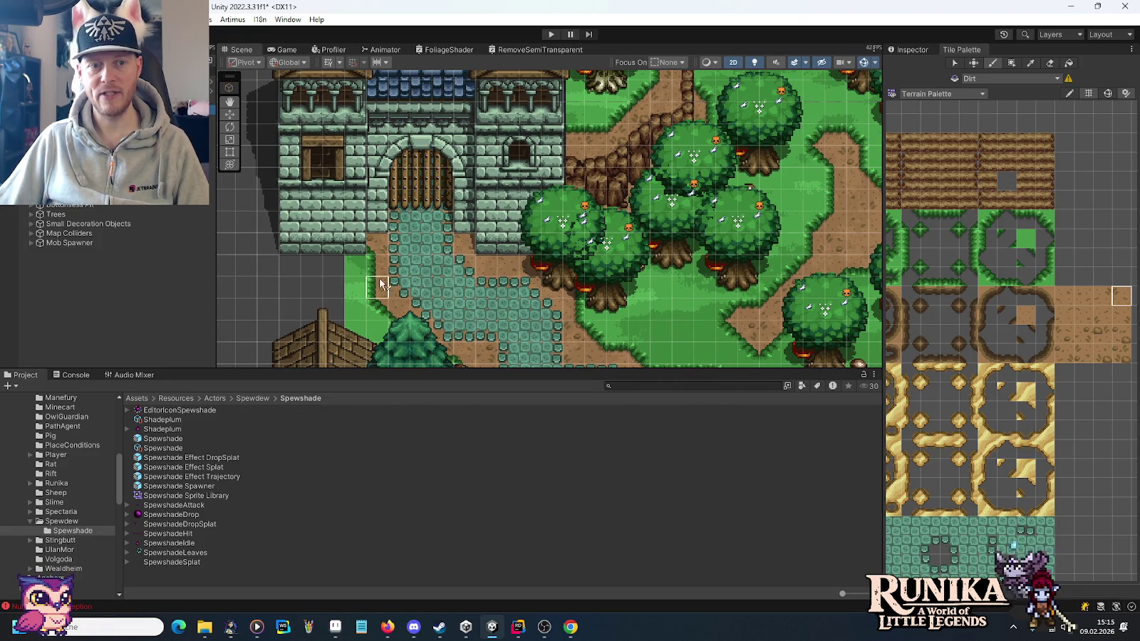
scroll(371, 282, "up", 2)
scroll(359, 275, "up", 3)
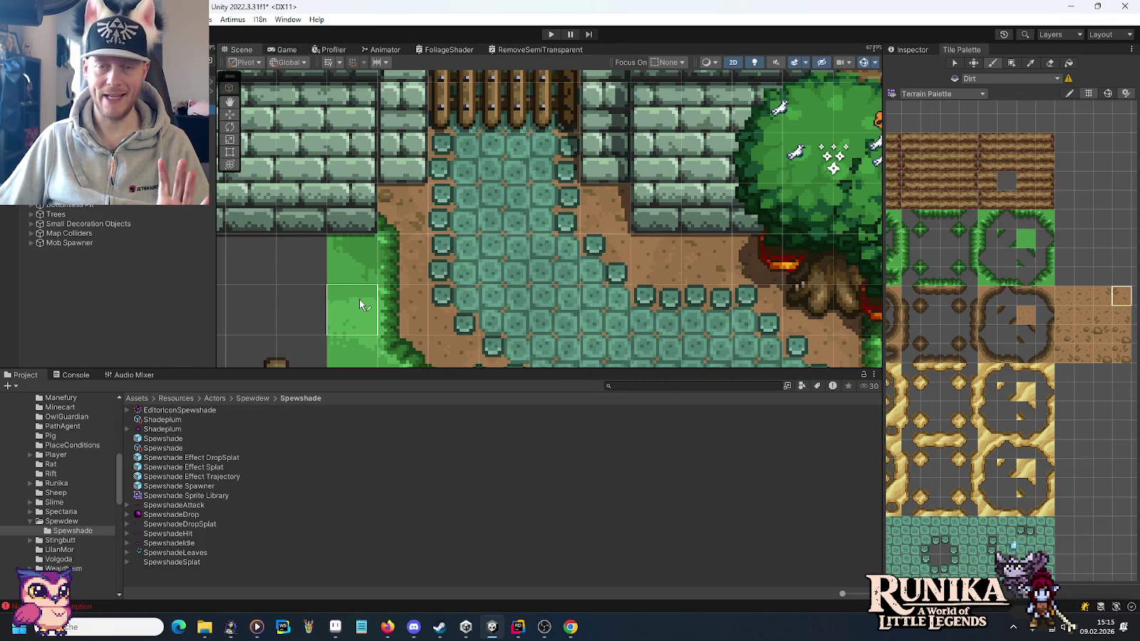
scroll(360, 301, "down", 5)
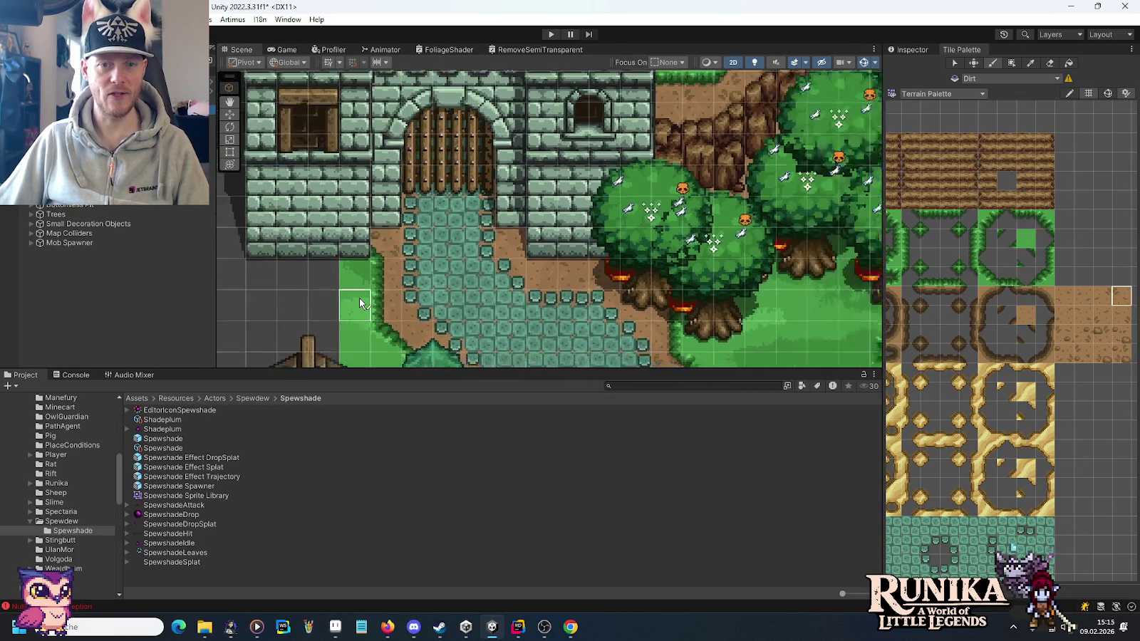
scroll(359, 303, "down", 3)
mouse_move(588, 109)
left_mouse_down()
mouse_move(492, 172)
mouse_move(427, 266)
mouse_move(479, 220)
mouse_move(689, 272)
mouse_move(366, 173)
left_mouse_up()
scroll(484, 264, "up", 6)
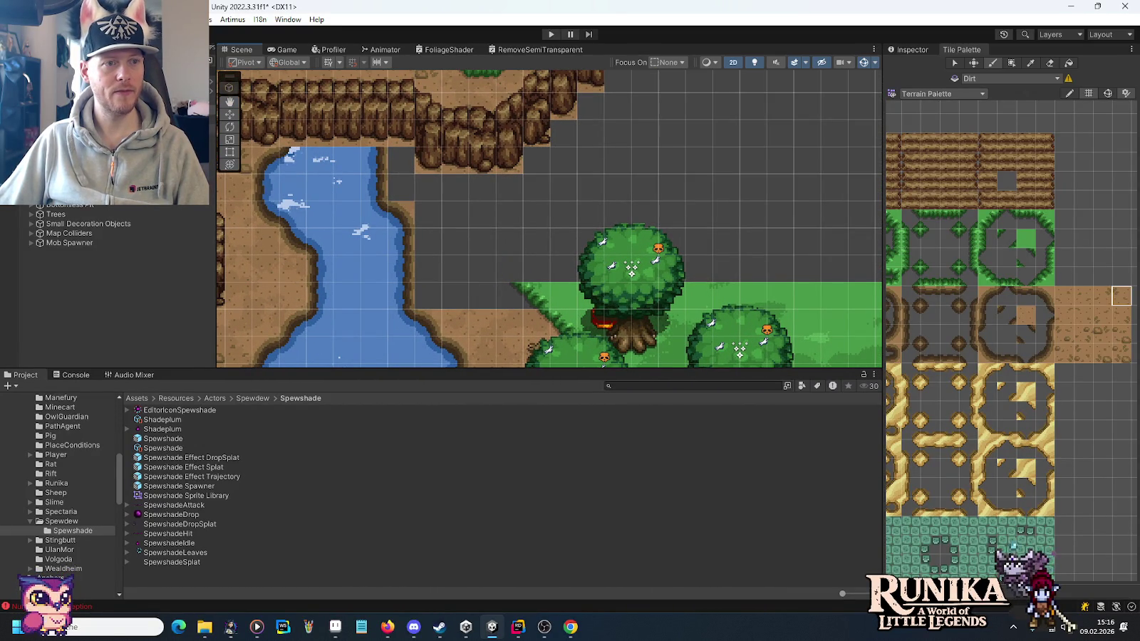
Paint a strip of grass tiles and a diagonal run of grass edge tiles near the cliffs.
left_click(1045, 257)
left_click_drag(516, 260, 535, 215)
left_click(1045, 276)
left_click(536, 187)
left_click(563, 160)
left_click(590, 136)
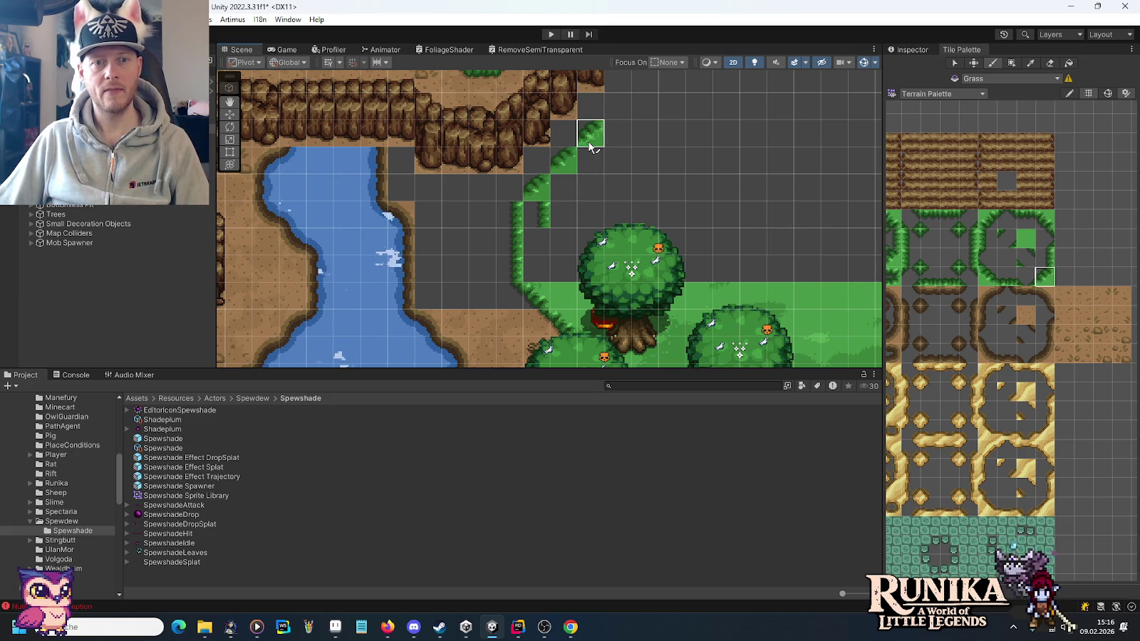
scroll(695, 133, "up", 5)
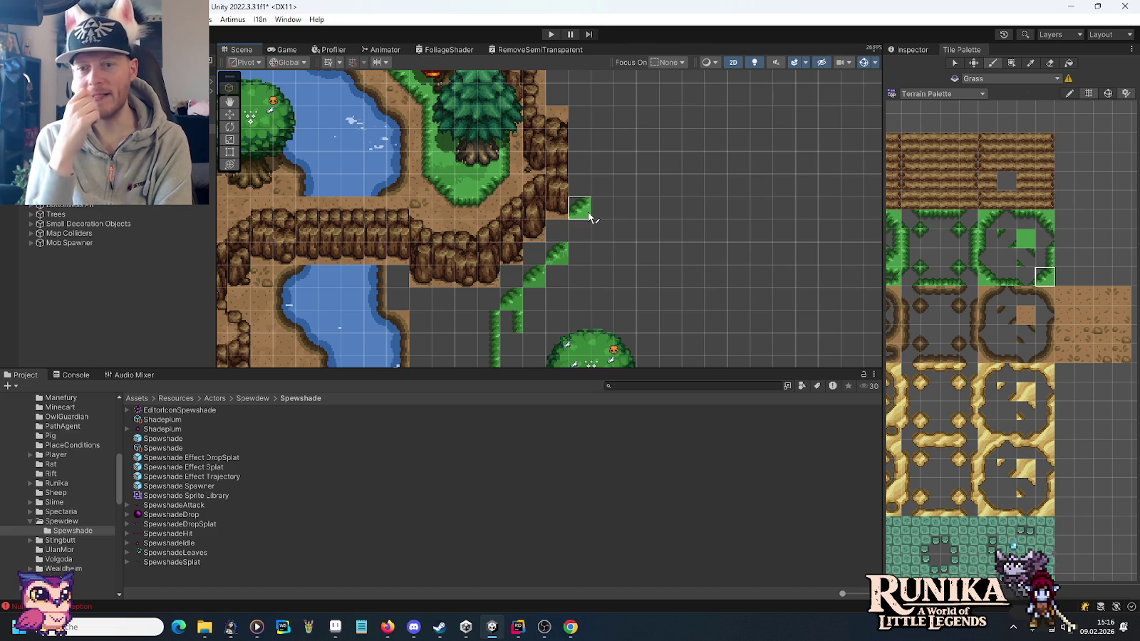
Set the Active Tilemap to Cliffs and bring the cliffs and river into view.
left_click(1005, 78)
left_click(1004, 170)
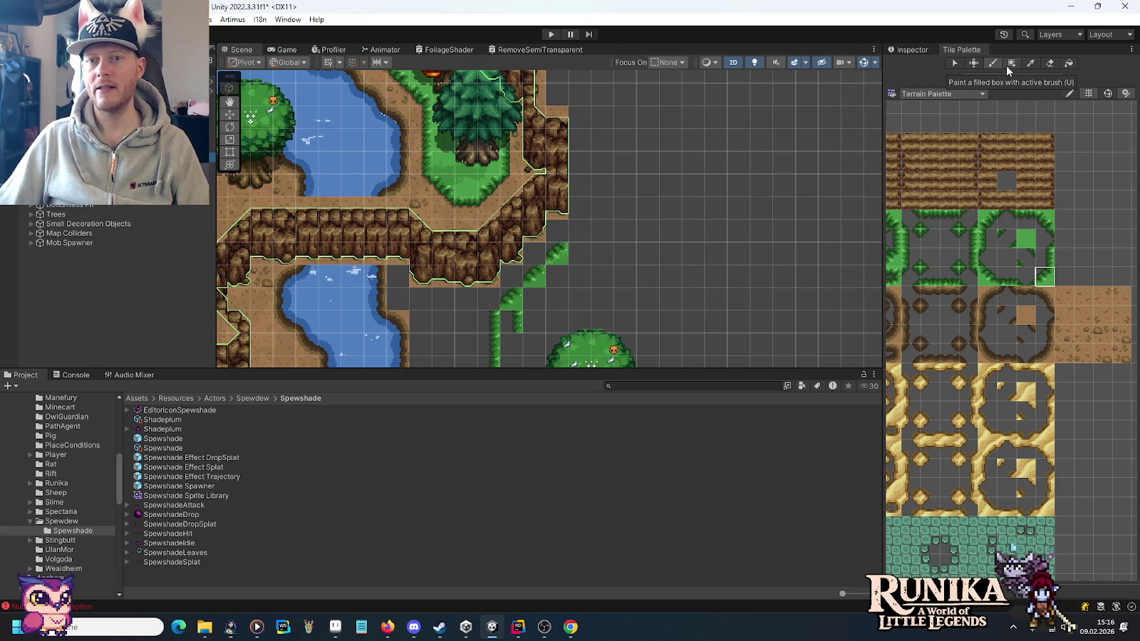
scroll(716, 187, "down", 3)
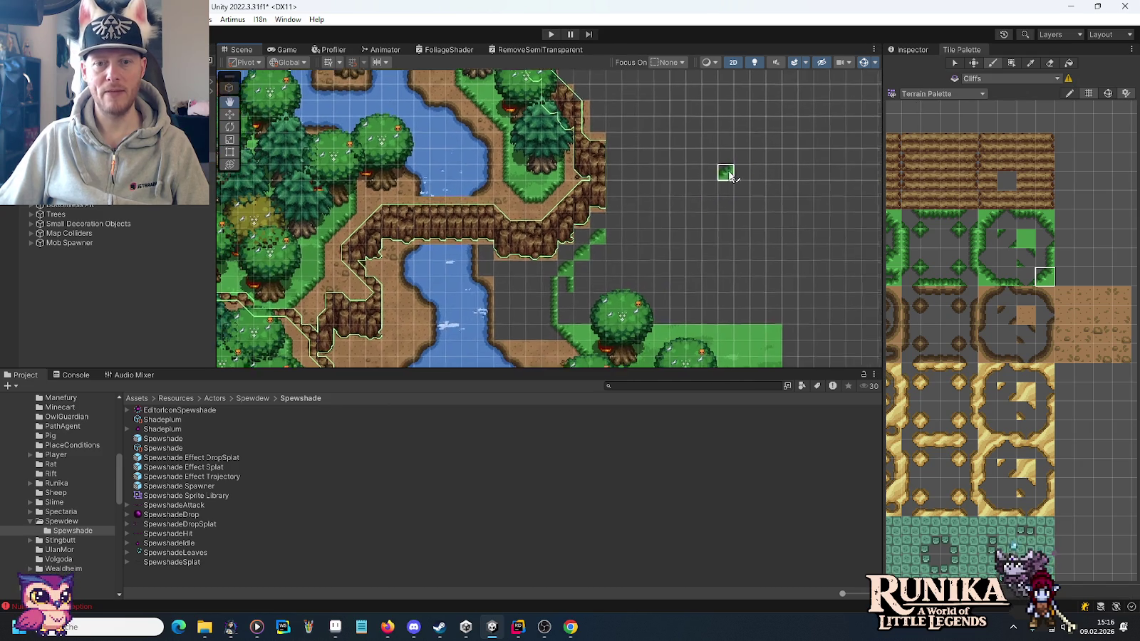
left_click_drag(726, 173, 614, 203)
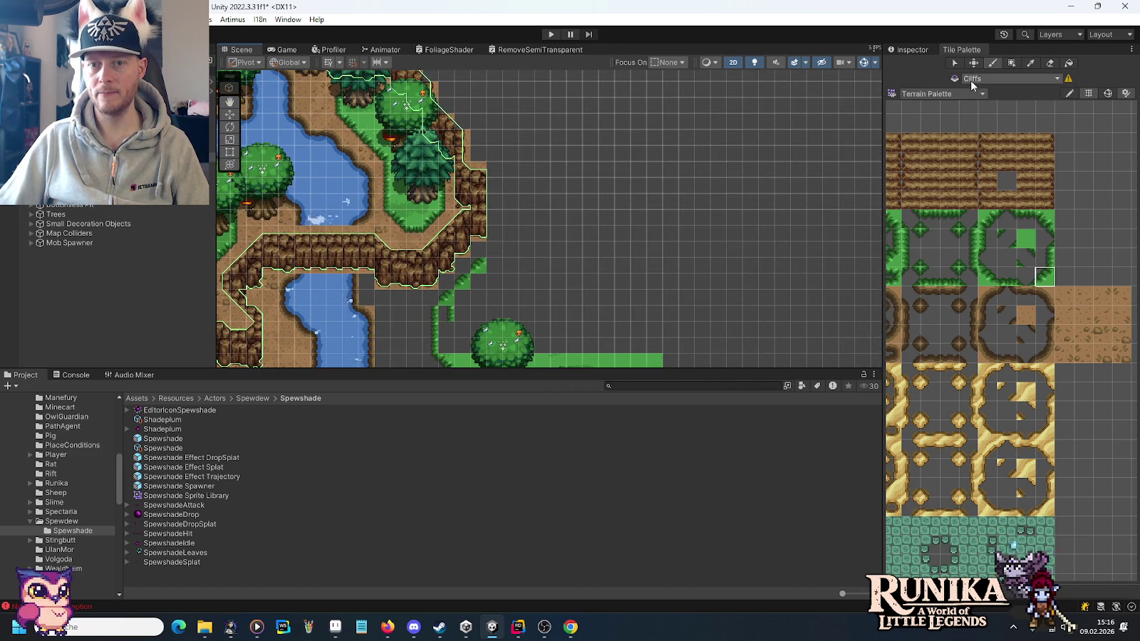
Switch to the Cliff Palette and paint two two-tile cliff blocks beside the cliff edge.
left_click(952, 93)
left_click(939, 148)
scroll(702, 219, "up", 3)
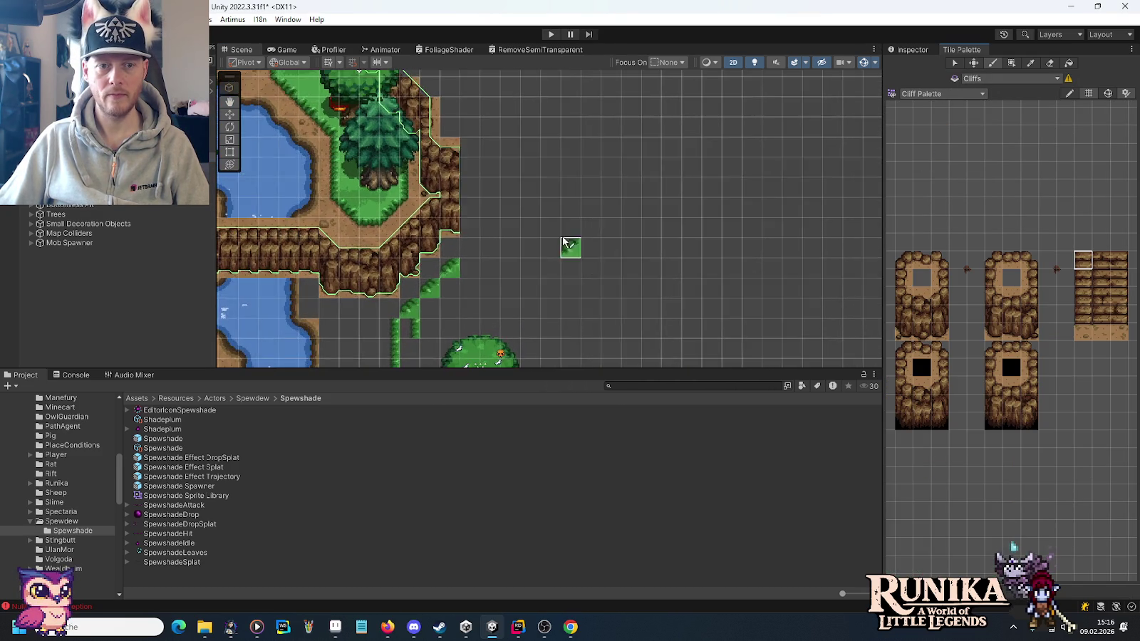
scroll(496, 229, "up", 3)
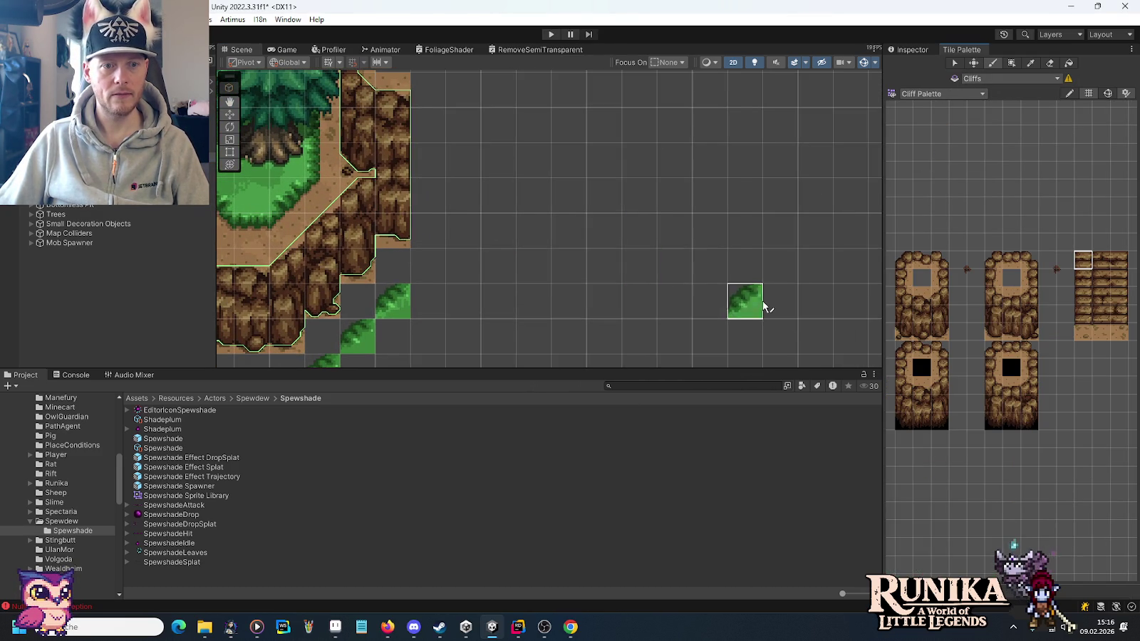
left_click_drag(918, 337, 921, 313)
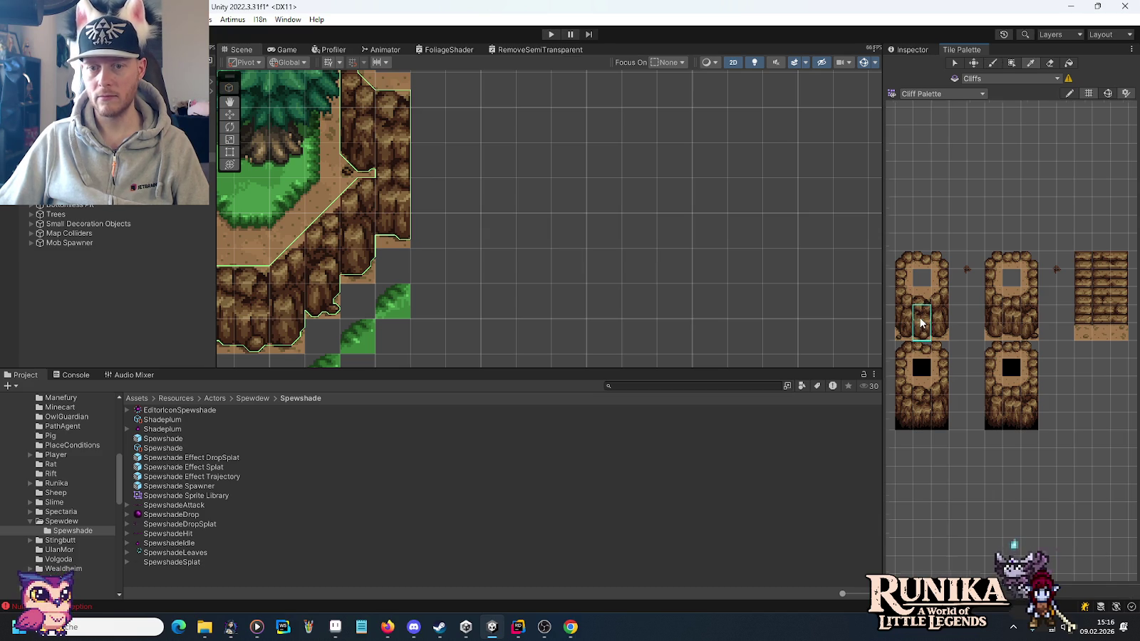
left_click(431, 198)
left_click_drag(1015, 339, 1017, 314)
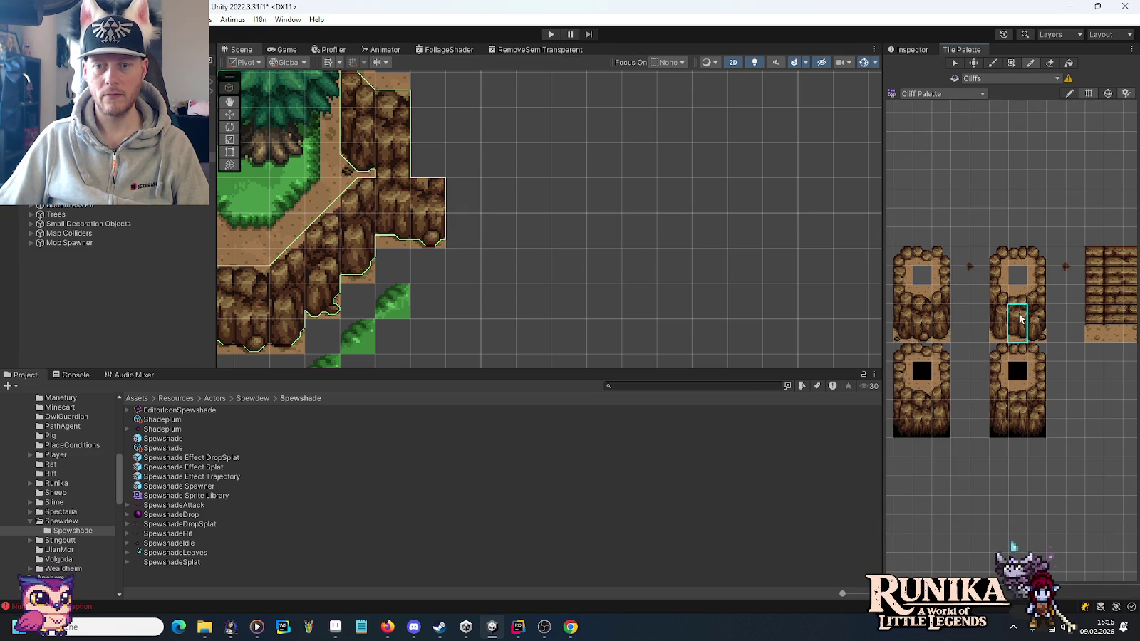
left_click(467, 210)
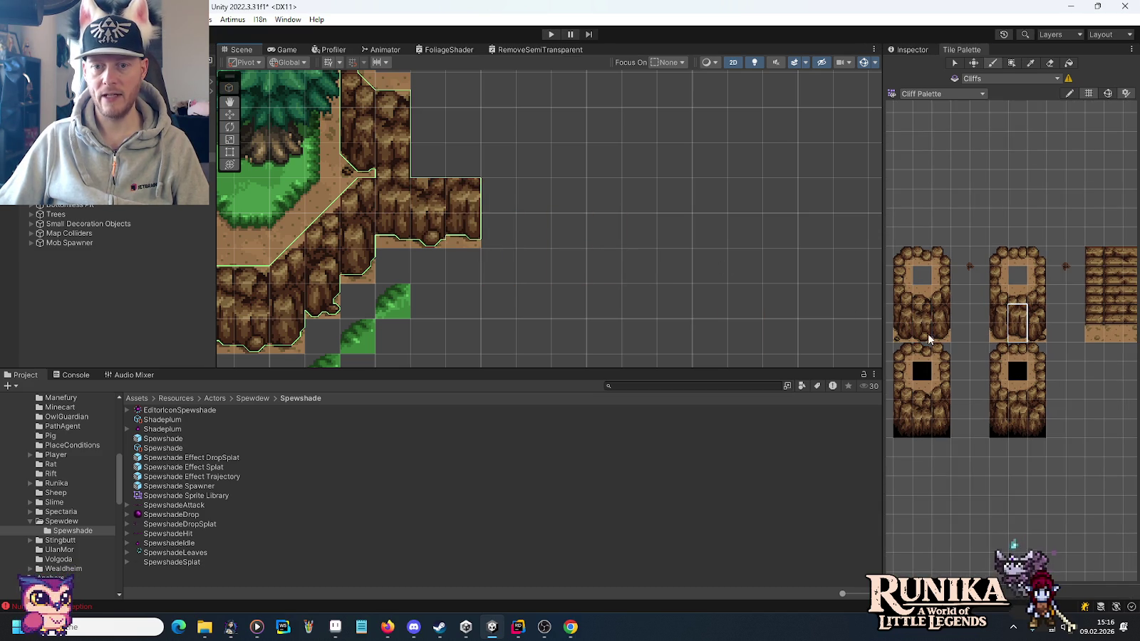
Paint two three-tile-tall cliff columns onto the right-hand cliff block.
left_click_drag(1000, 341, 999, 314)
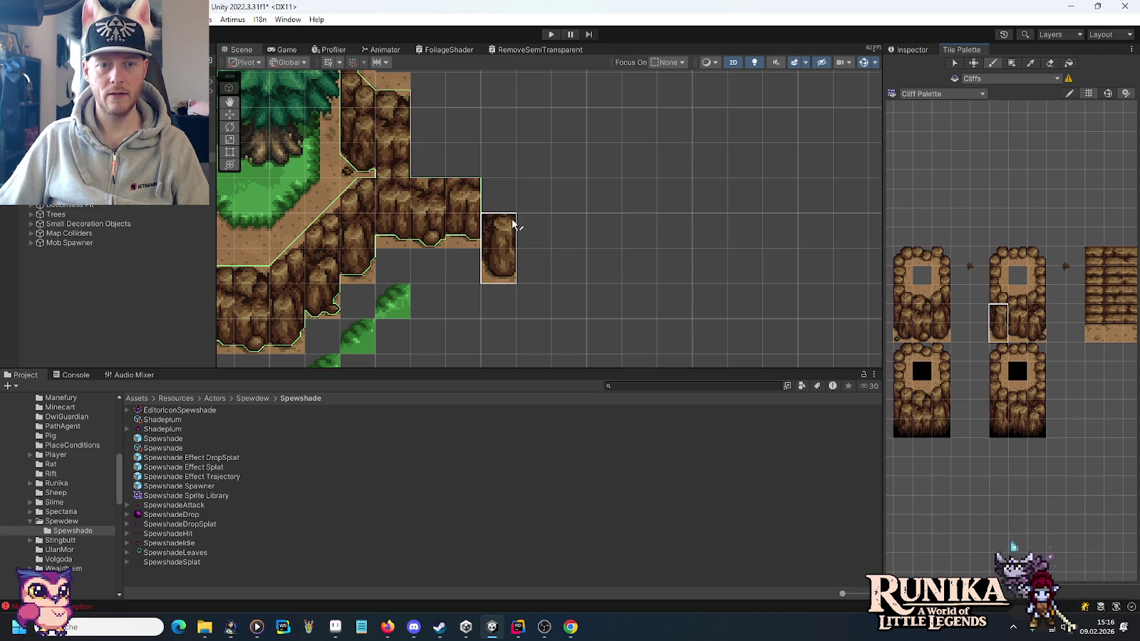
left_click_drag(999, 302, 999, 335)
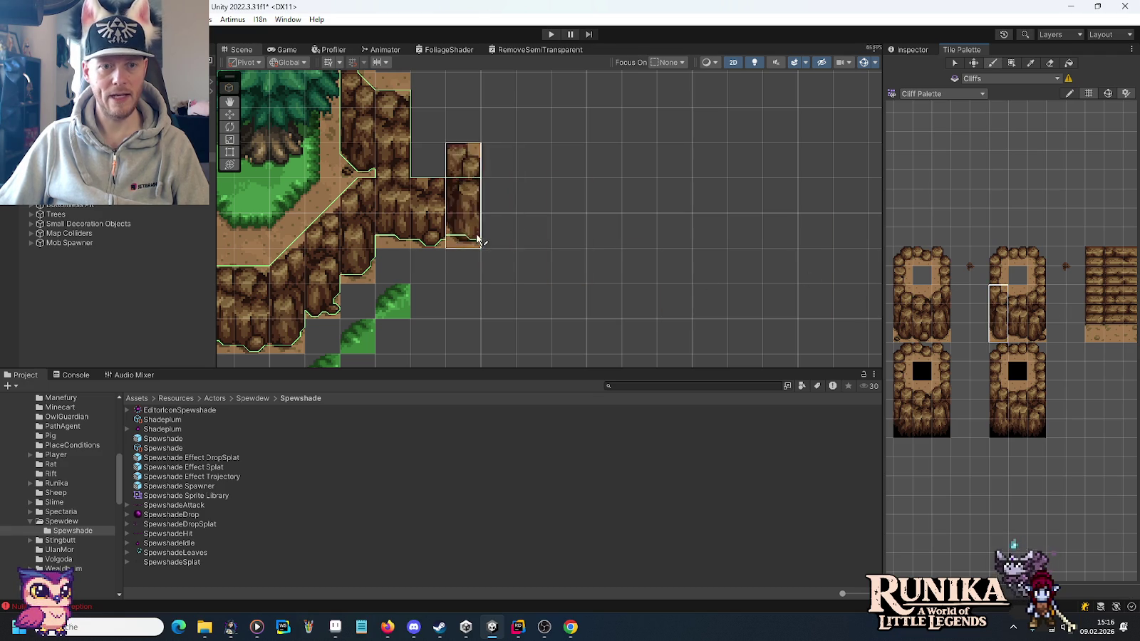
left_click(509, 267)
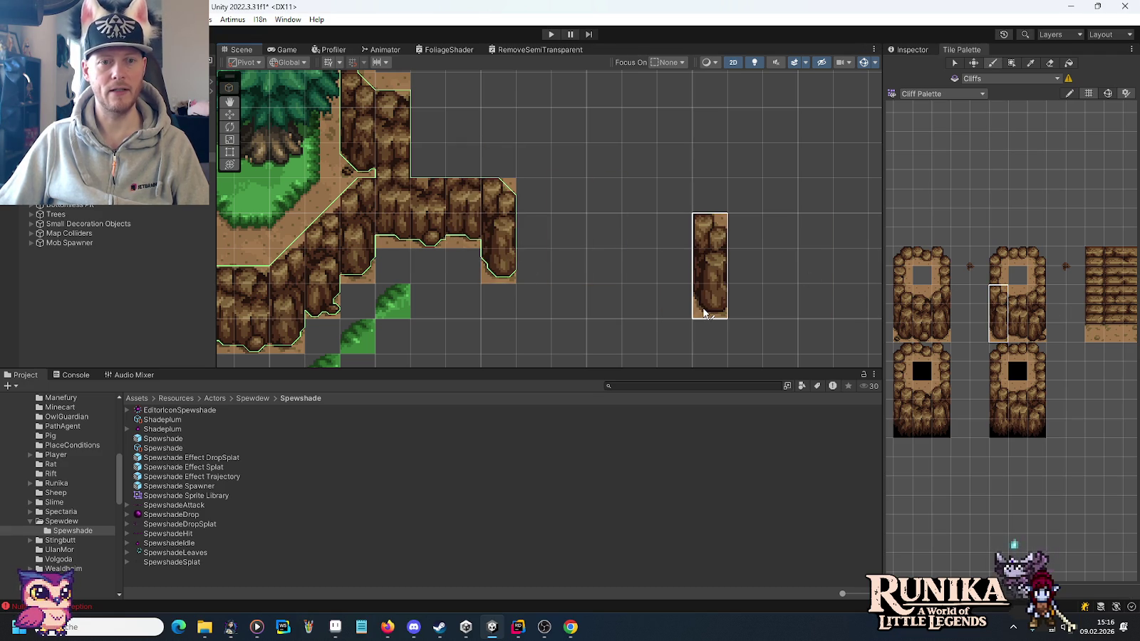
left_click_drag(941, 340, 938, 298)
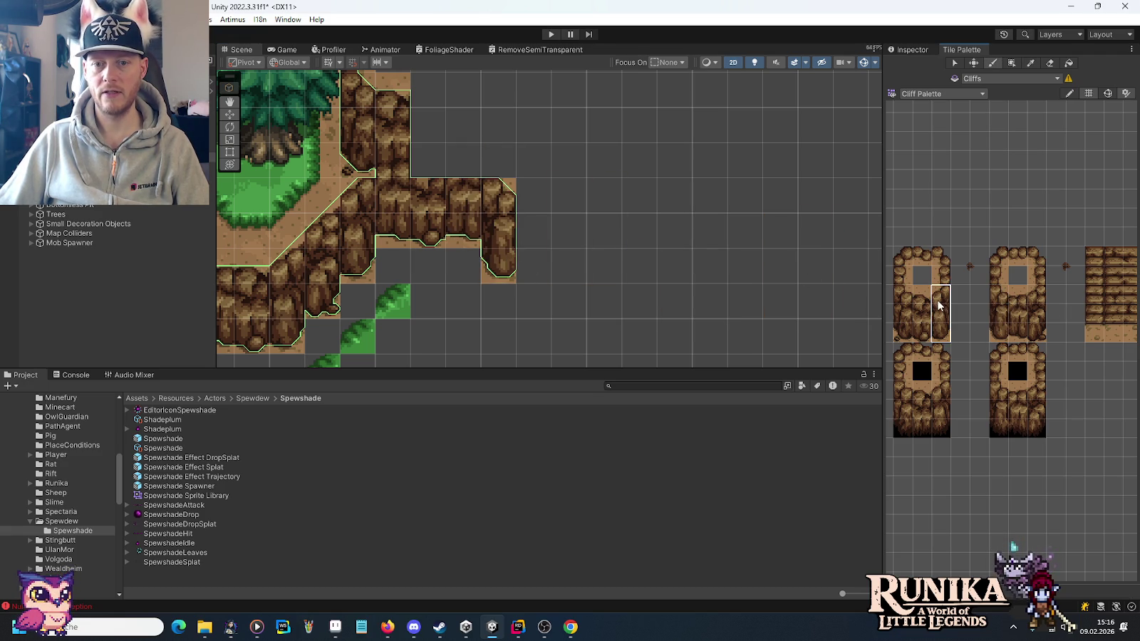
left_click(504, 104)
Fill the gap in the cliff's top row with left cliff tiles.
scroll(712, 214, "down", 2)
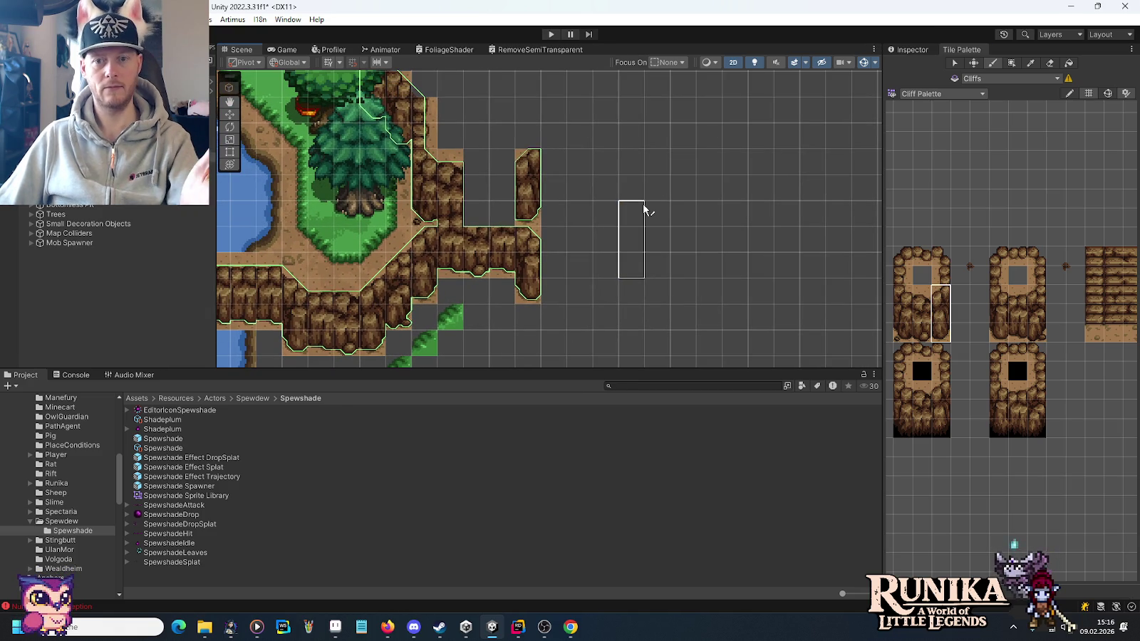
left_click(1011, 295)
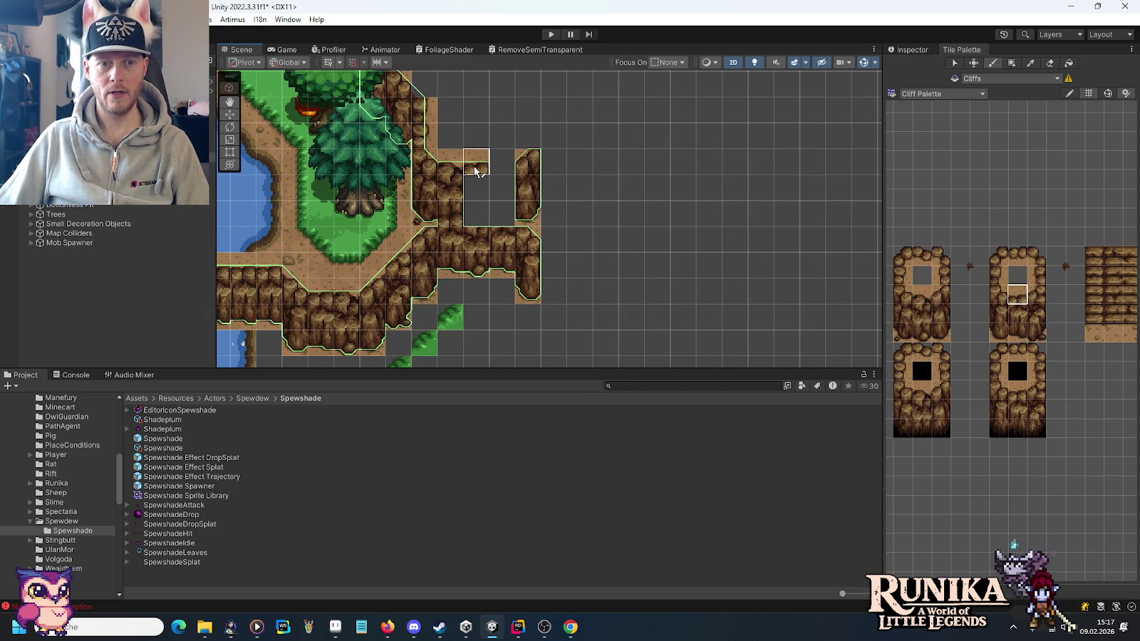
left_click(921, 295)
left_click_drag(490, 168, 502, 167)
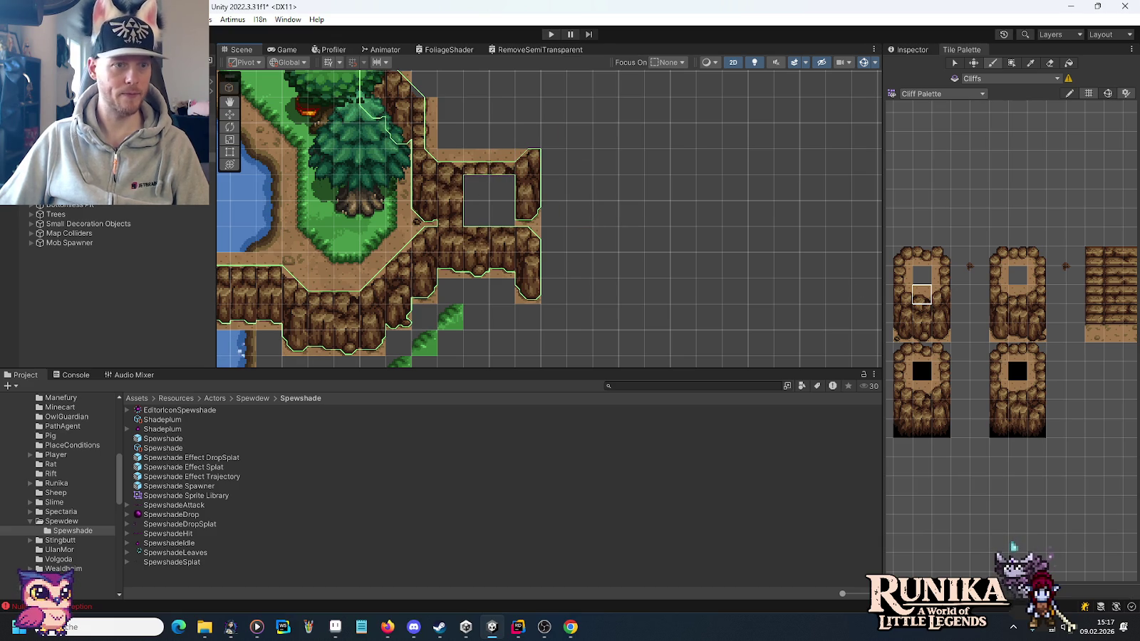
left_click(957, 94)
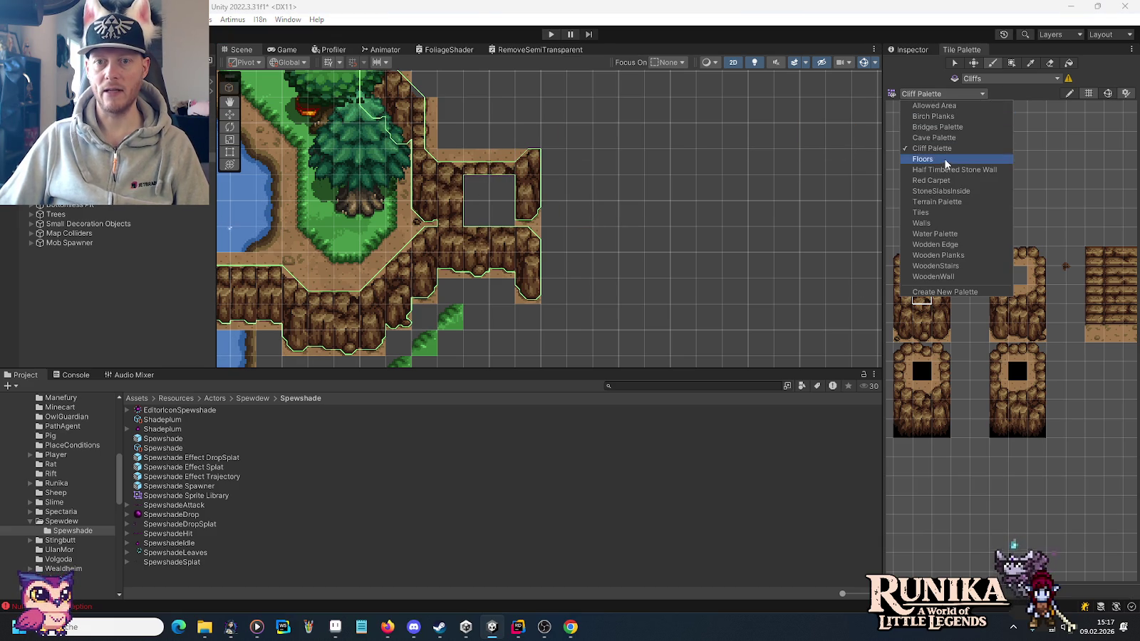
Fill both halves of the hole east of the big tree with Cave Palette cliff tiles, then return to Cliff Palette.
left_click(949, 138)
left_click(999, 221)
left_click(502, 200)
left_click(1029, 227)
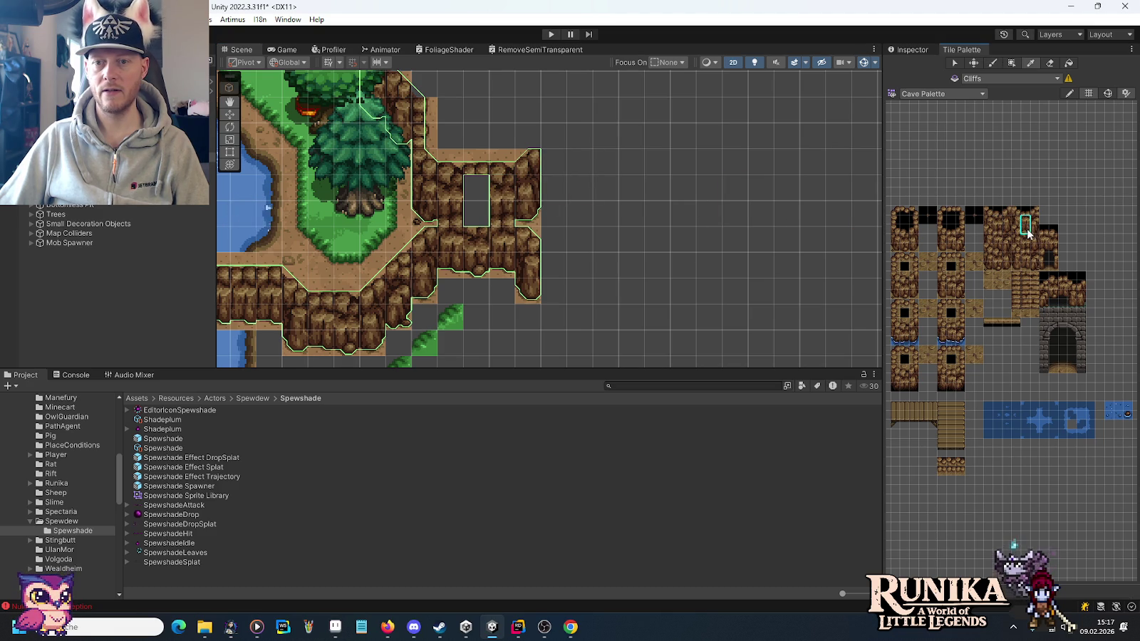
left_click(478, 203)
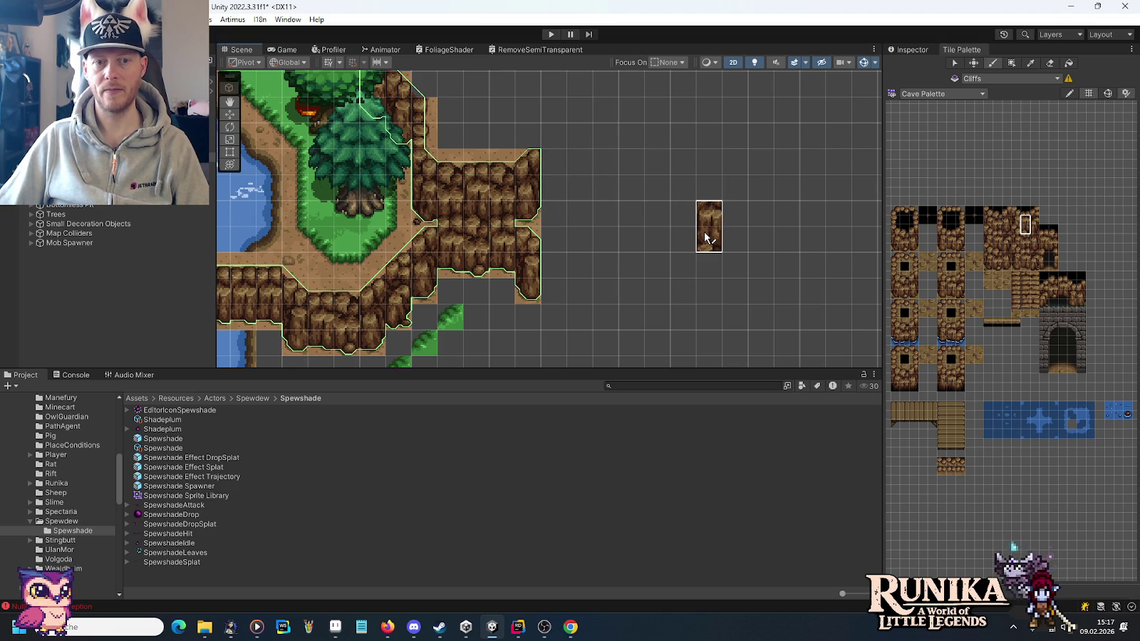
left_click(919, 93)
left_click(934, 144)
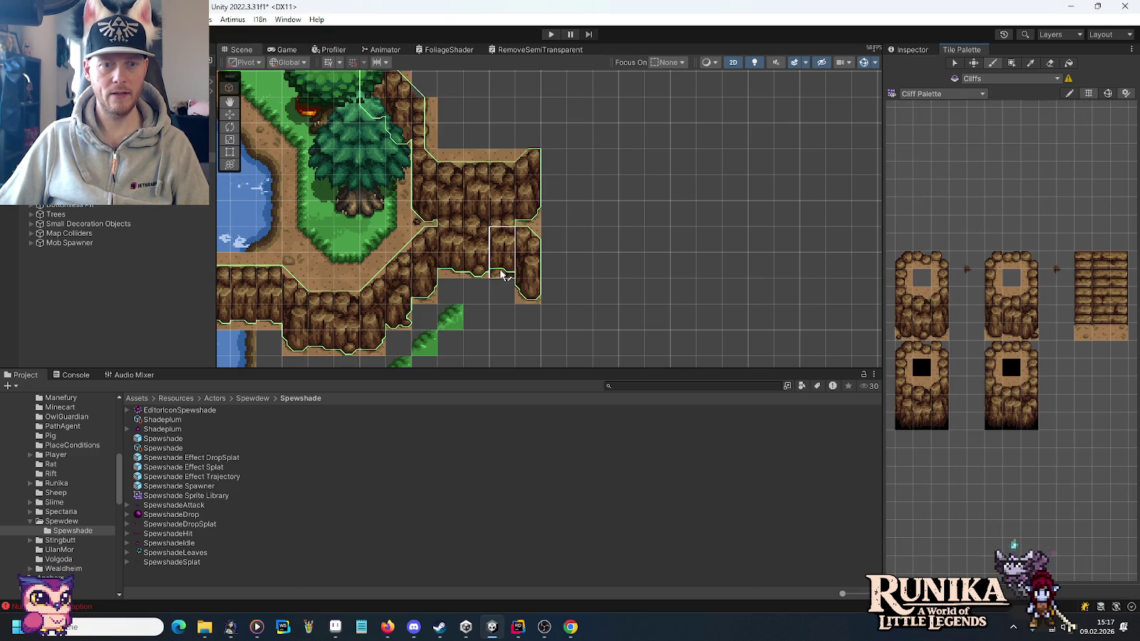
Paint a three-tall cliff column at the end of the existing cliff wall.
left_click_drag(1012, 335, 1016, 301)
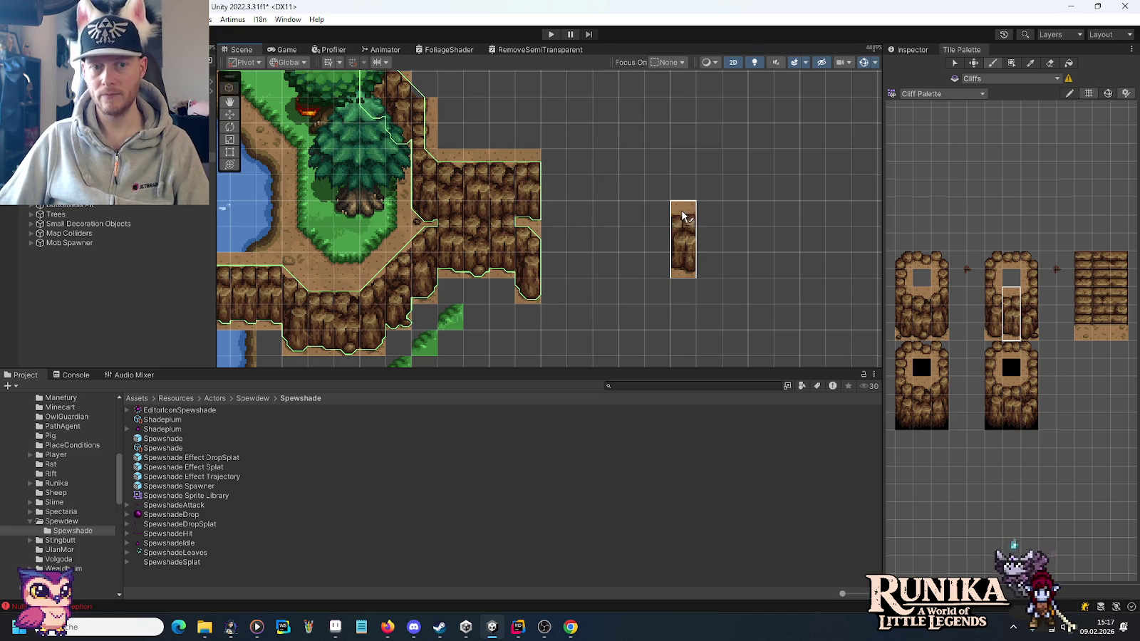
left_click_drag(993, 335, 998, 303)
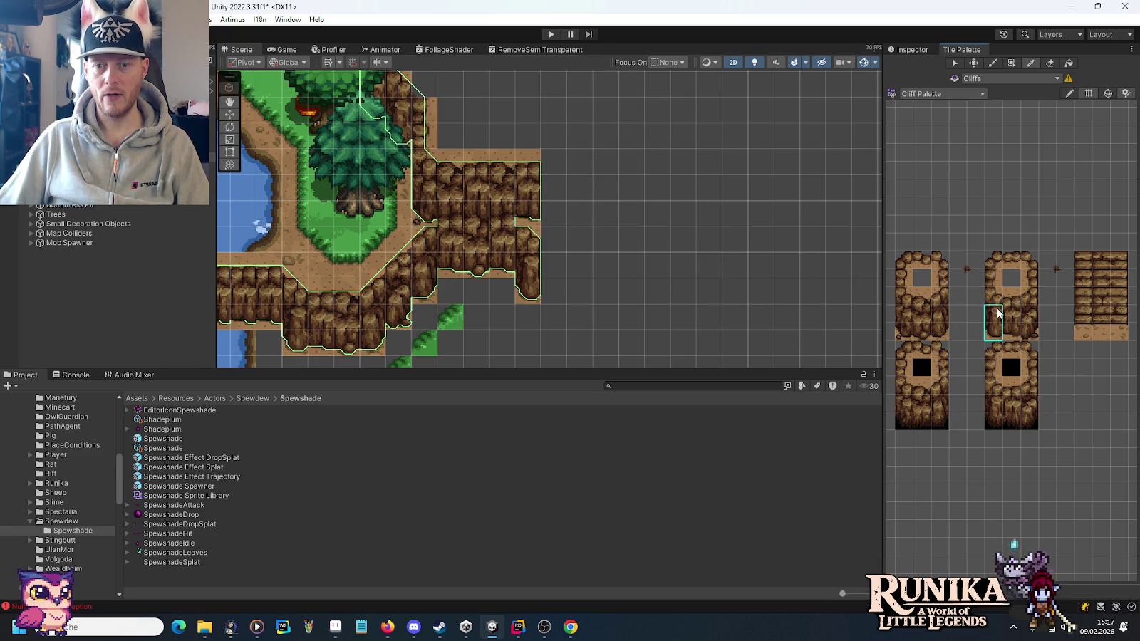
left_click_drag(907, 335, 891, 297)
left_click(556, 190)
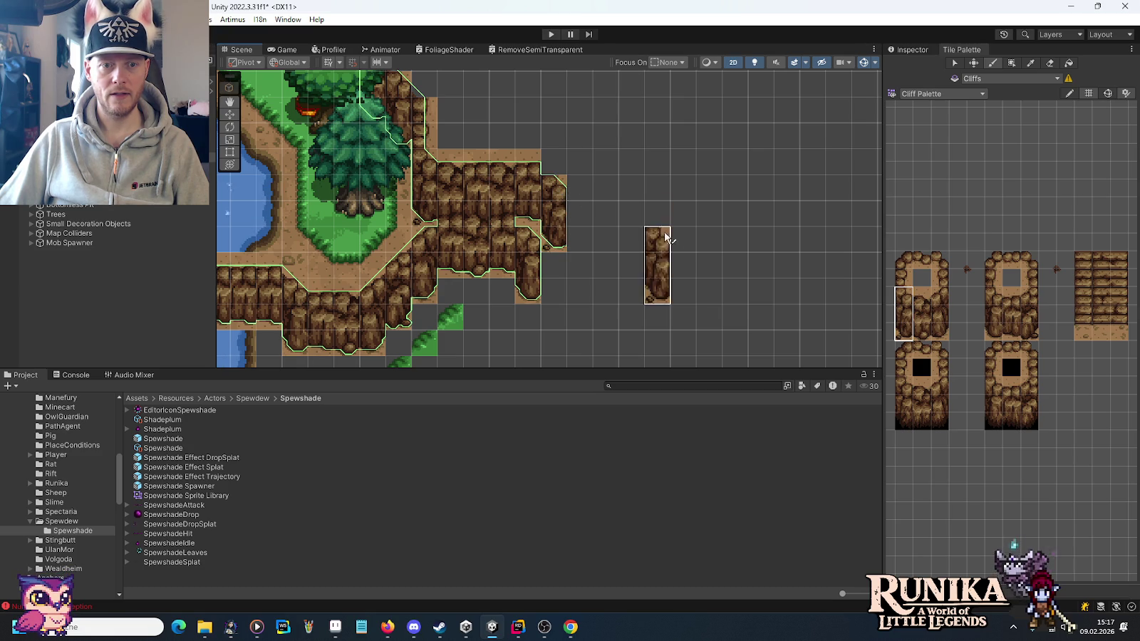
scroll(680, 235, "down", 2)
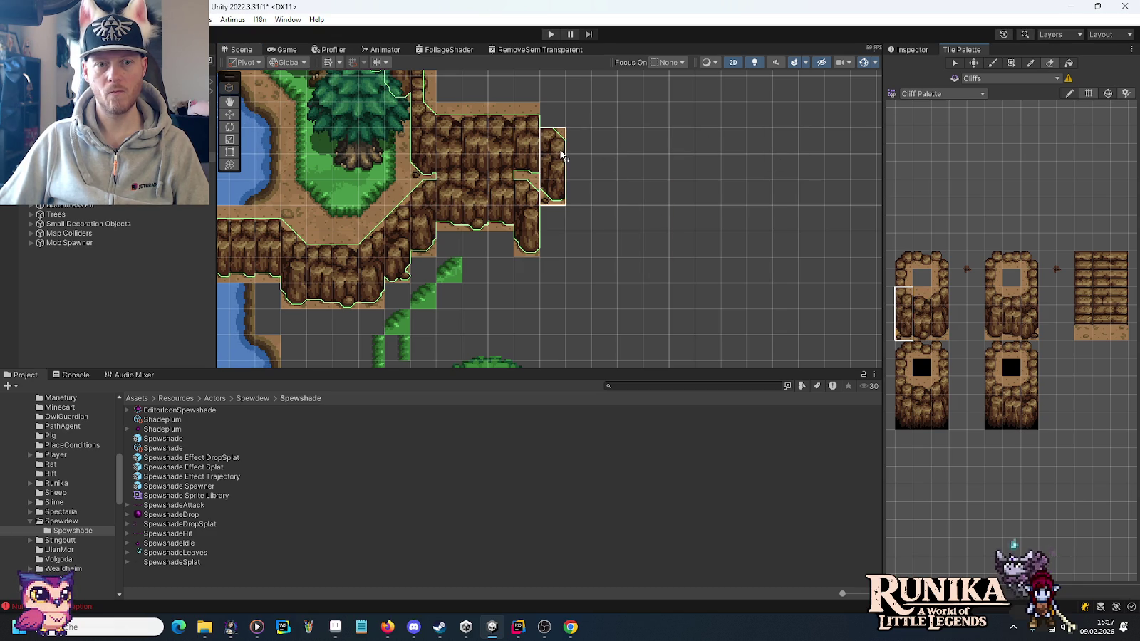
Add cliff strips beside the wall, stepping it one column at a time to the right.
left_click_drag(920, 332, 921, 300)
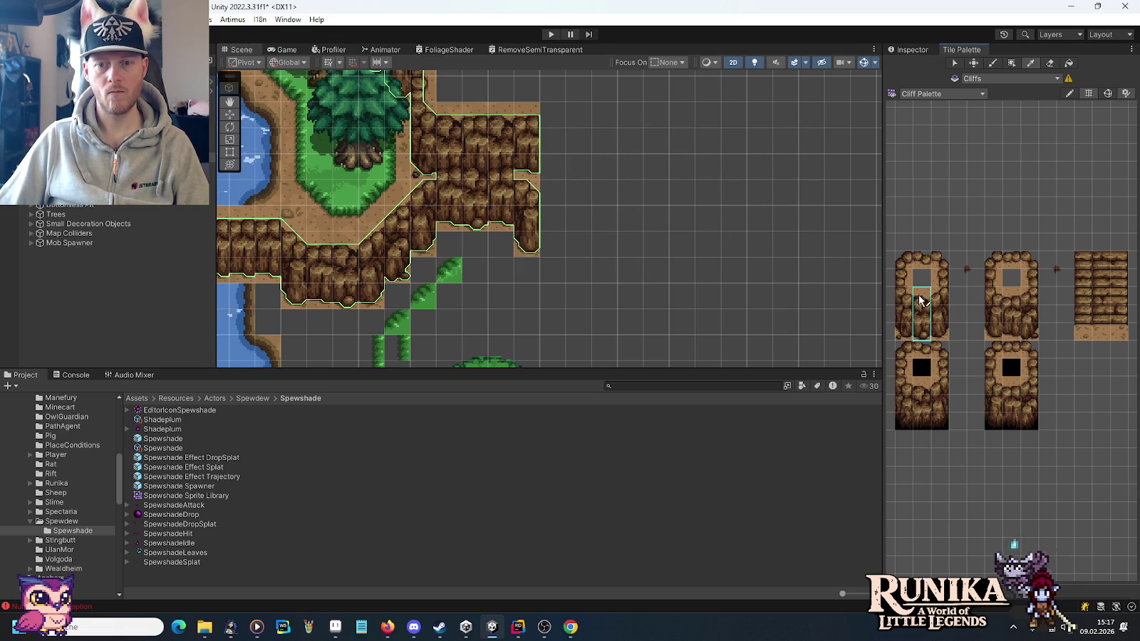
left_click_drag(560, 127, 649, 245)
left_click_drag(939, 332, 939, 296)
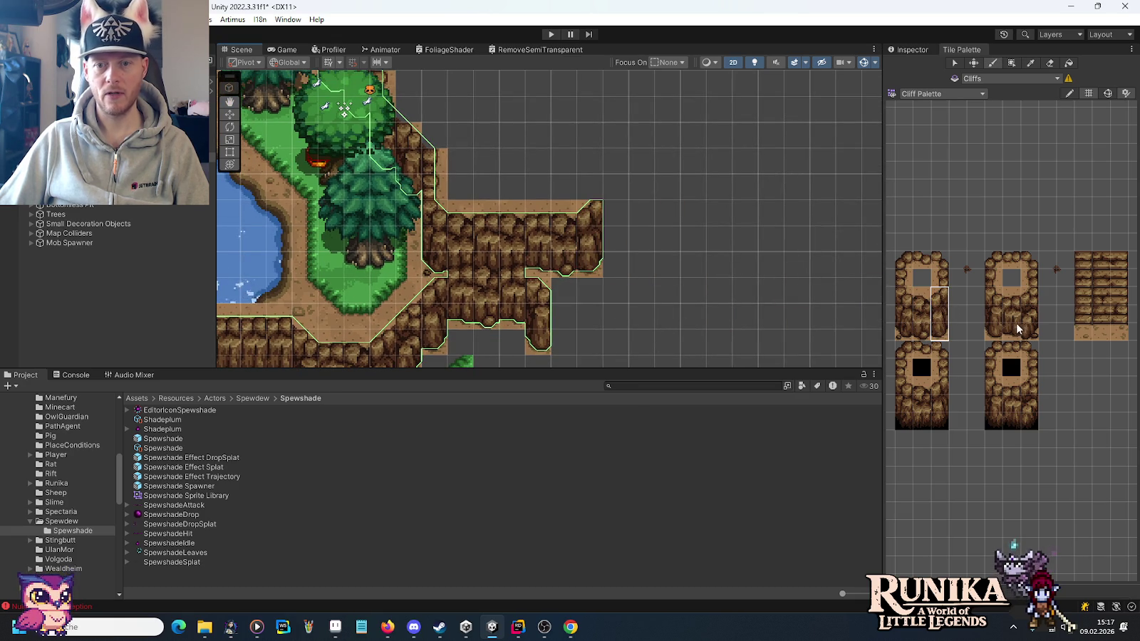
left_click_drag(1030, 333, 1030, 296)
left_click(658, 194)
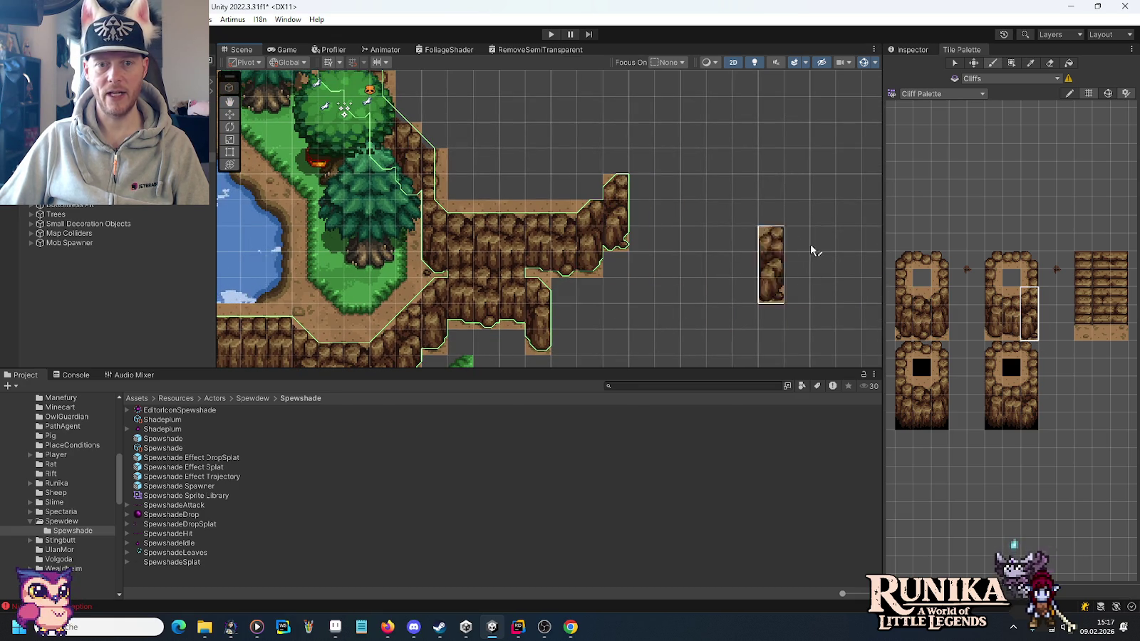
left_click_drag(939, 332, 939, 296)
left_click(643, 173)
Run the cliff wall east along the top and fill the remaining gap.
left_click_drag(1012, 329, 1012, 296)
left_click(670, 152)
mouse_move(925, 332)
left_mouse_down()
mouse_move(921, 298)
mouse_move(925, 335)
left_mouse_up()
left_click(720, 152)
left_click(771, 152)
left_click_drag(1012, 332, 1012, 296)
left_click(693, 150)
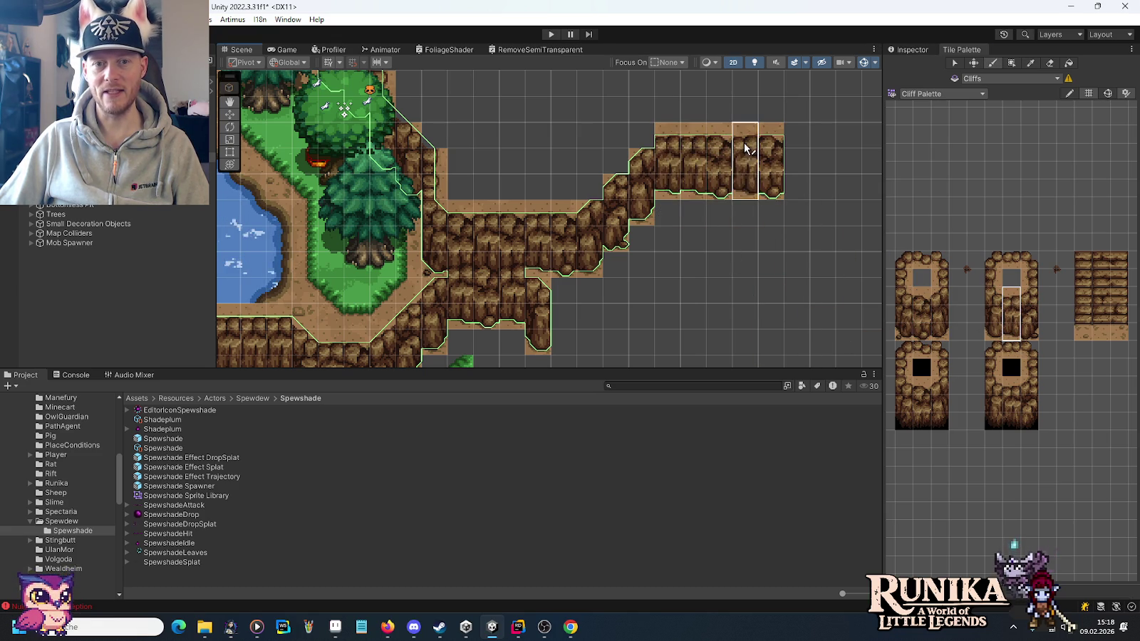
scroll(722, 278, "down", 6)
Paint three-tall cliff columns at the right end of the ridge above the river.
mouse_move(734, 296)
left_mouse_down()
mouse_move(723, 171)
mouse_move(509, 285)
mouse_move(518, 262)
left_mouse_up()
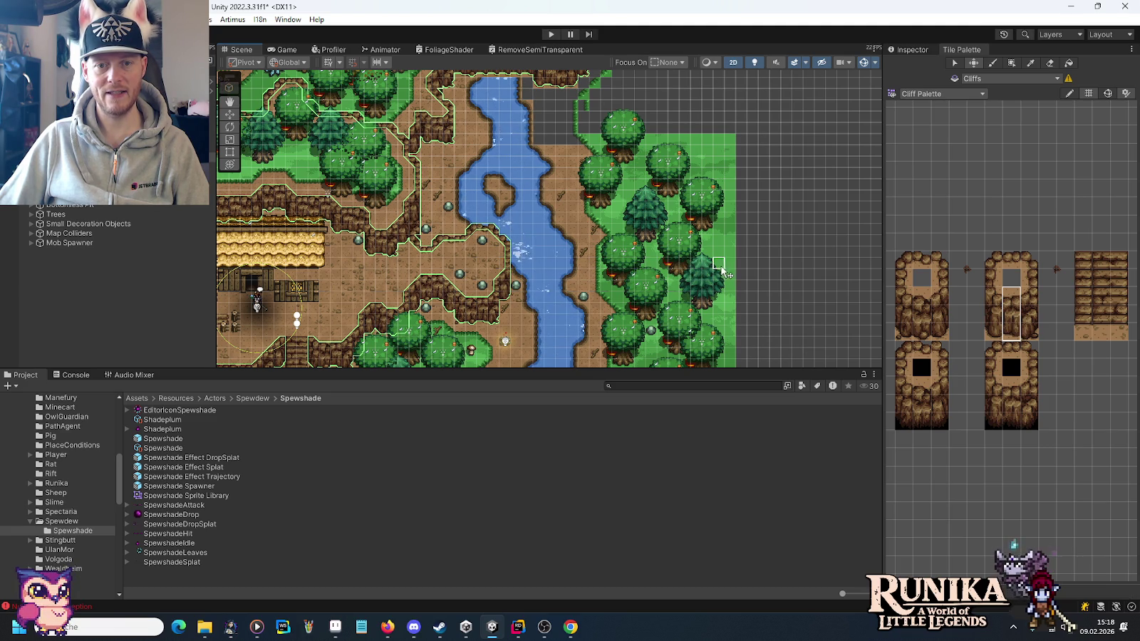
left_click_drag(751, 160, 706, 220)
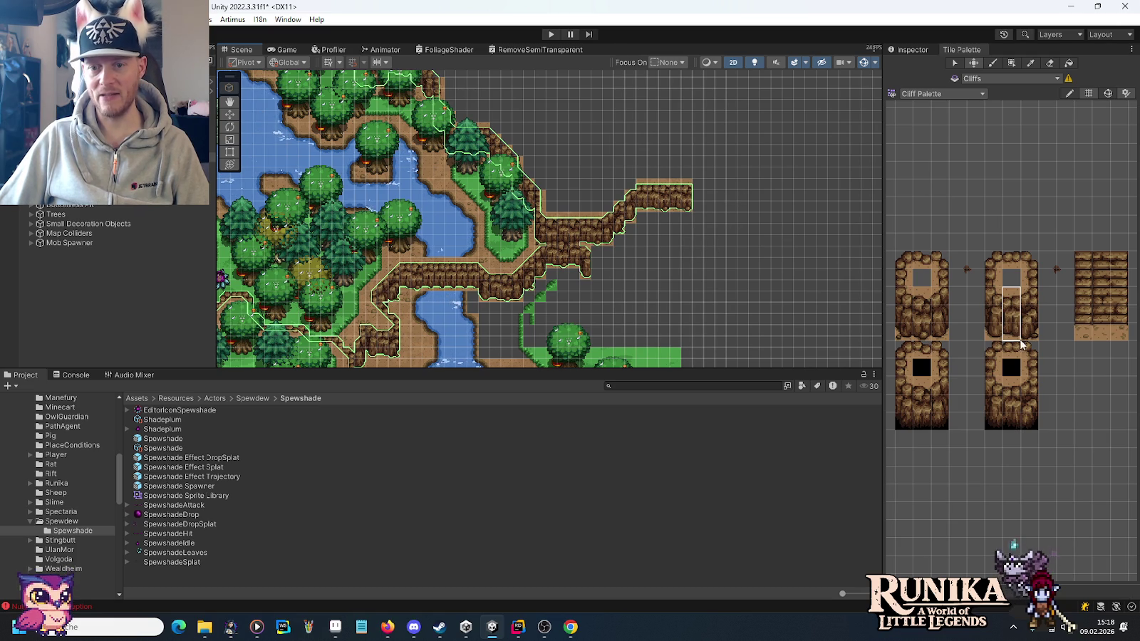
left_click_drag(948, 336, 942, 292)
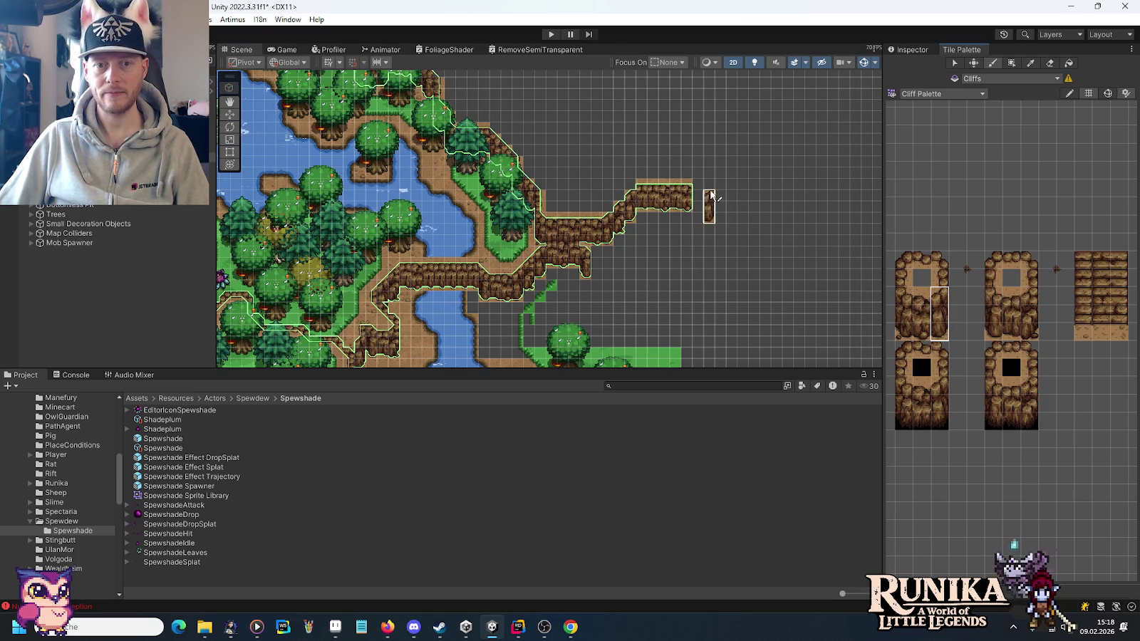
left_click(695, 187)
mouse_move(1030, 334)
left_mouse_down()
mouse_move(1030, 303)
mouse_move(1012, 293)
left_mouse_up()
left_click(708, 186)
Add middle cliff strips to push the ridge further east.
left_click(734, 173)
left_click_drag(921, 335, 921, 292)
left_click(744, 171)
left_click(755, 171)
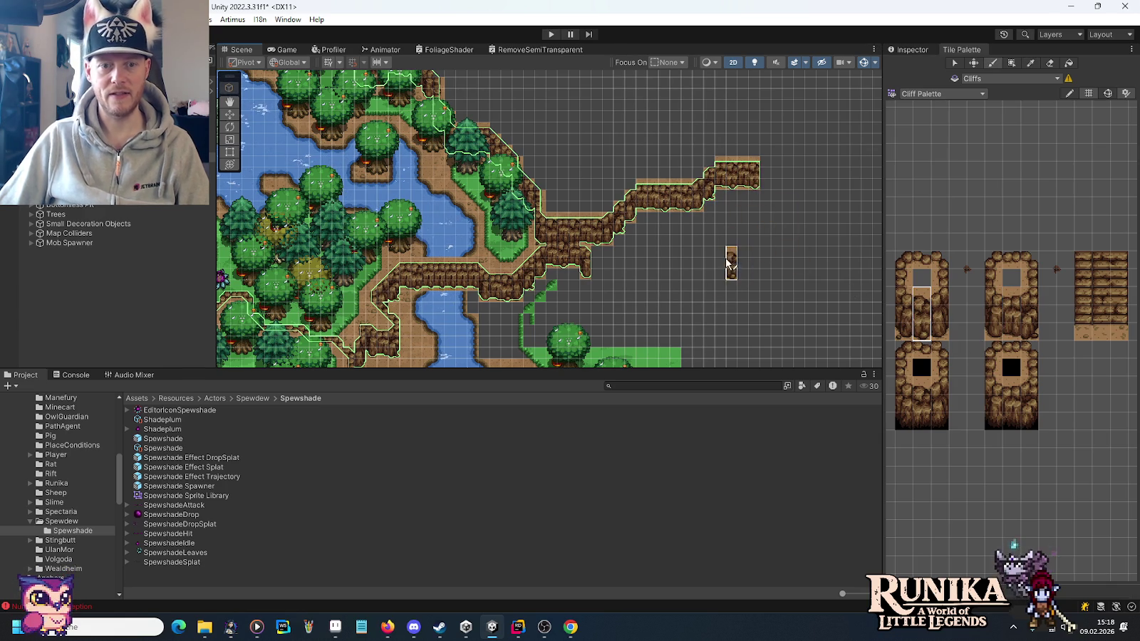
scroll(727, 242, "down", 2)
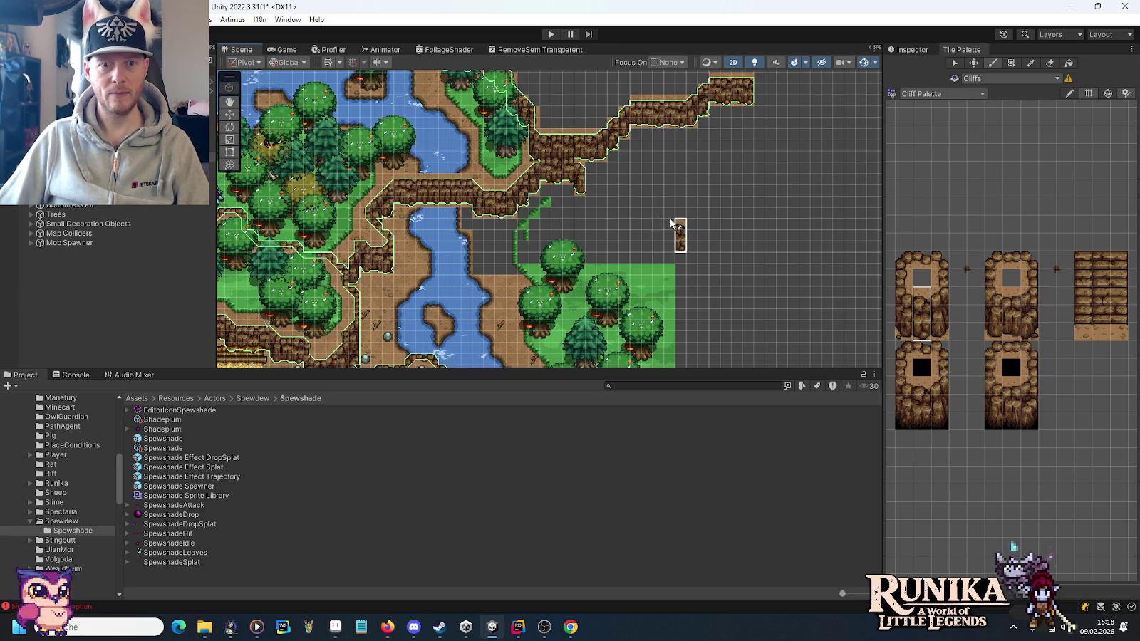
scroll(611, 187, "up", 3)
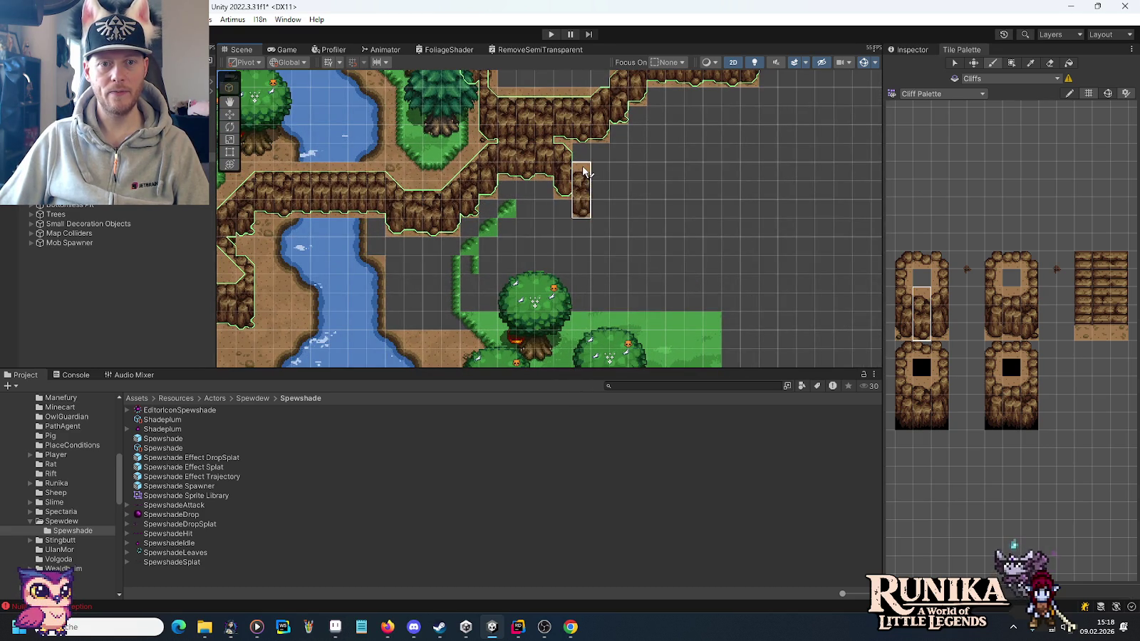
Paint a lower cliff step ending in a four-tall column, then retarget the Grass tilemap.
mouse_move(900, 335)
left_mouse_down()
mouse_move(898, 298)
mouse_move(928, 299)
left_mouse_up()
left_click(603, 170)
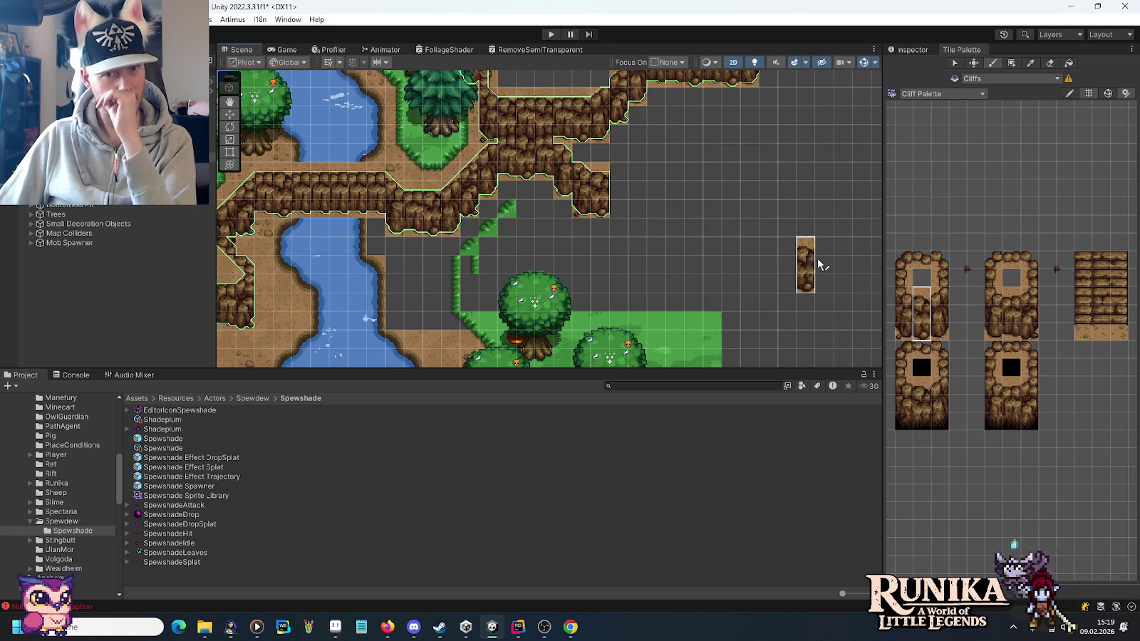
mouse_move(1012, 313)
left_mouse_down()
mouse_move(1018, 325)
mouse_move(1013, 294)
left_mouse_up()
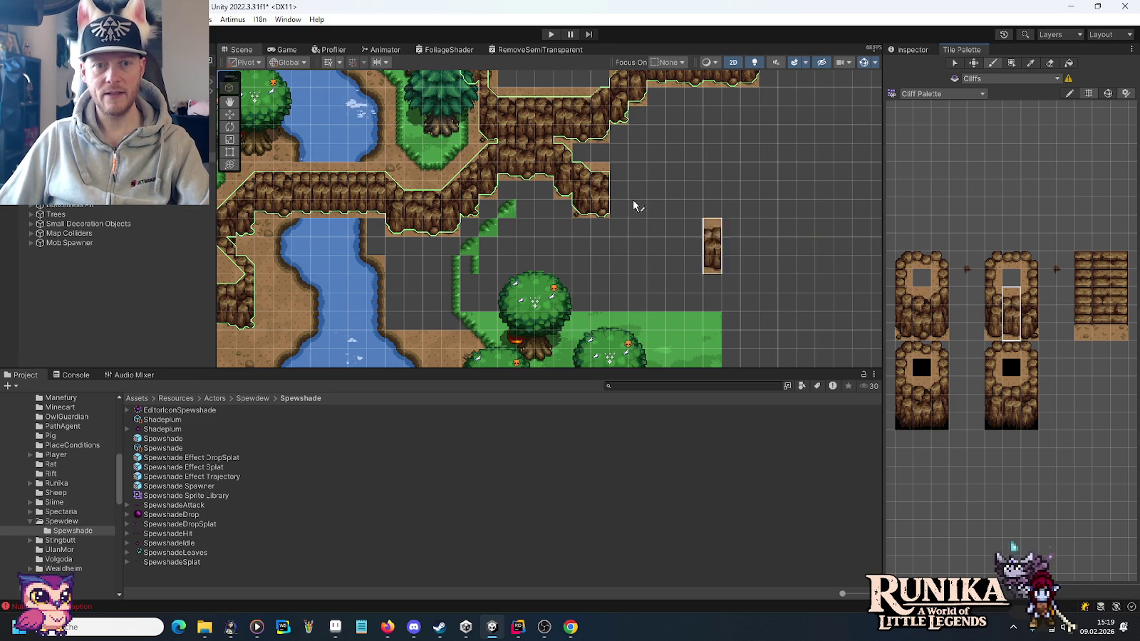
left_click(619, 187)
left_click_drag(1030, 332, 1030, 276)
left_click(642, 151)
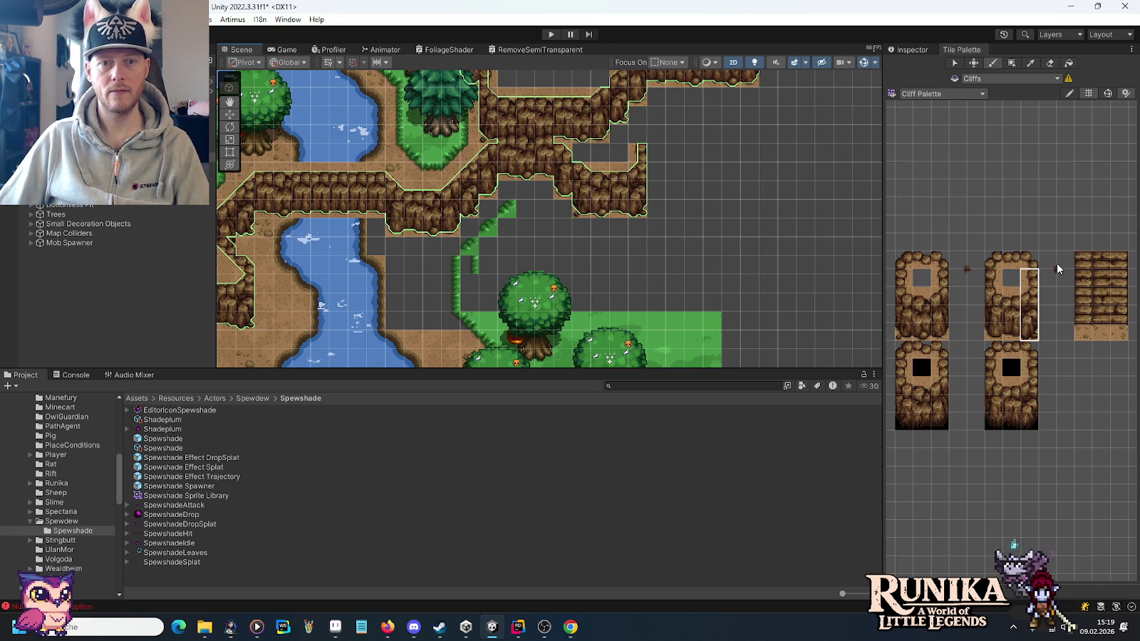
left_click_drag(975, 278, 975, 260)
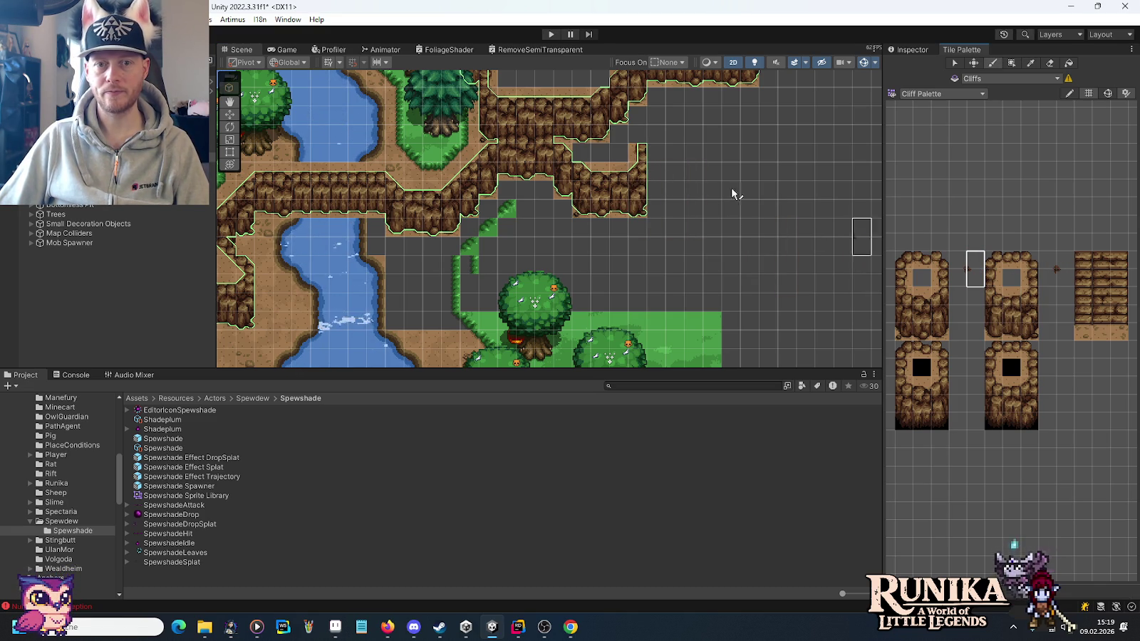
left_click(952, 263)
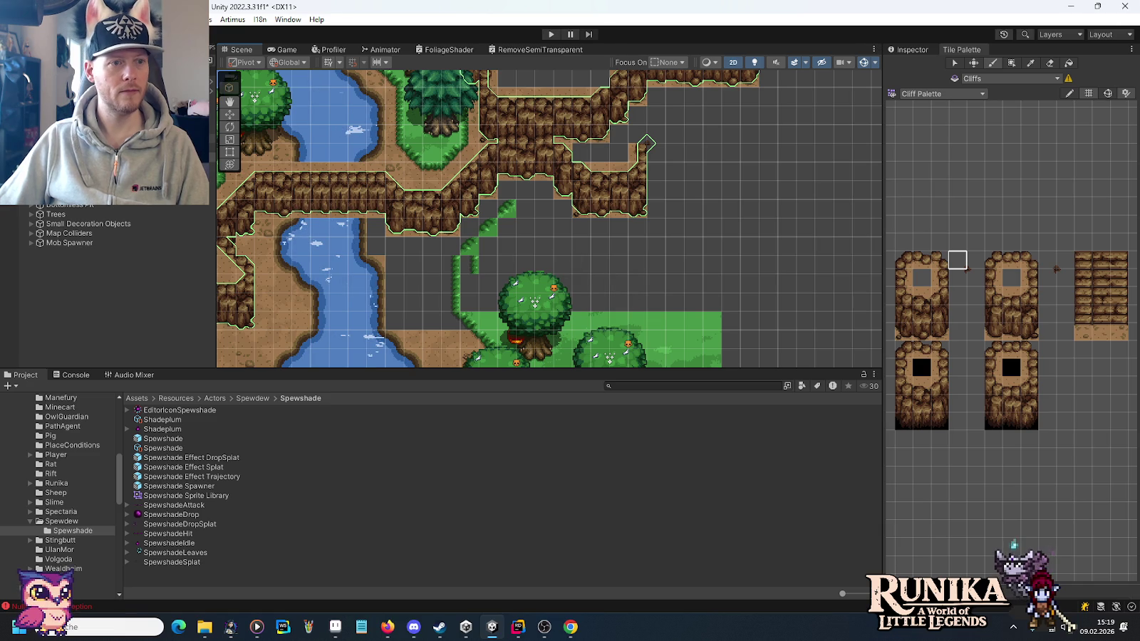
Load the Terrain Palette and paint a rounded grass edge strip below the cliff.
left_click(984, 94)
left_click(938, 202)
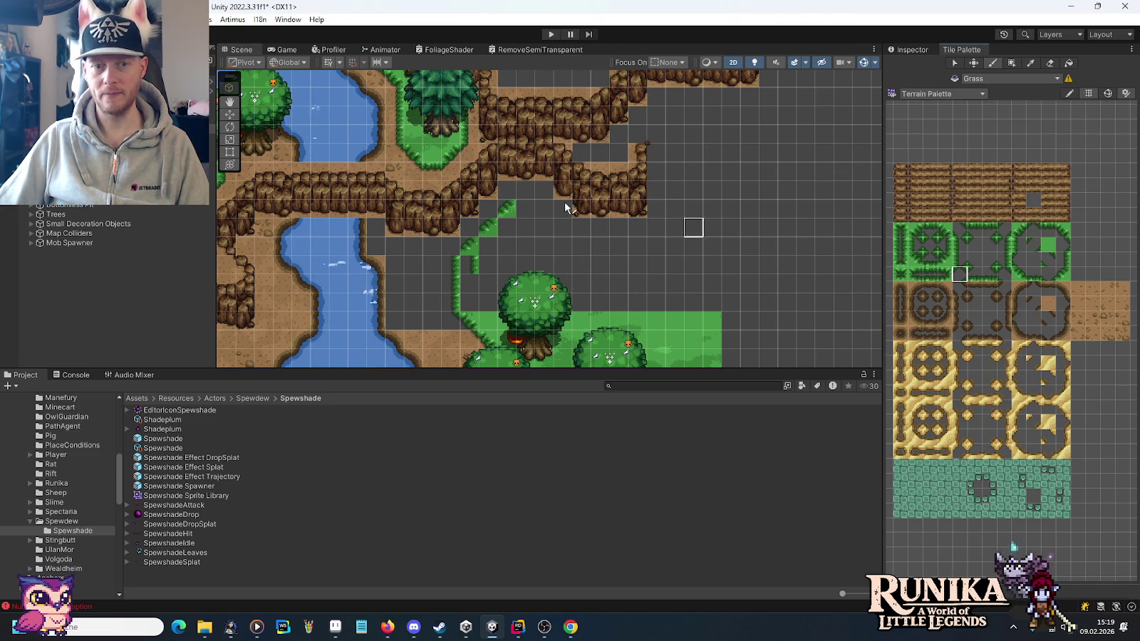
scroll(528, 189, "up", 2)
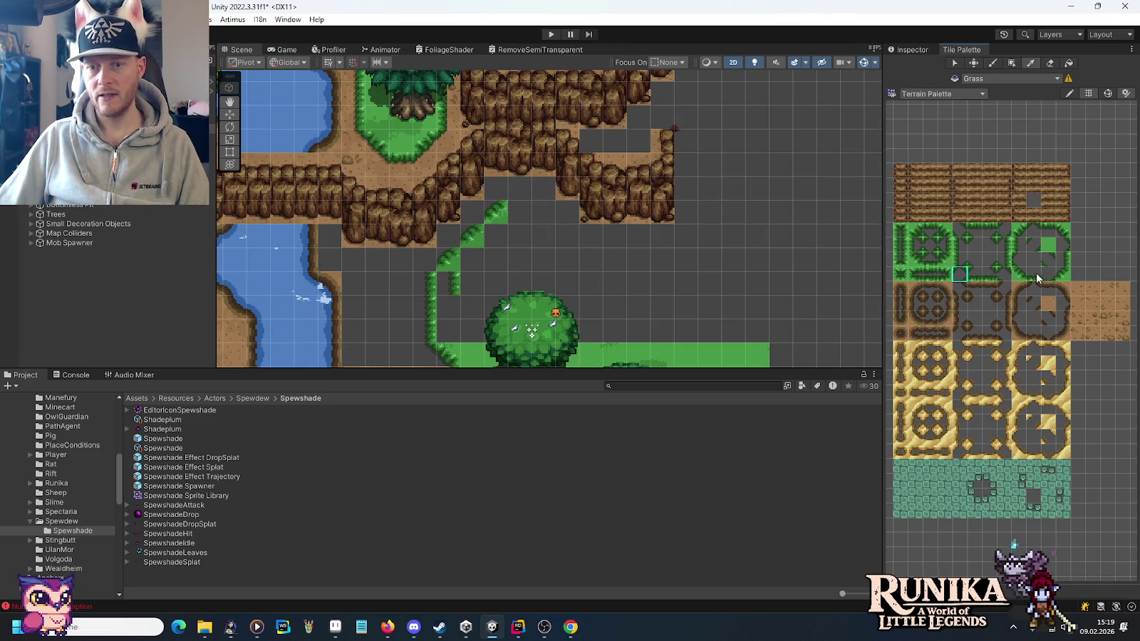
left_click(1033, 274)
left_click_drag(520, 189, 544, 188)
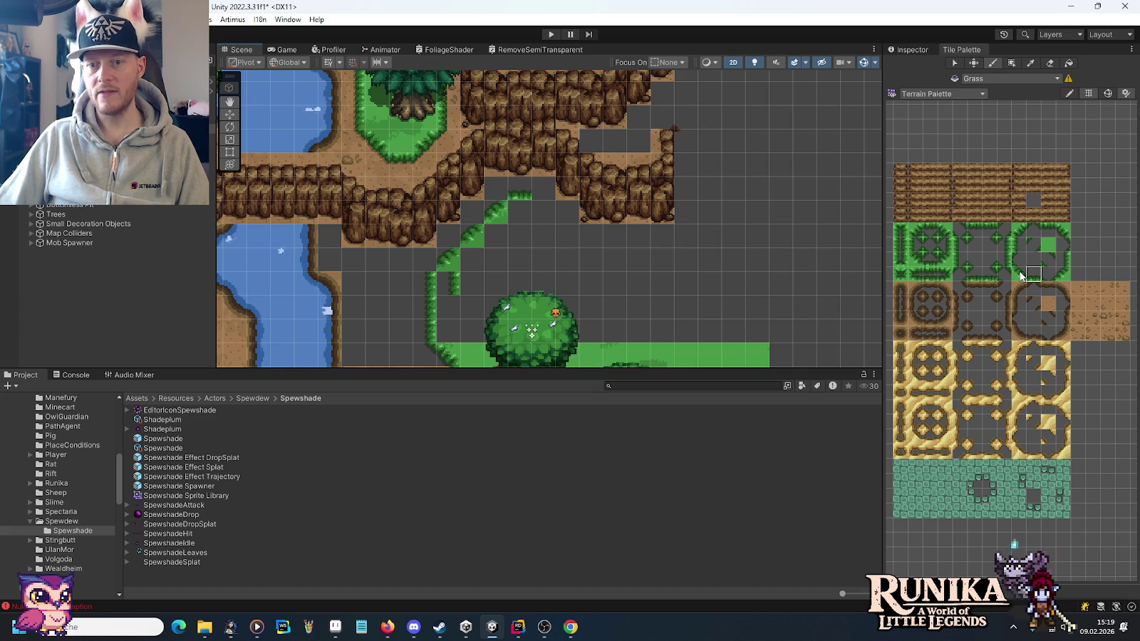
left_click(543, 213)
left_click(568, 236)
left_click(1033, 273)
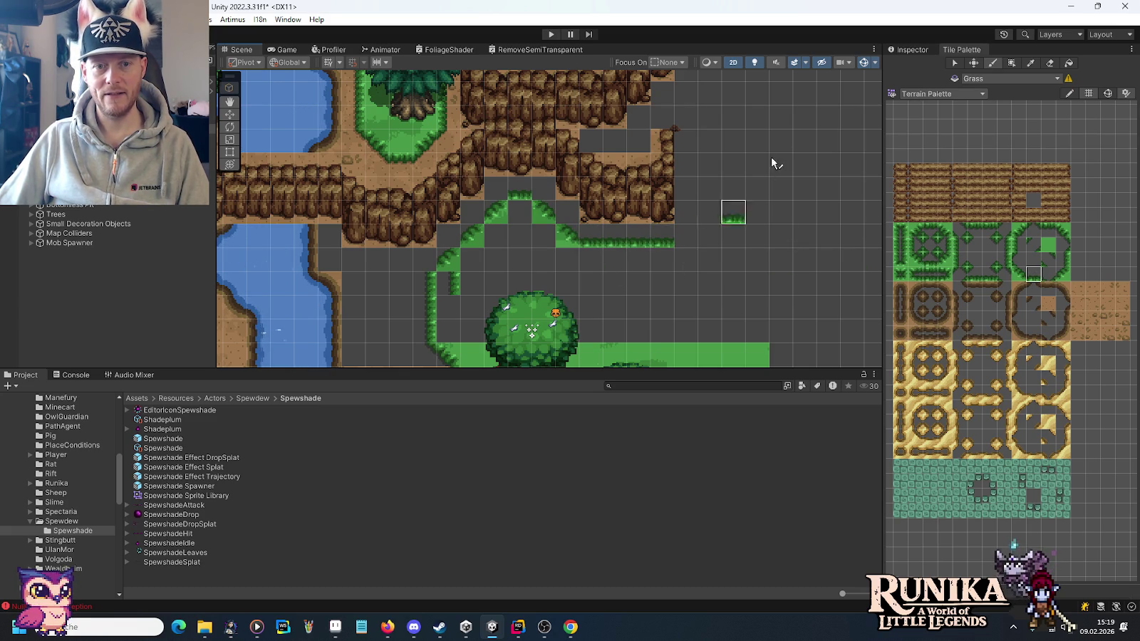
Trace grass edge tiles along the lower-right cliff border, across the top and down the side.
key("Down")
key("Right")
key("Down")
key("Right")
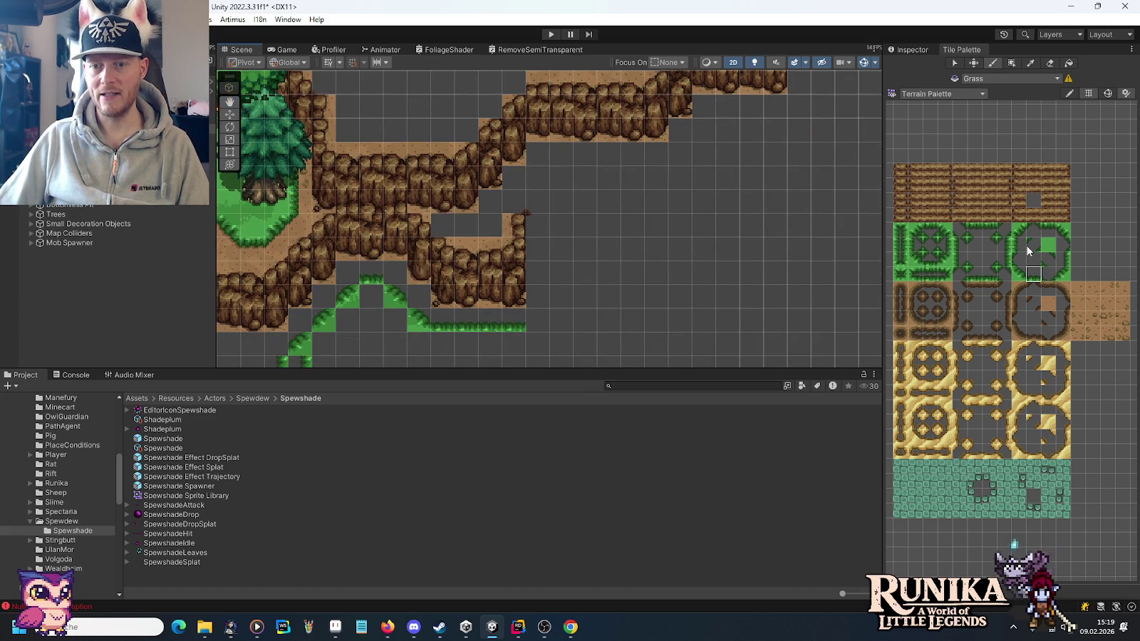
left_click(538, 320)
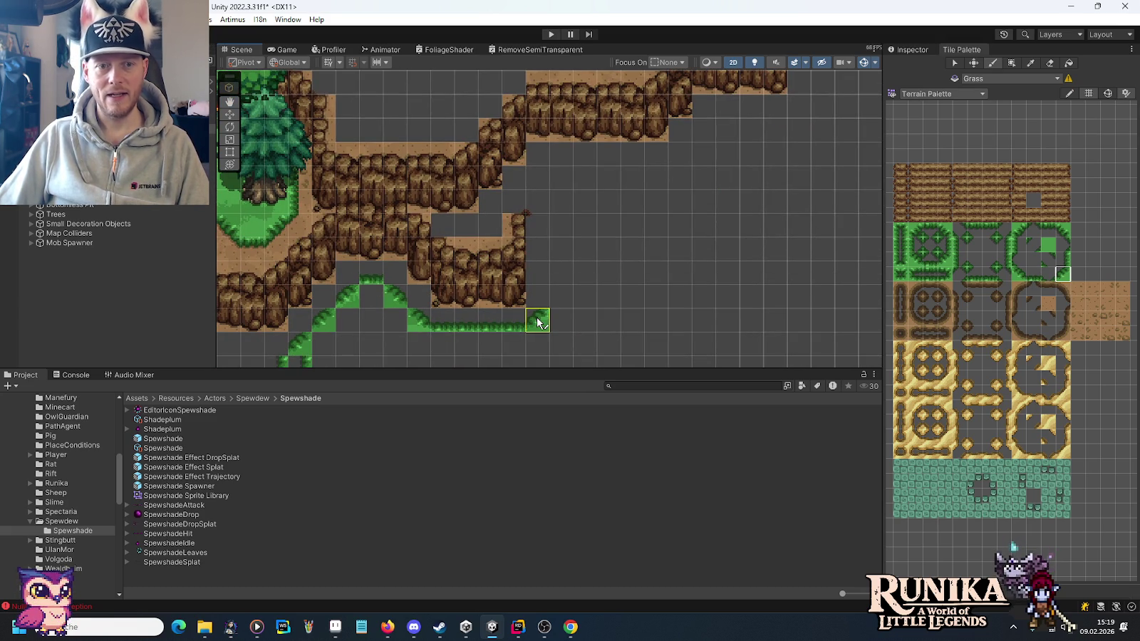
left_click(567, 176)
left_click(680, 154)
left_click(704, 130)
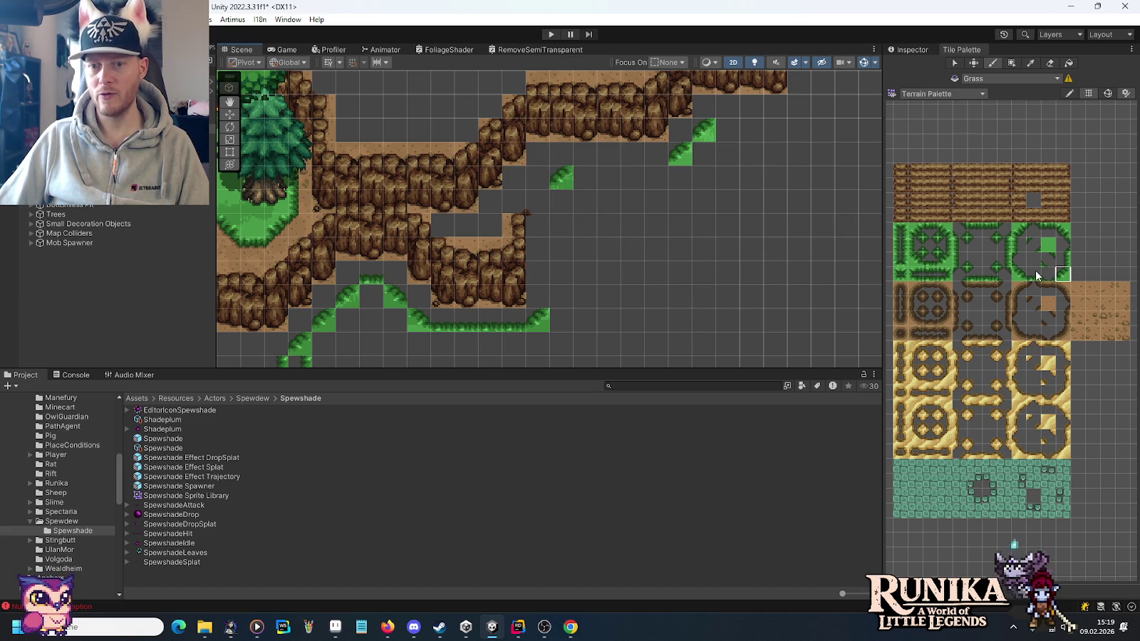
left_click_drag(727, 109, 778, 108)
left_click_drag(656, 154, 590, 152)
left_click_drag(548, 194, 541, 296)
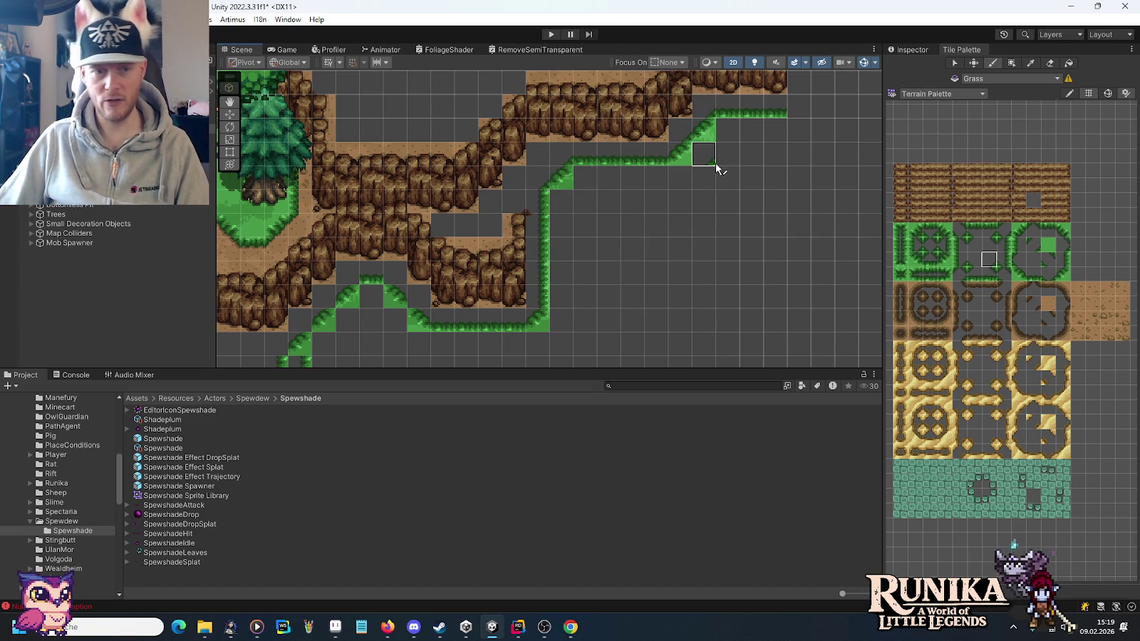
Join the next border section with a diagonal grass edge and choose the plain grass fill.
key("Left")
key("Down")
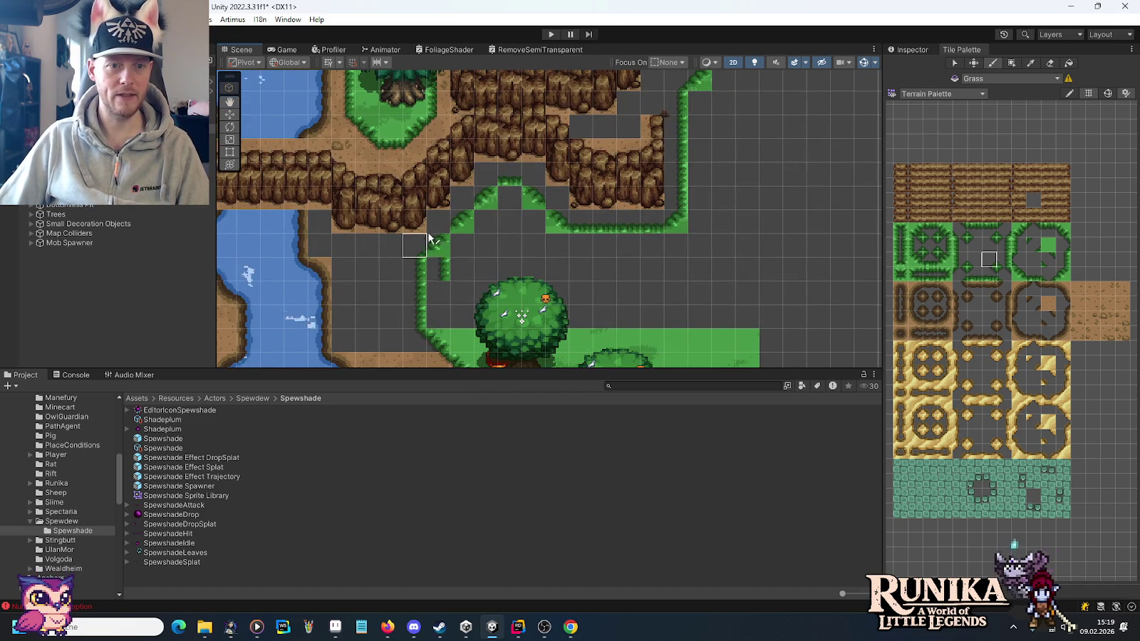
left_click_drag(456, 211, 483, 178)
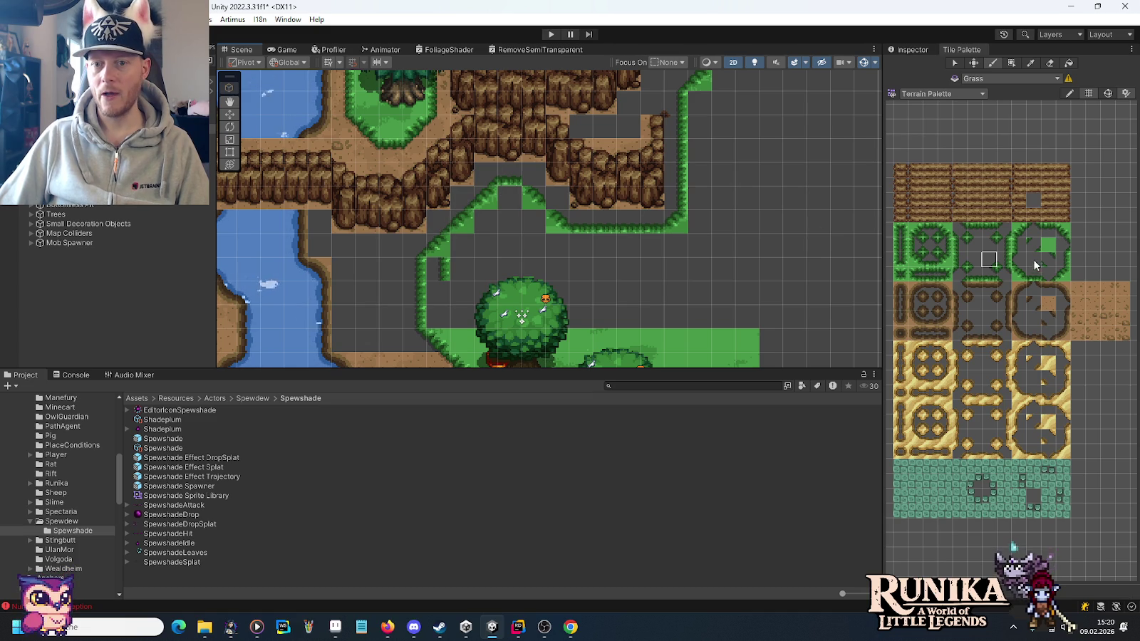
left_click(975, 259)
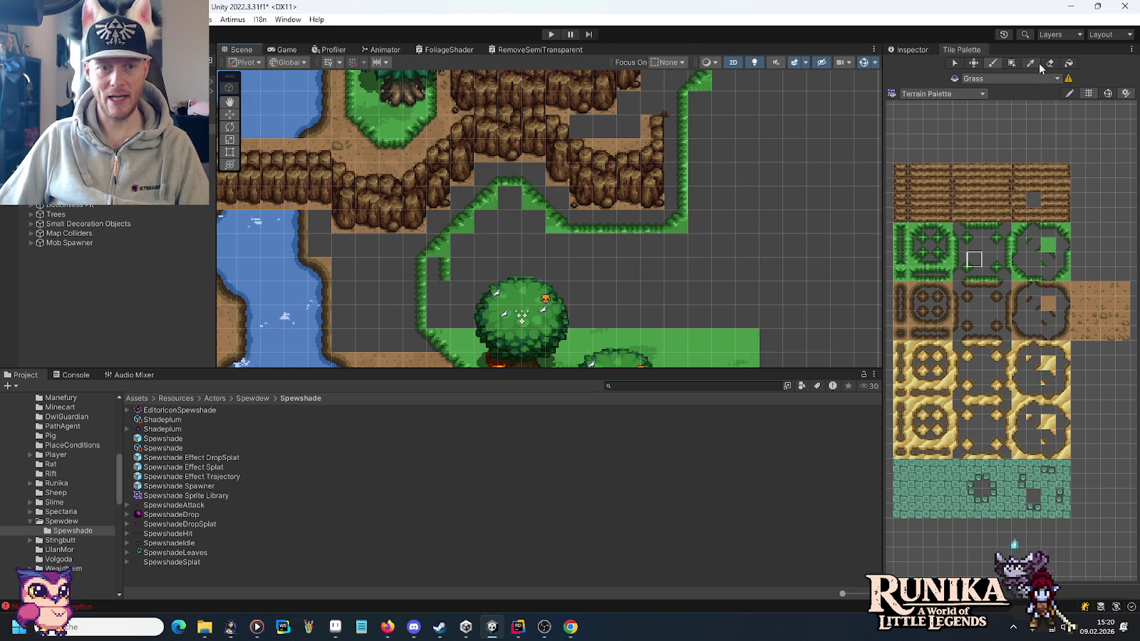
left_click(1049, 245)
Fill the grey notch, gaps and rectangles beside the cliffs with solid grass.
mouse_move(438, 262)
left_mouse_down()
mouse_move(454, 313)
mouse_move(502, 306)
left_mouse_up()
mouse_move(536, 199)
left_mouse_down()
mouse_move(509, 191)
mouse_move(501, 224)
mouse_move(525, 228)
left_mouse_up()
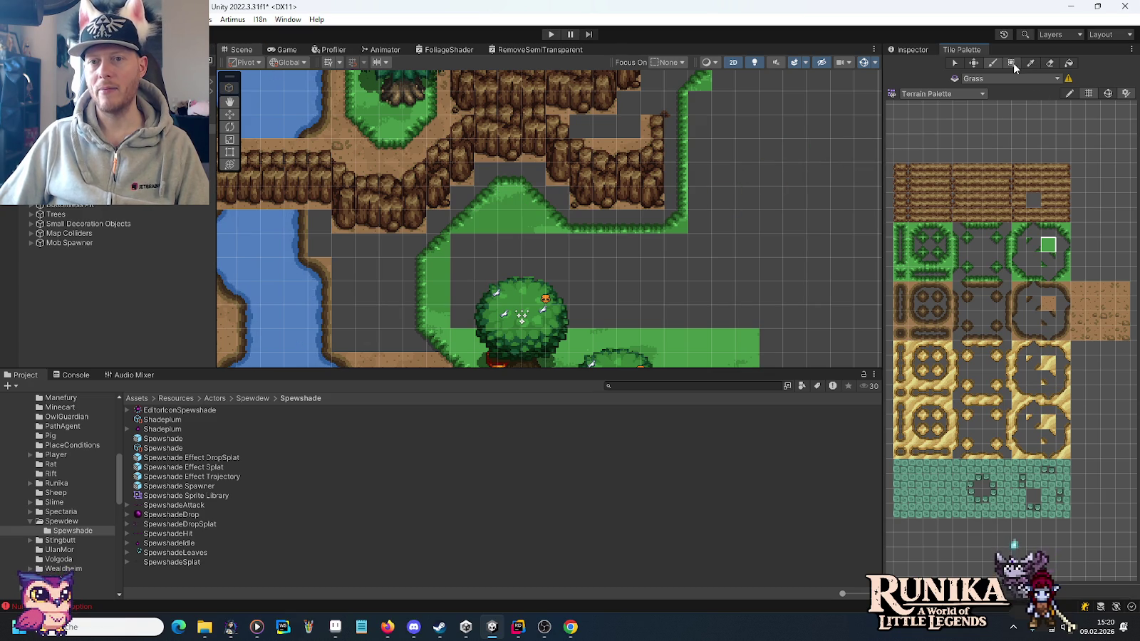
left_click_drag(458, 246, 748, 322)
left_click_drag(766, 132, 606, 270)
left_click_drag(745, 170, 690, 199)
left_click(690, 198)
left_click_drag(689, 257, 678, 215)
left_click_drag(548, 178, 737, 178)
mouse_move(605, 259)
left_mouse_down()
mouse_move(535, 307)
mouse_move(549, 314)
left_mouse_up()
Fill a grass rectangle beside the meadow and fill the gap beside the river with dirt.
key("Left")
key("Left")
key("Left")
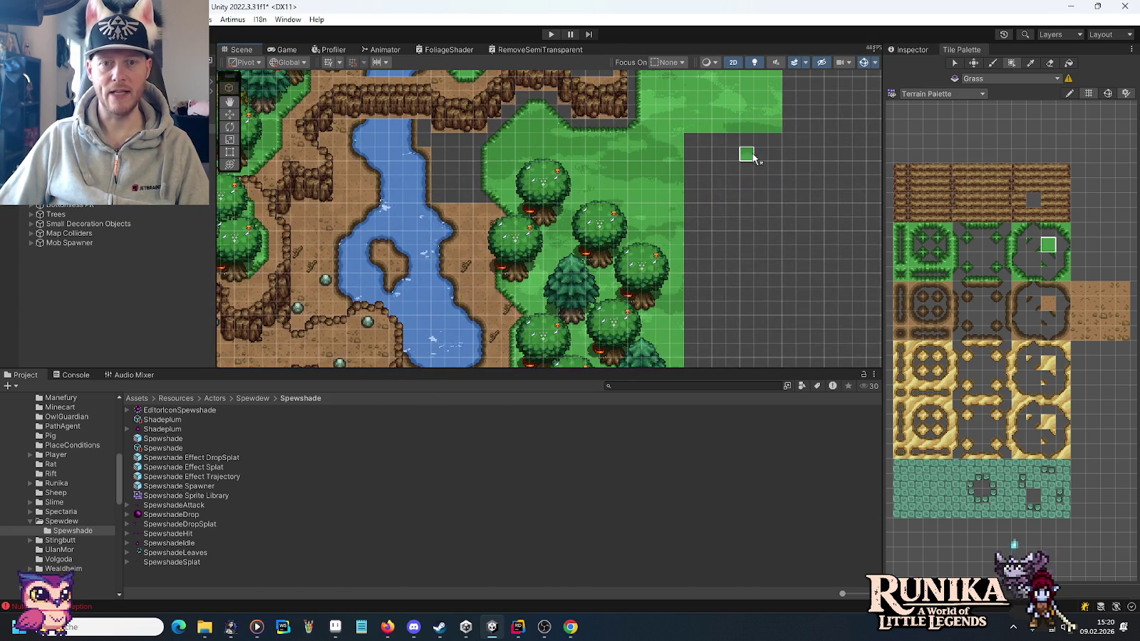
left_click_drag(771, 140, 692, 270)
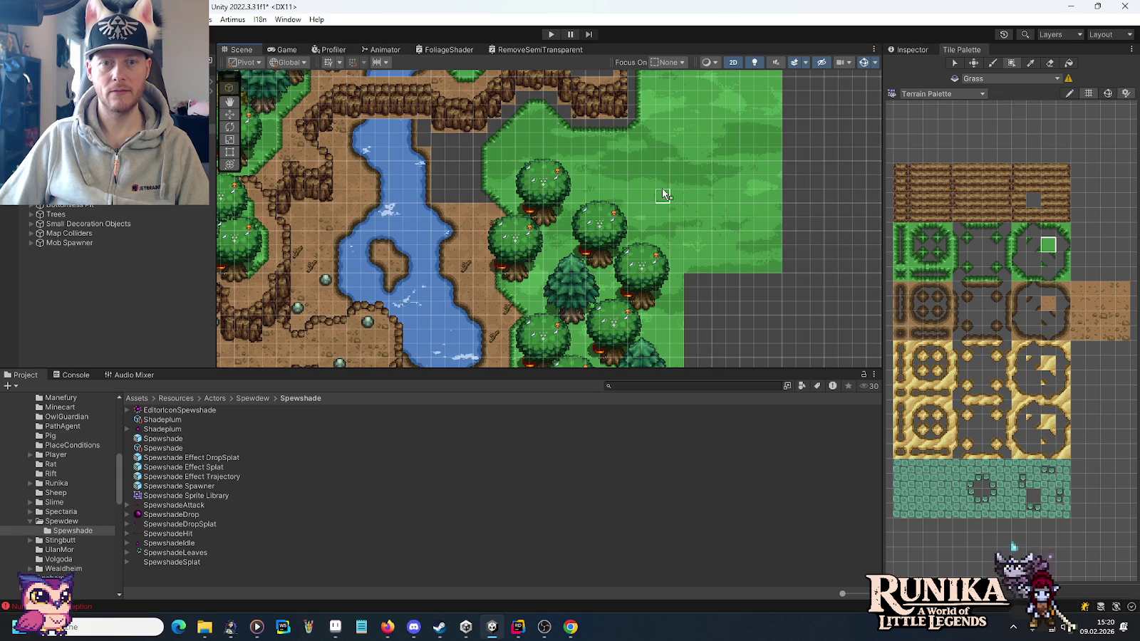
key("Up")
key("Left")
left_click(1047, 304)
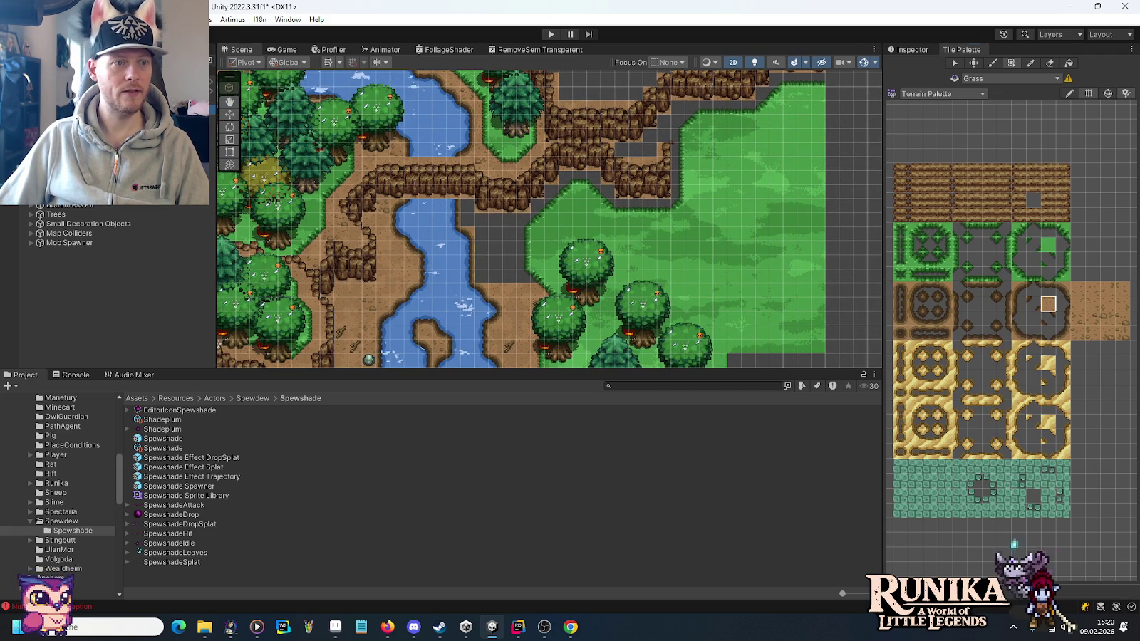
mouse_move(529, 277)
left_mouse_down()
mouse_move(502, 233)
mouse_move(469, 216)
left_mouse_up()
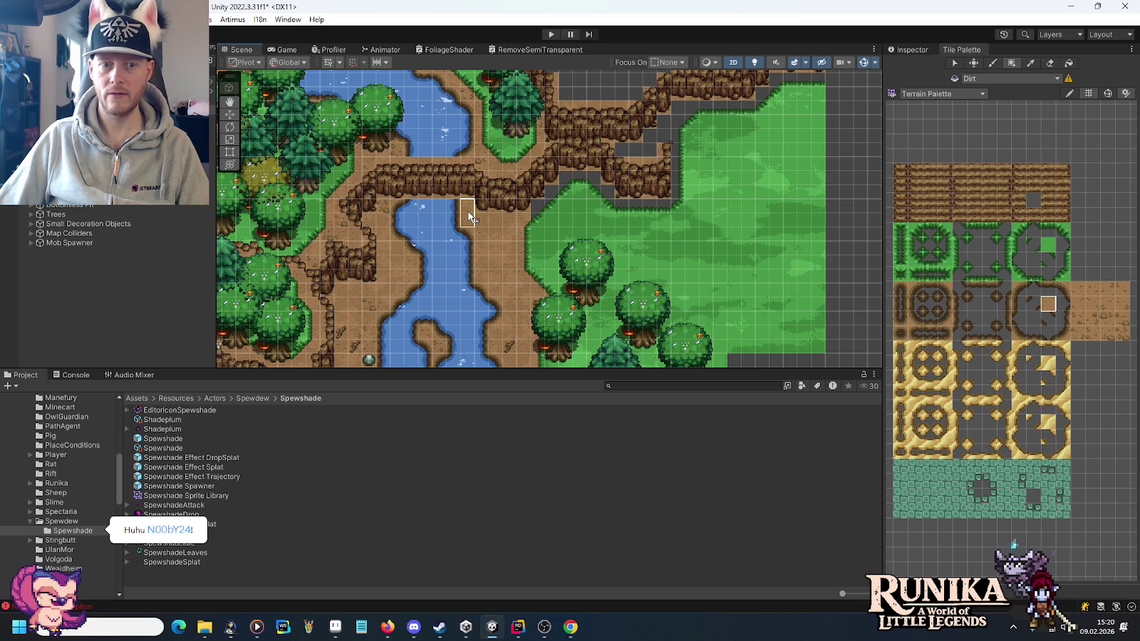
Extend dirt along the cliff edge near the river in two box fills.
scroll(648, 207, "up", 1)
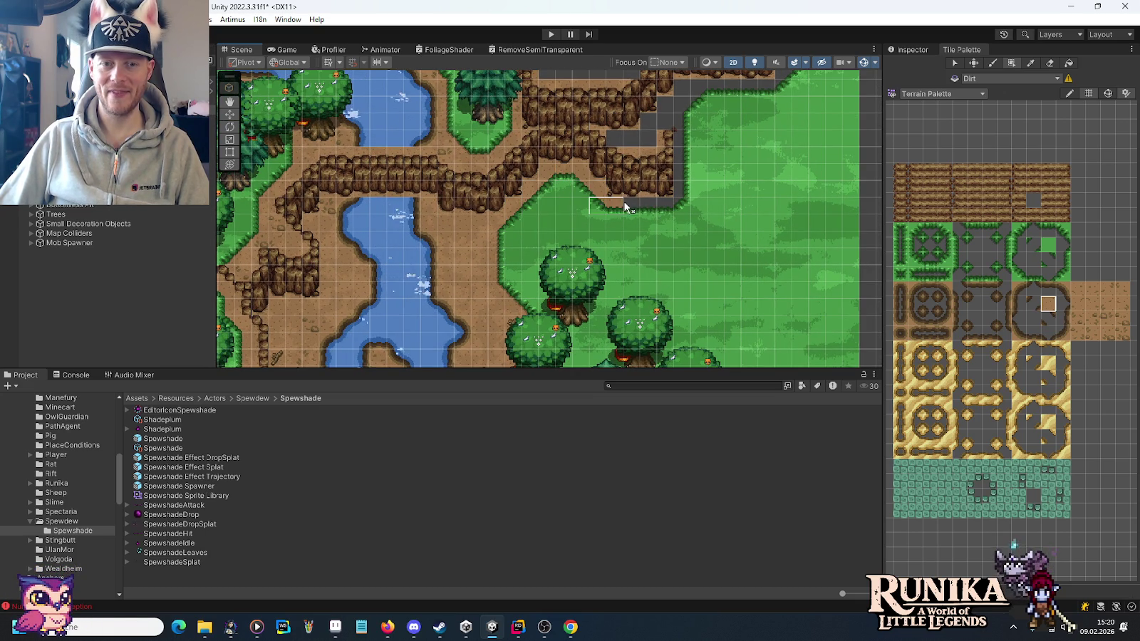
mouse_move(682, 195)
left_mouse_down()
mouse_move(674, 125)
mouse_move(654, 140)
mouse_move(623, 136)
left_mouse_up()
mouse_move(730, 109)
left_mouse_down()
mouse_move(682, 168)
mouse_move(595, 200)
mouse_move(585, 184)
mouse_move(583, 171)
mouse_move(686, 156)
left_mouse_up()
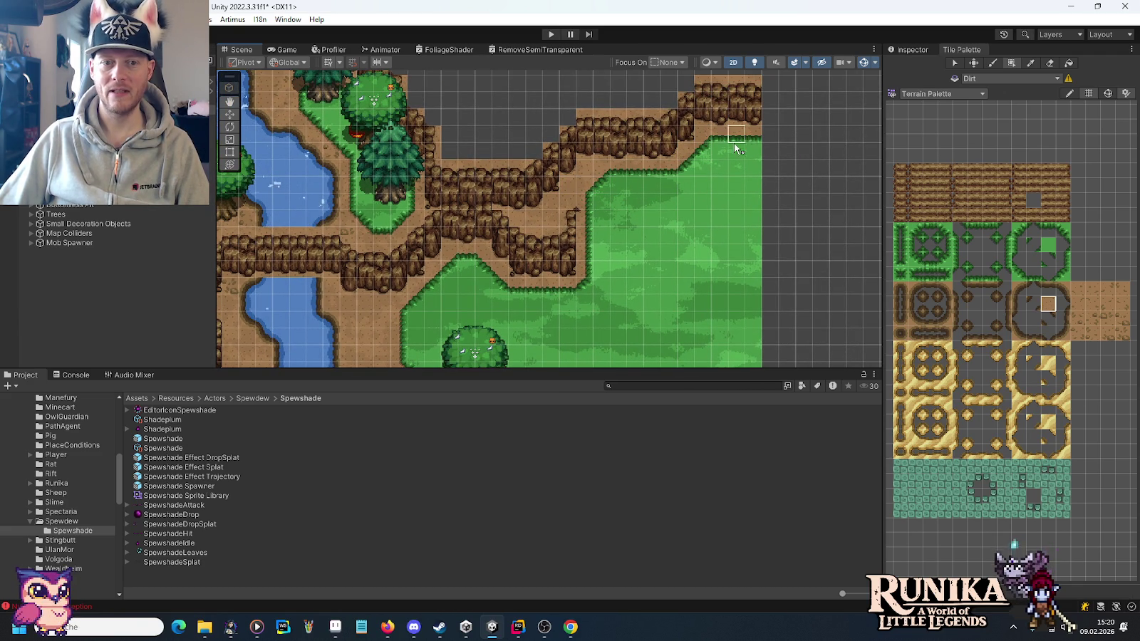
Switch to the Cliff Palette and pick one of its cliff tiles.
left_click(940, 94)
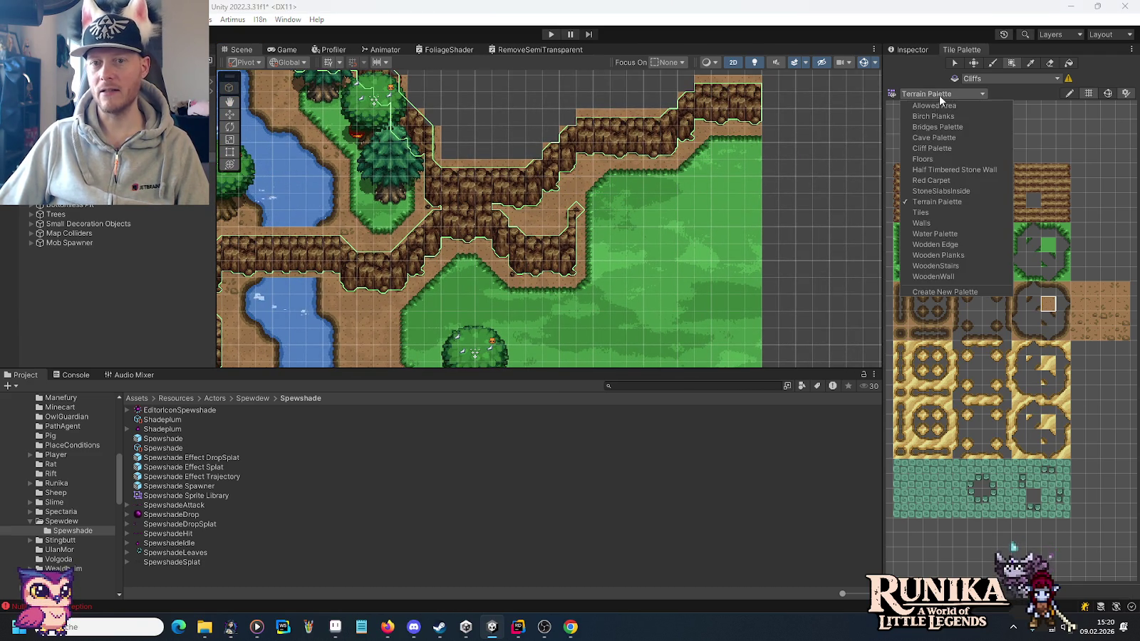
left_click(935, 150)
left_click(976, 260)
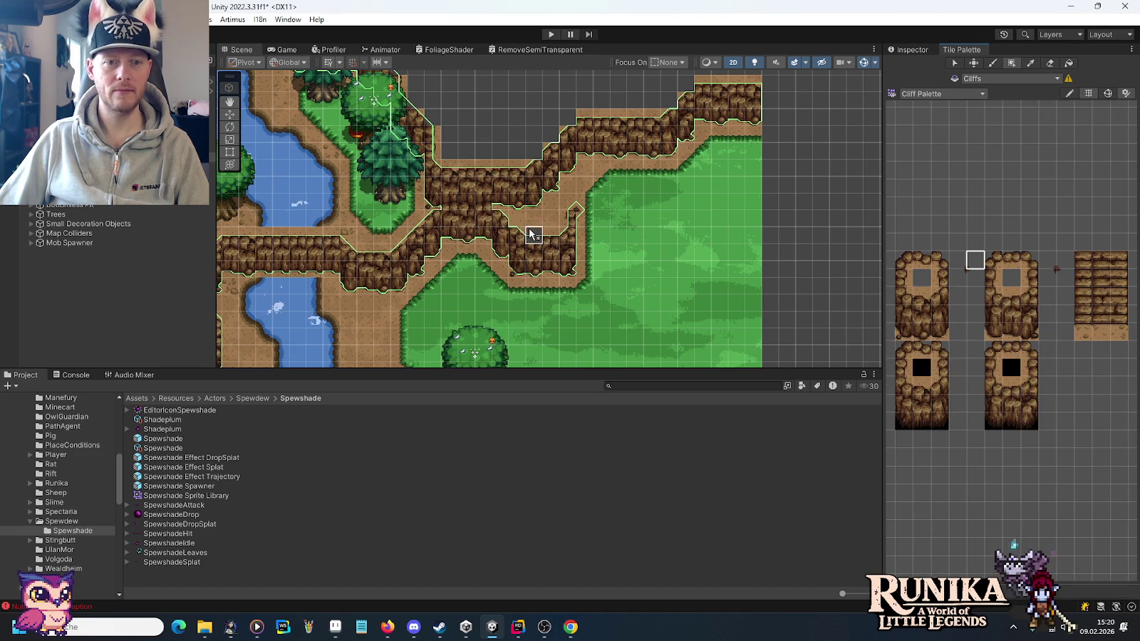
left_click(964, 260)
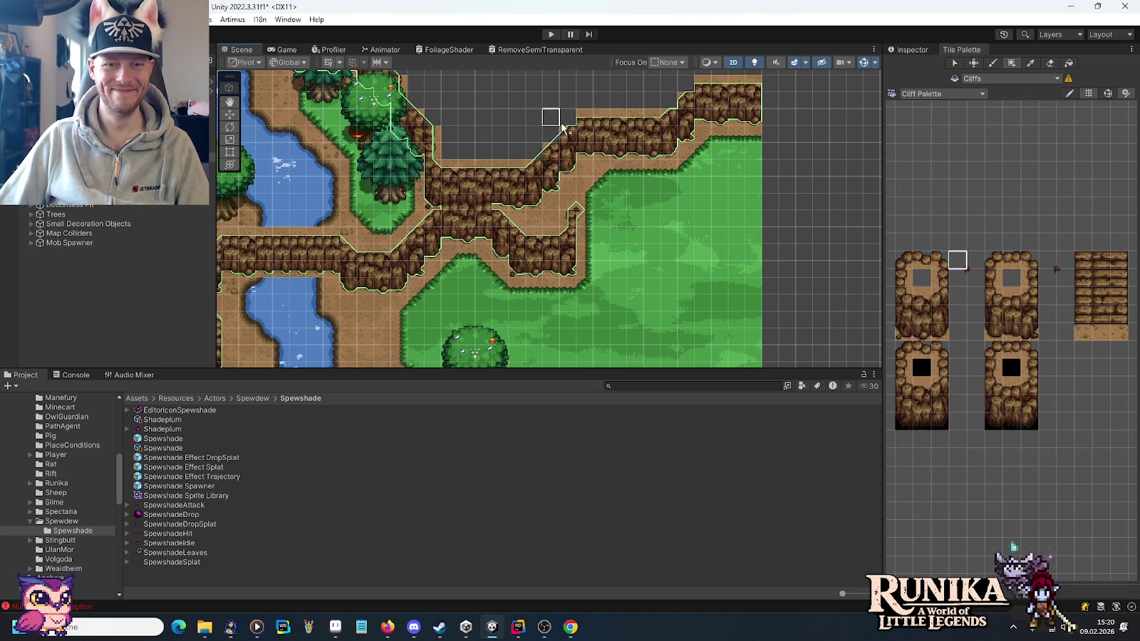
left_click_drag(601, 115, 618, 211)
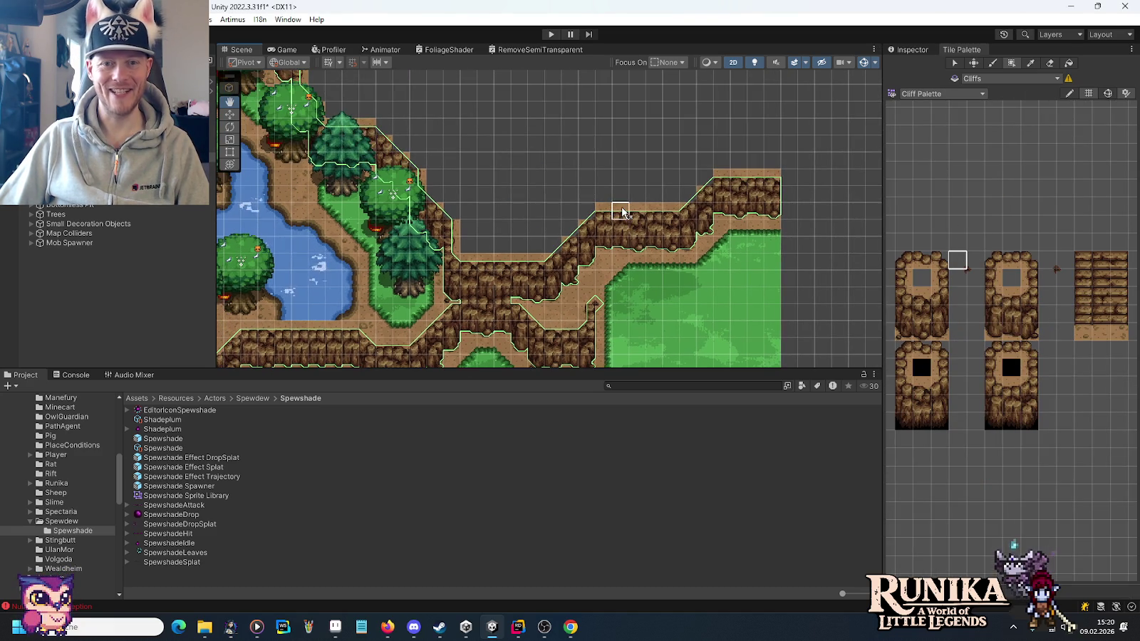
mouse_move(590, 285)
left_mouse_down()
mouse_move(611, 186)
mouse_move(632, 190)
left_mouse_up()
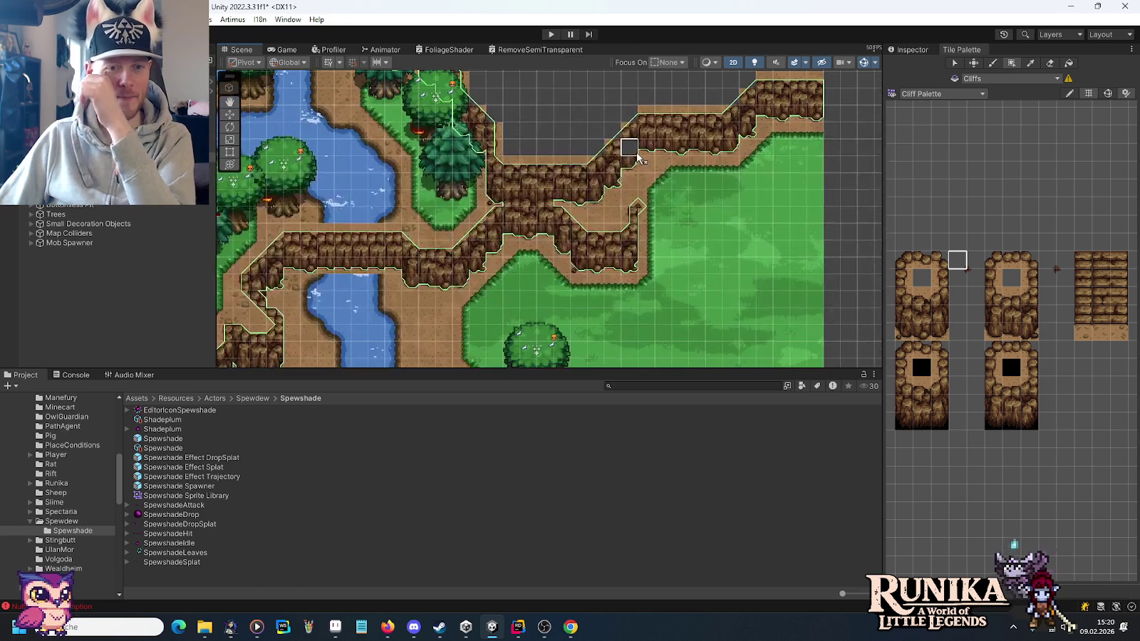
mouse_move(662, 280)
left_mouse_down()
mouse_move(682, 169)
mouse_move(615, 266)
mouse_move(641, 245)
mouse_move(621, 253)
left_mouse_up()
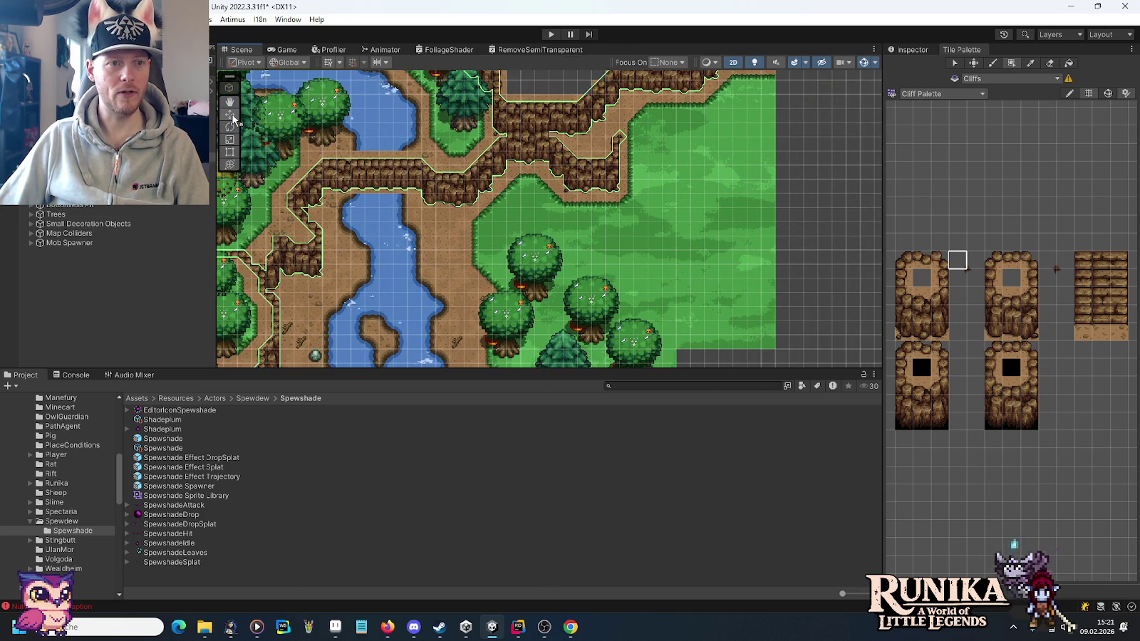
Duplicate a fir tree and place the copy on the meadow near the river bank.
left_click(570, 356)
key("ctrl+d")
mouse_move(570, 357)
left_mouse_down()
mouse_move(565, 265)
mouse_move(457, 255)
mouse_move(491, 264)
left_mouse_up()
left_click(914, 51)
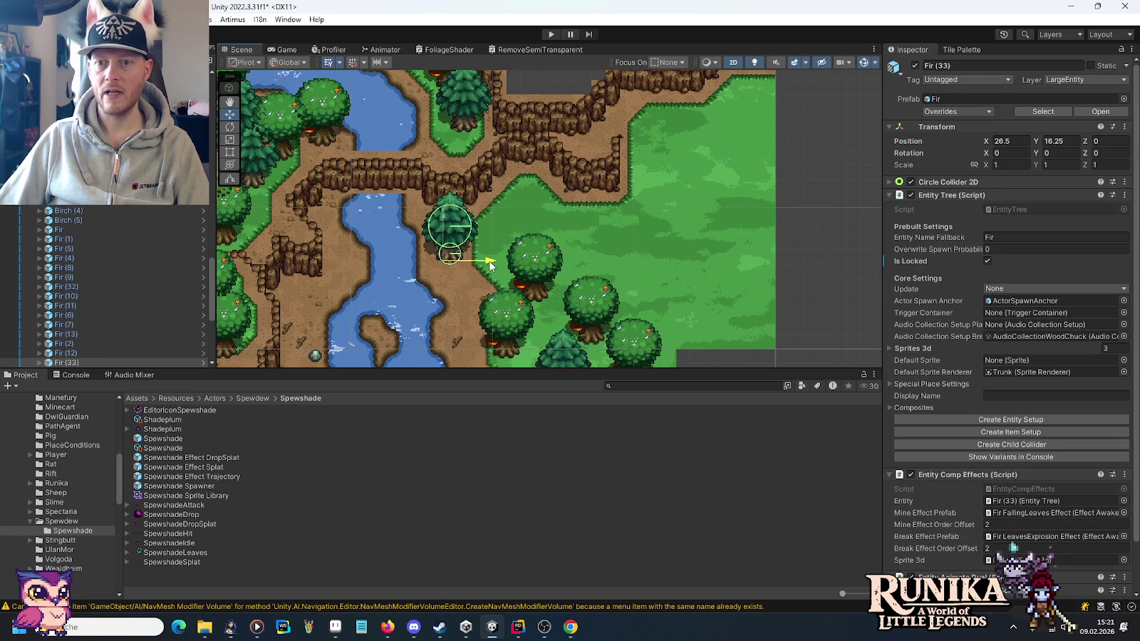
left_click_drag(444, 220, 443, 226)
Duplicate an oak twice and a fir, moving the copies right onto the meadow.
left_click(538, 263)
key("ctrl+d")
mouse_move(535, 285)
left_mouse_down()
mouse_move(488, 228)
mouse_move(526, 238)
mouse_move(544, 207)
mouse_move(574, 239)
mouse_move(566, 269)
left_mouse_up()
key("ctrl+d")
key("ctrl+d")
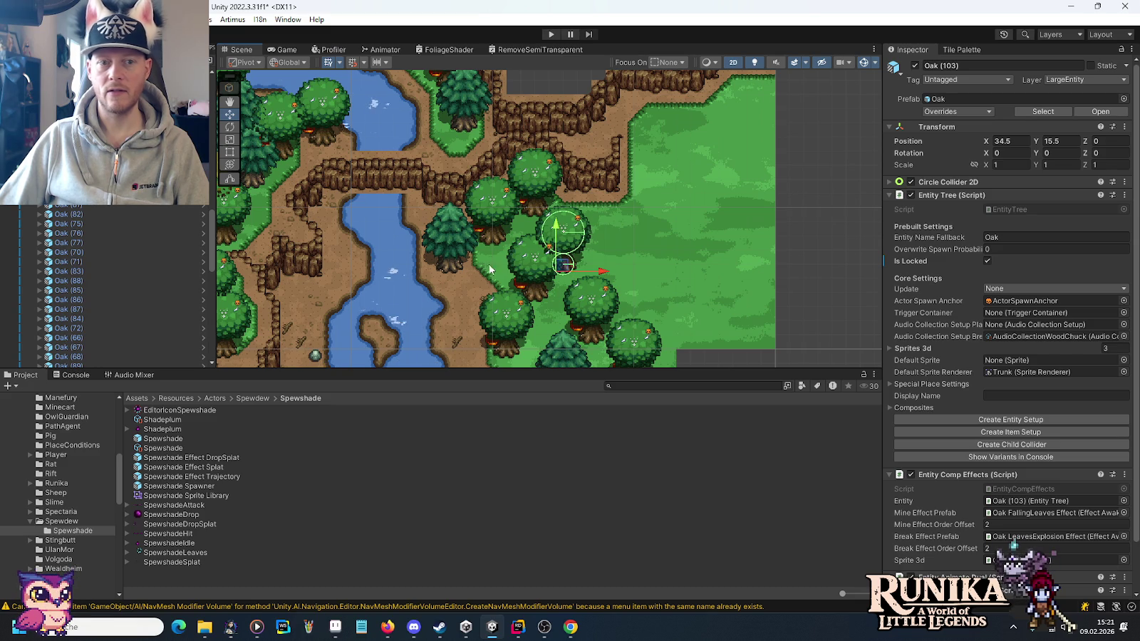
left_click(449, 248)
key("ctrl+d")
mouse_move(449, 248)
left_mouse_down()
mouse_move(510, 257)
mouse_move(607, 236)
left_mouse_up()
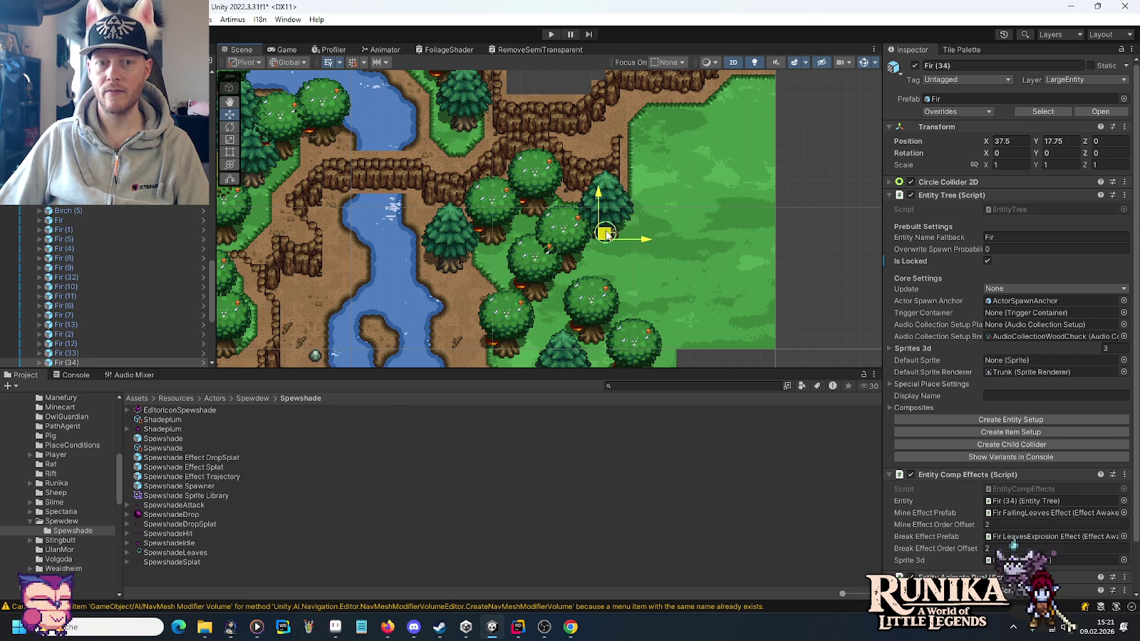
Copy another oak onto the meadow, adjust it, then add a further copy right and down.
left_click(533, 288)
key("ctrl+d")
left_click_drag(533, 287, 636, 298)
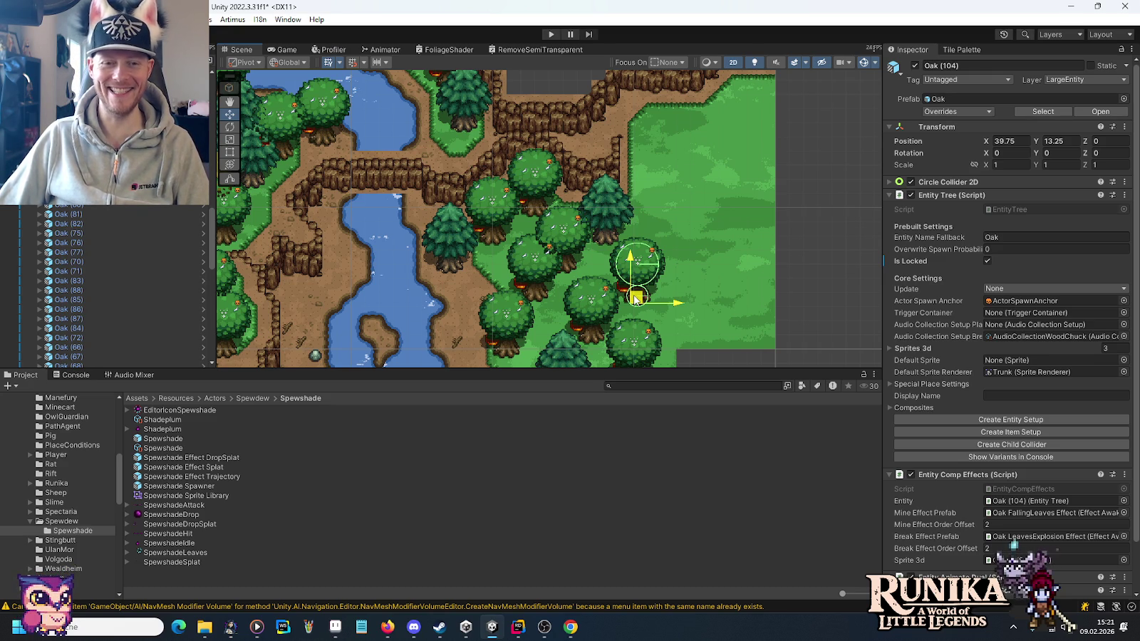
left_click_drag(635, 298, 631, 294)
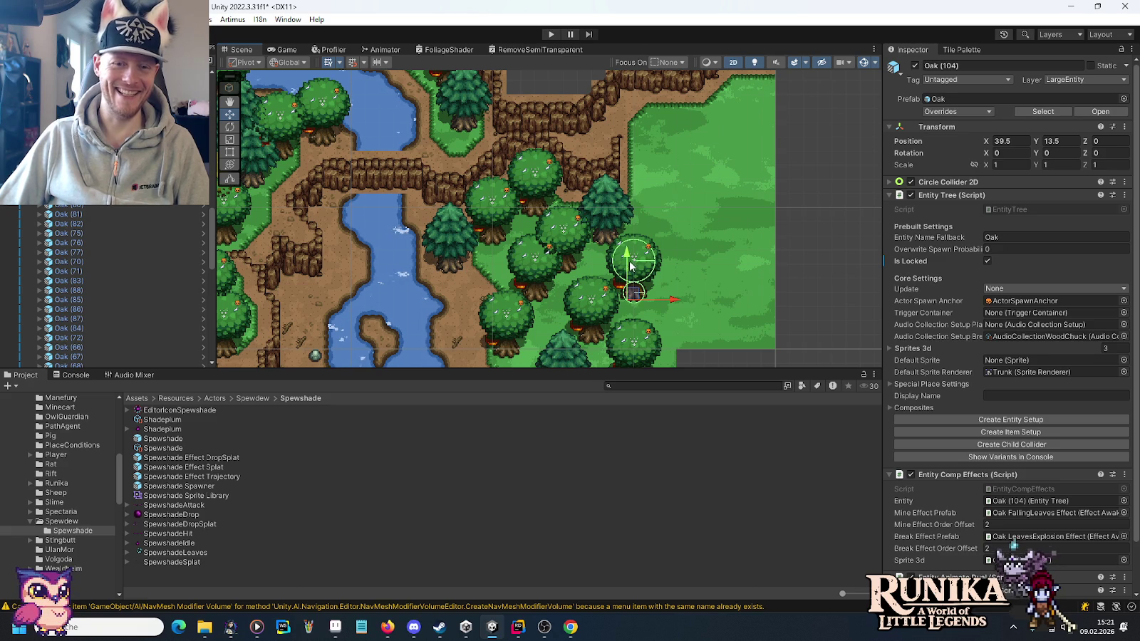
left_click_drag(626, 256, 630, 268)
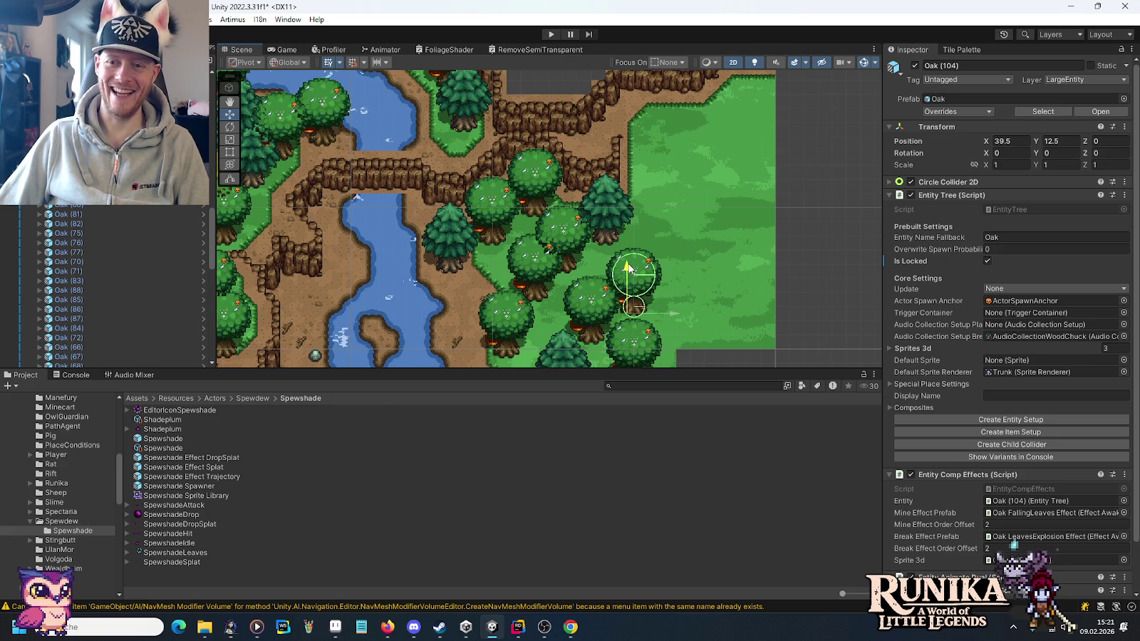
key("ctrl+d")
mouse_move(635, 306)
left_mouse_down()
mouse_move(663, 301)
mouse_move(694, 322)
left_mouse_up()
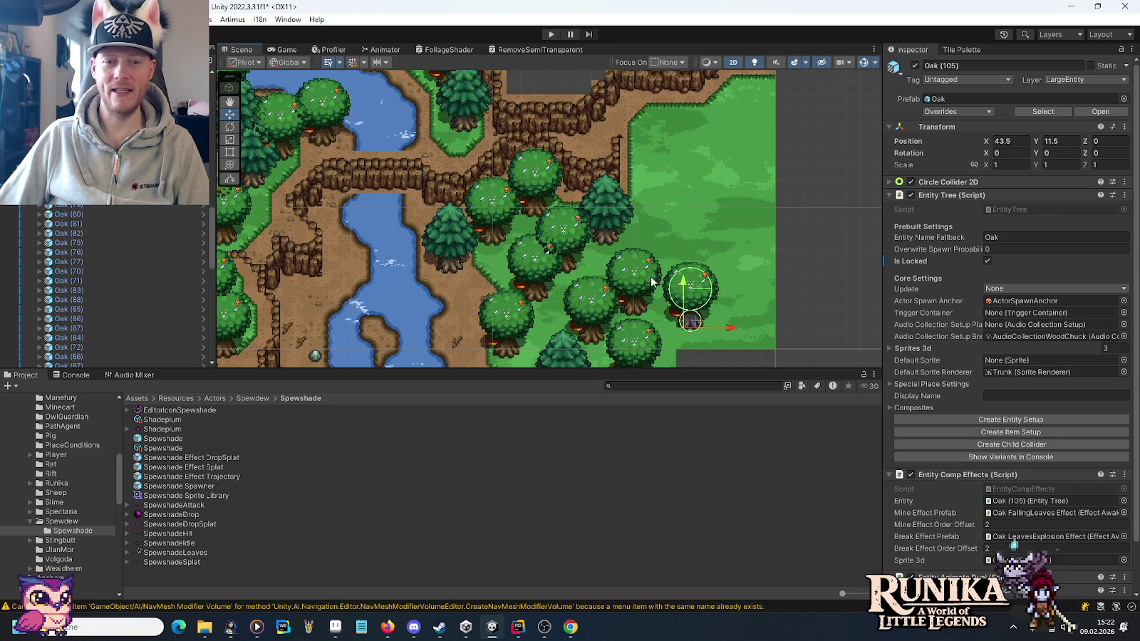
left_click(611, 219)
Add fir copies up-right and move an oak copy near the meadow's top edge.
key("ctrl+d")
mouse_move(611, 219)
left_mouse_down()
mouse_move(680, 263)
mouse_move(666, 276)
mouse_move(711, 145)
mouse_move(704, 127)
left_mouse_up()
key("ctrl+d")
left_click(708, 292)
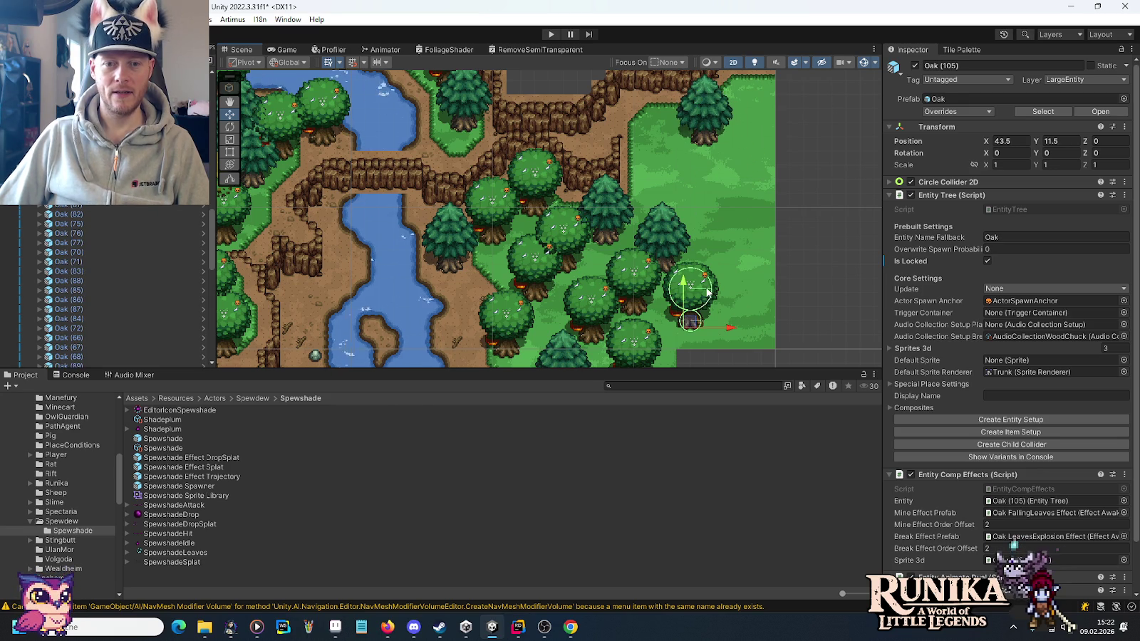
mouse_move(689, 324)
left_mouse_down()
mouse_move(737, 227)
mouse_move(647, 177)
mouse_move(646, 132)
mouse_move(645, 187)
mouse_move(737, 284)
mouse_move(740, 313)
mouse_move(763, 345)
mouse_move(733, 169)
mouse_move(760, 235)
mouse_move(761, 214)
left_mouse_up()
key("ctrl+d")
key("ctrl+d")
key("ctrl+d")
key("ctrl+d")
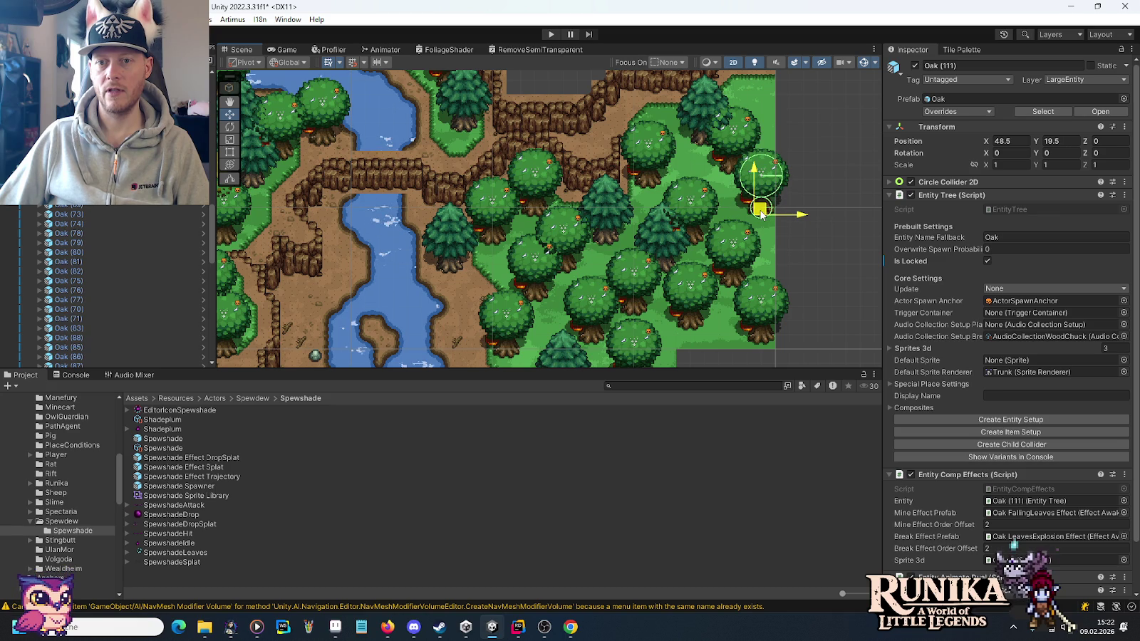
Place a fir copy at the meadow's top right (48.5, 26.5) and pan north toward the lake.
left_click(660, 245)
key("ctrl+d")
left_click_drag(661, 249, 764, 115)
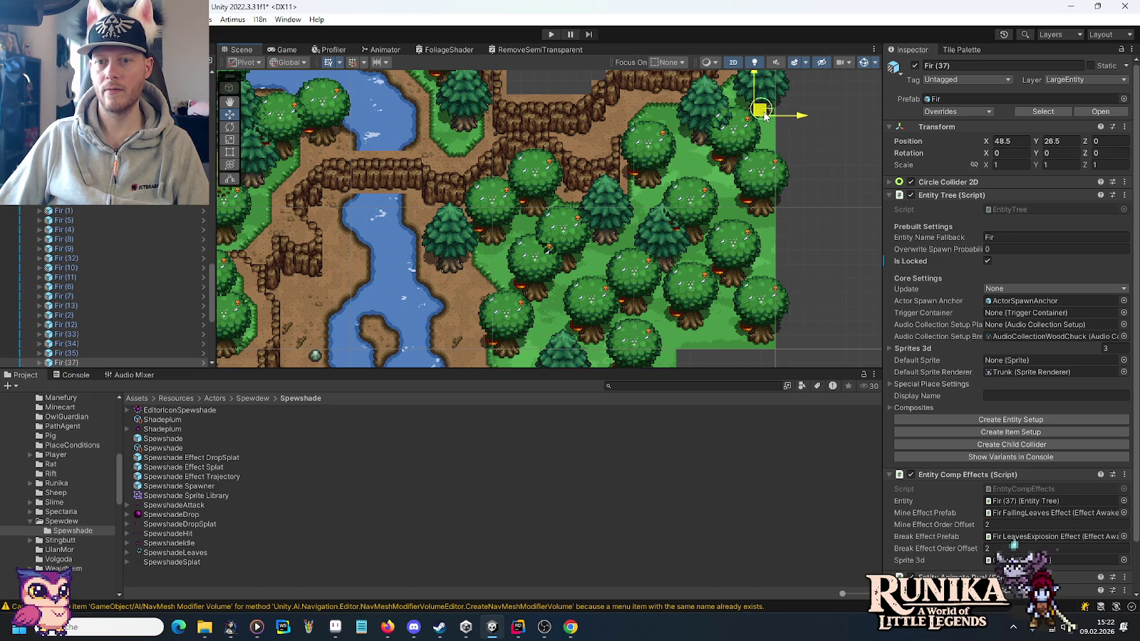
mouse_move(605, 152)
left_mouse_down()
mouse_move(647, 261)
mouse_move(685, 235)
mouse_move(611, 293)
mouse_move(627, 193)
mouse_move(505, 238)
mouse_move(505, 225)
mouse_move(516, 278)
mouse_move(579, 369)
left_mouse_up()
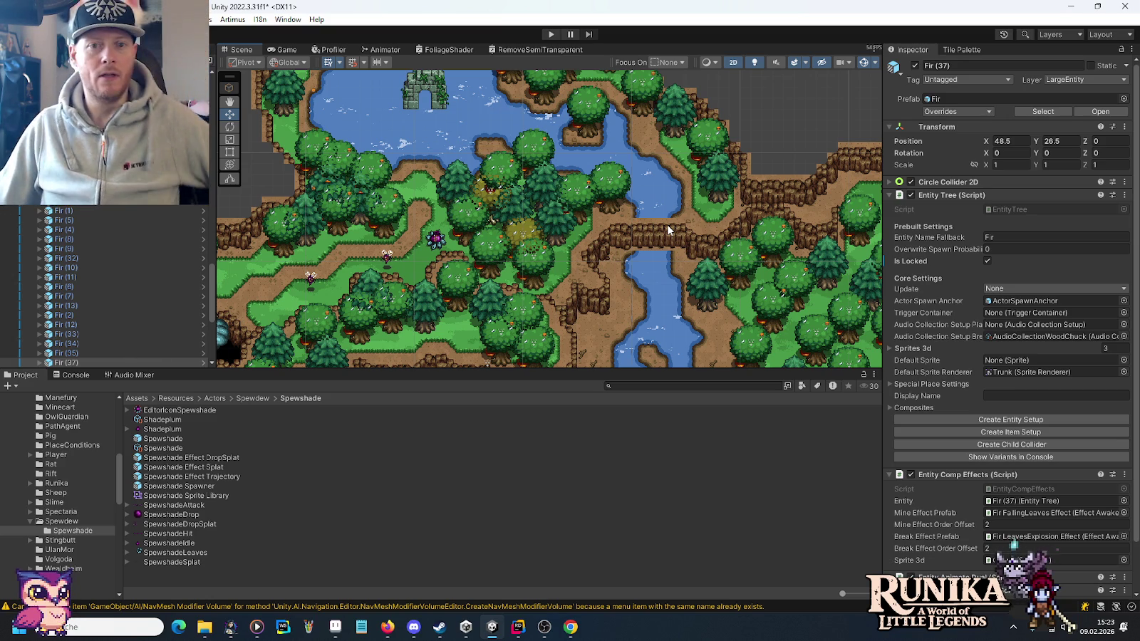
Pan past the lake, ruin, tower, cave and farms, then zoom onto the river cliffs with the Tile Palette up.
left_click_drag(425, 134, 459, 245)
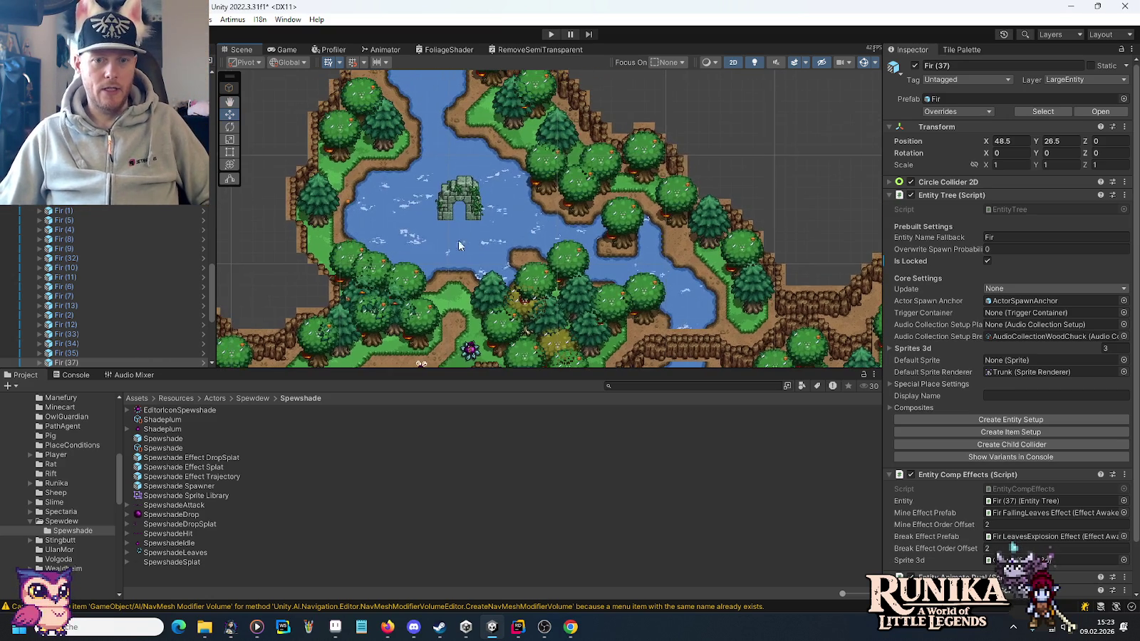
mouse_move(386, 275)
left_mouse_down()
mouse_move(562, 194)
mouse_move(358, 182)
mouse_move(714, 168)
left_mouse_up()
mouse_move(573, 176)
left_mouse_down()
mouse_move(466, 130)
mouse_move(671, 240)
left_mouse_up()
mouse_move(384, 229)
left_mouse_down()
mouse_move(405, 218)
mouse_move(464, 128)
left_mouse_up()
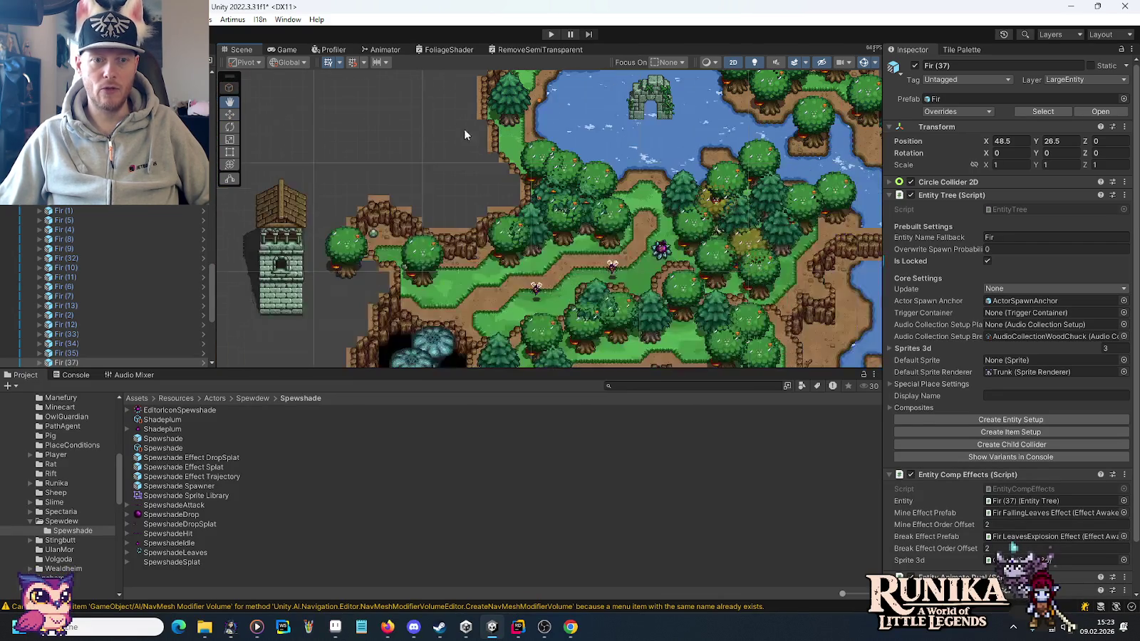
left_click_drag(435, 262, 448, 129)
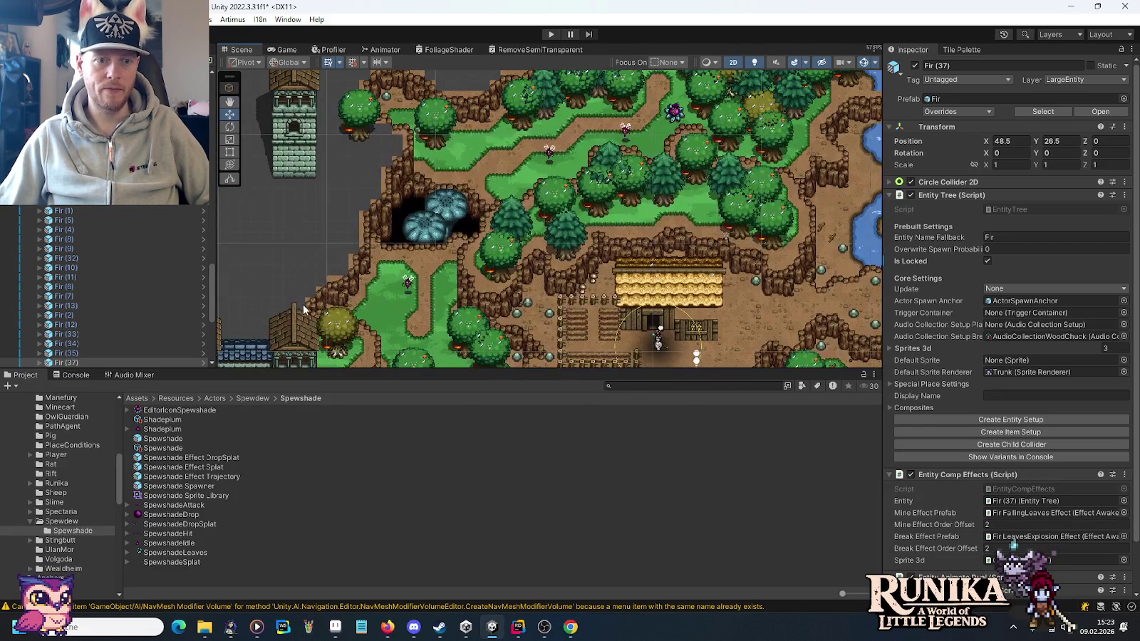
left_click_drag(557, 198, 230, 210)
scroll(605, 222, "up", 6)
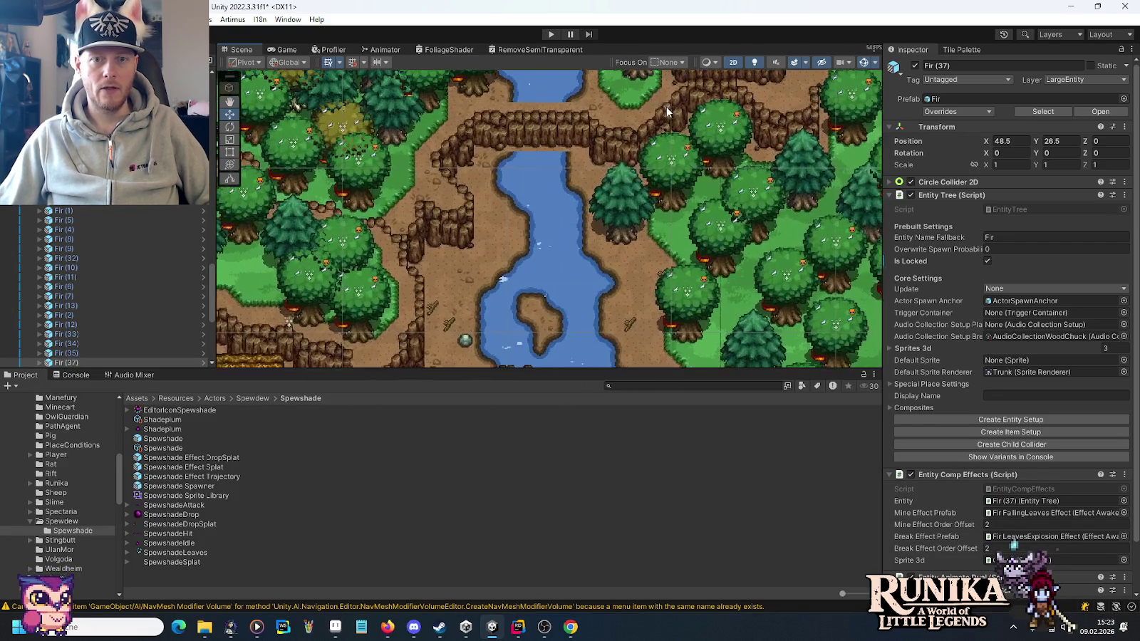
scroll(606, 221, "up", 3)
left_click(958, 50)
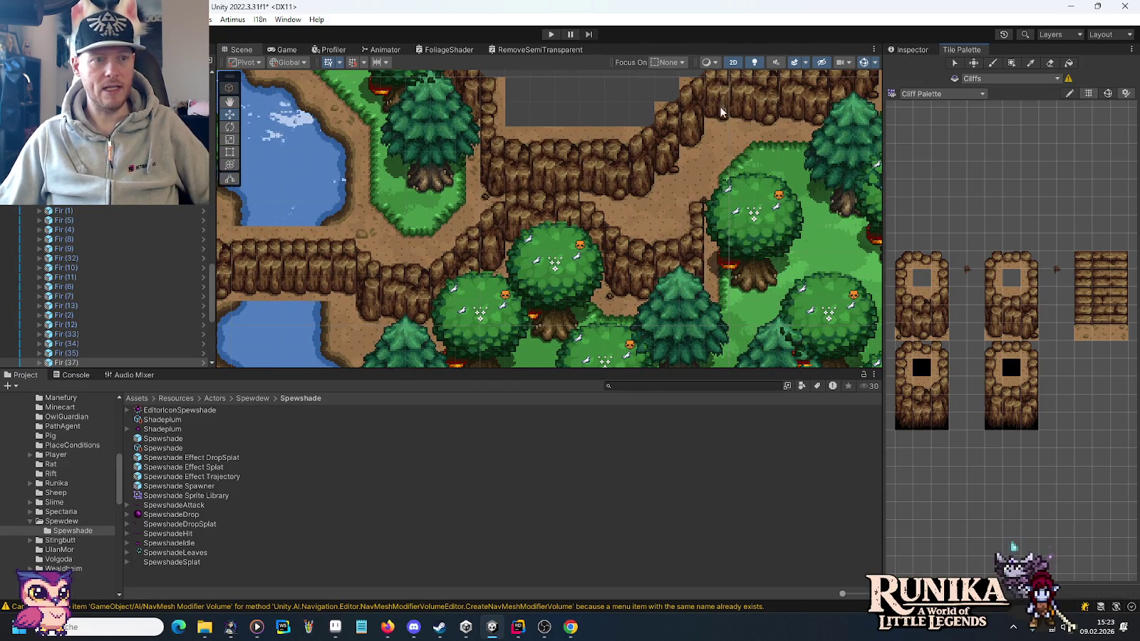
Load the Terrain Palette and select a two-tile strip of dirt edge tiles.
scroll(107, 285, "up", 10)
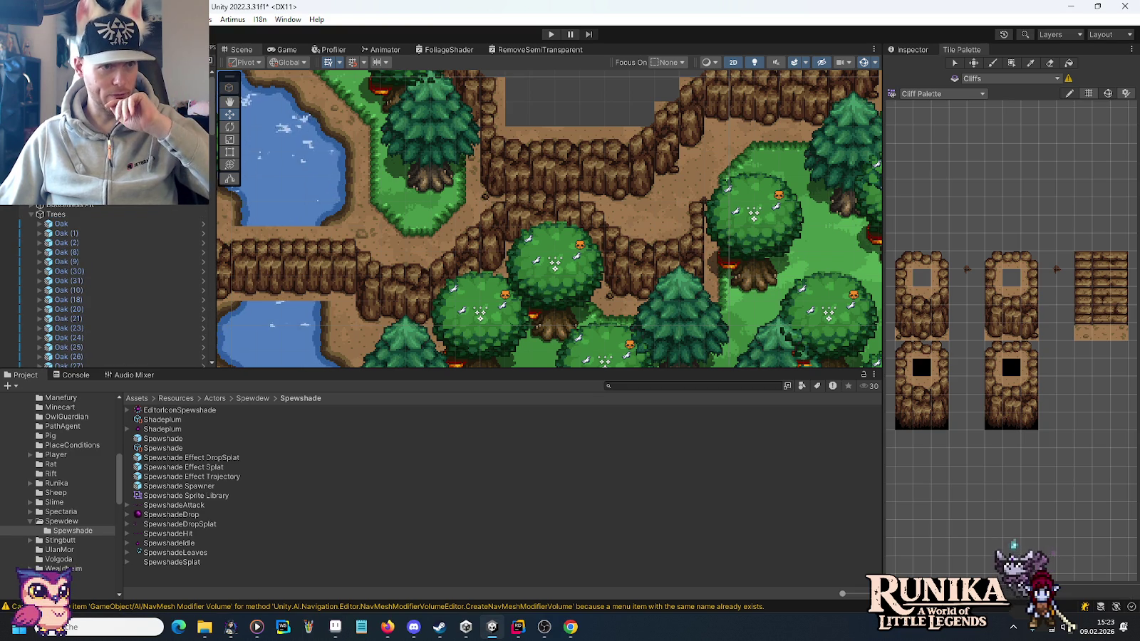
left_click(942, 93)
left_click(949, 203)
left_click(1109, 335)
left_click(1123, 333)
left_click(1107, 318)
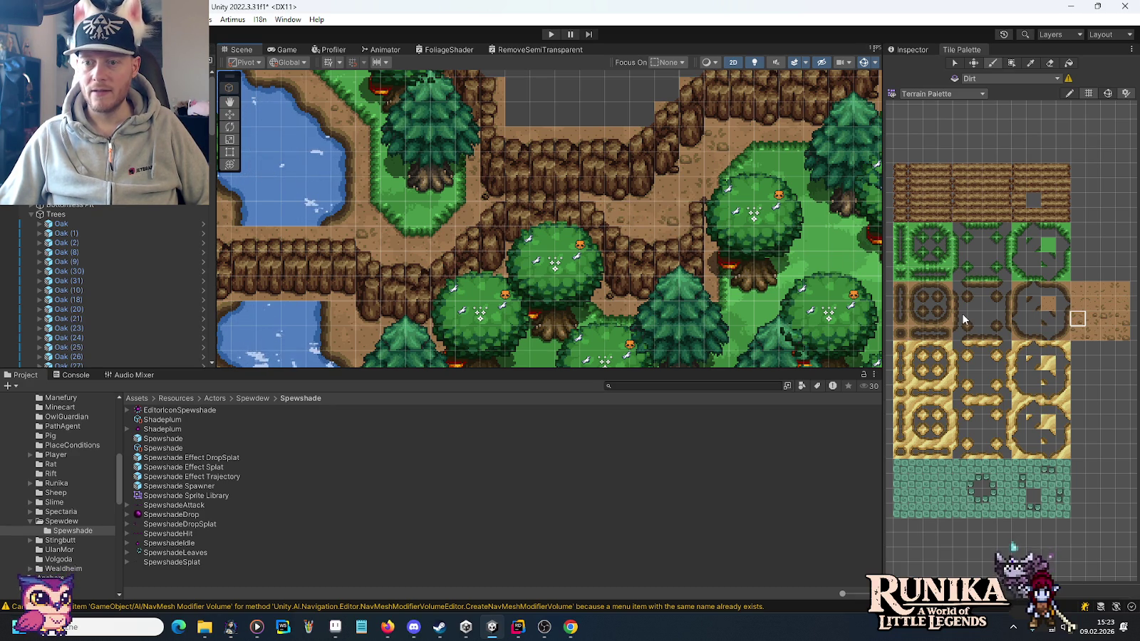
left_click_drag(1108, 288, 1123, 289)
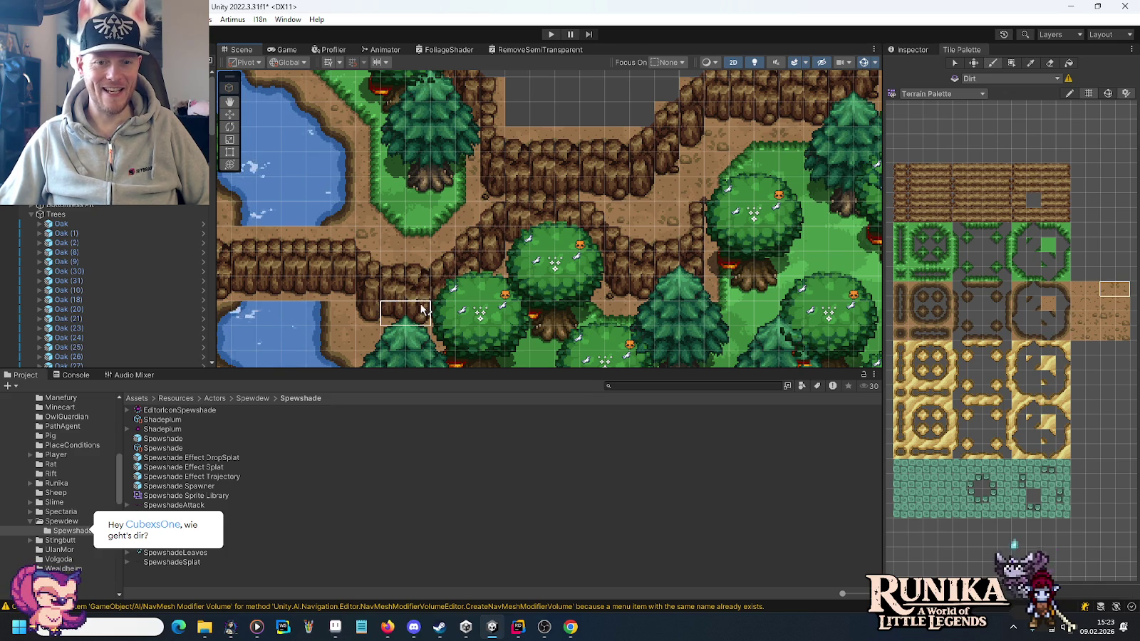
Pick the upper dirt edge tile and follow the river south to its dirt banks.
left_click_drag(460, 307, 497, 214)
mouse_move(573, 279)
left_mouse_down()
mouse_move(649, 241)
mouse_move(748, 243)
left_mouse_up()
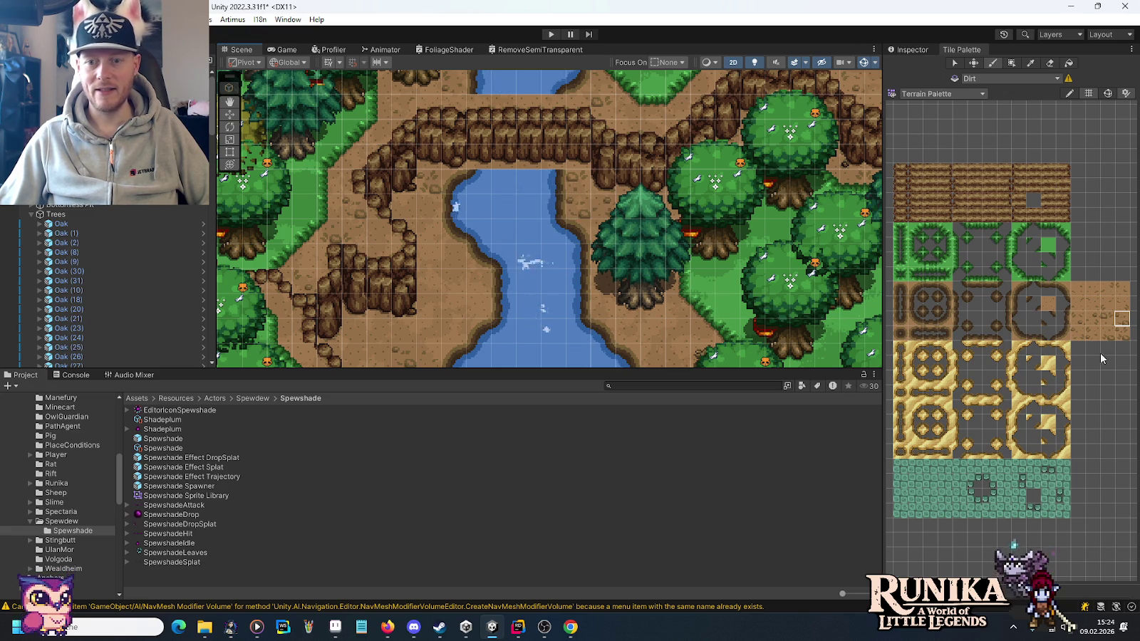
left_click(1079, 321)
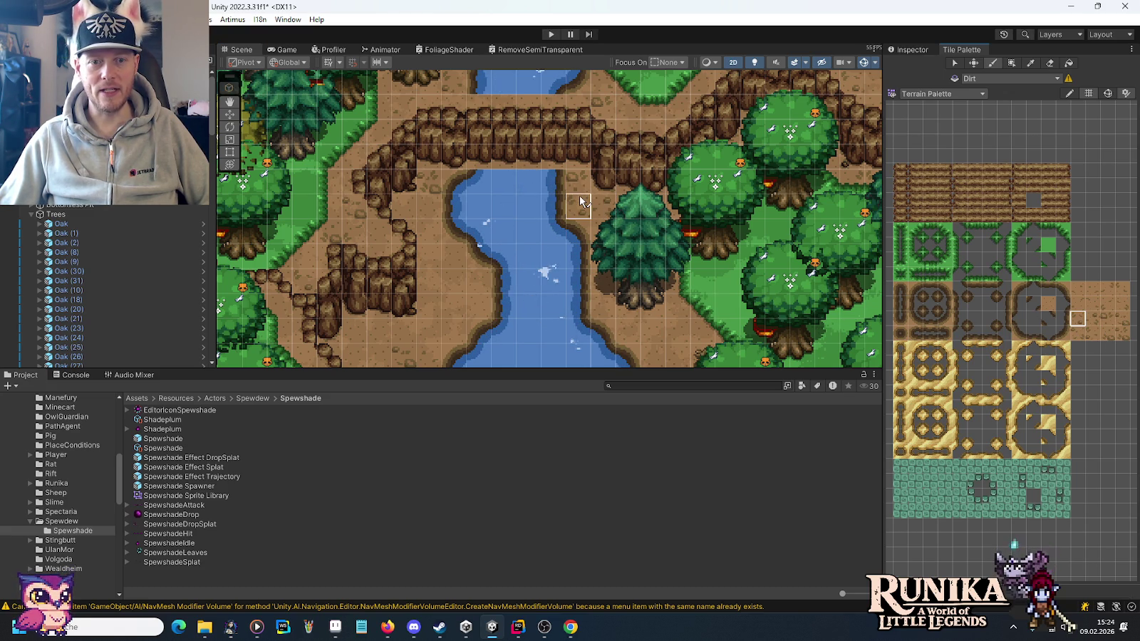
left_click(1093, 289)
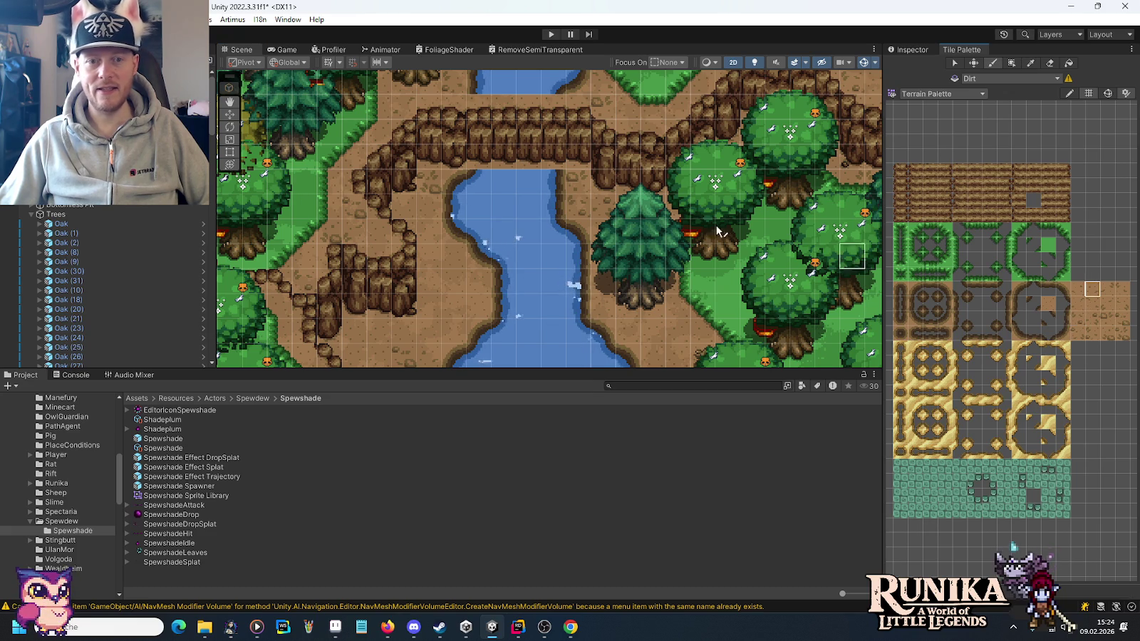
left_click_drag(456, 324, 527, 292)
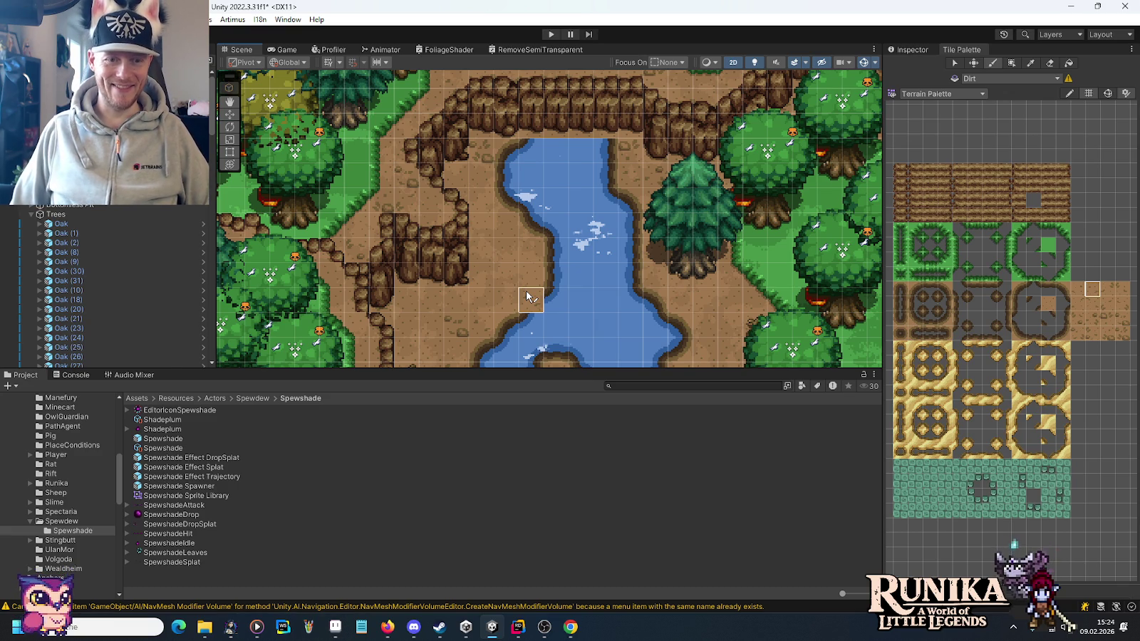
mouse_move(555, 305)
left_mouse_down()
mouse_move(516, 110)
mouse_move(576, 116)
mouse_move(583, 314)
mouse_move(542, 219)
mouse_move(556, 264)
left_mouse_up()
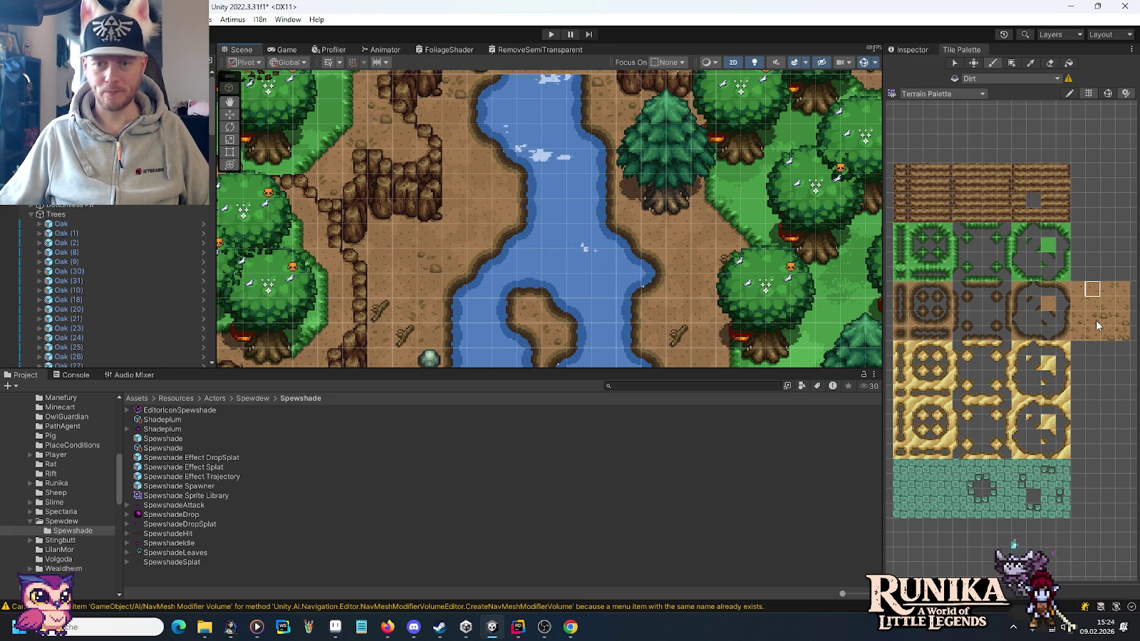
Try several dirt edge tiles, including a two-tile brush, ending on the top-left dirt corner.
left_click(1086, 337)
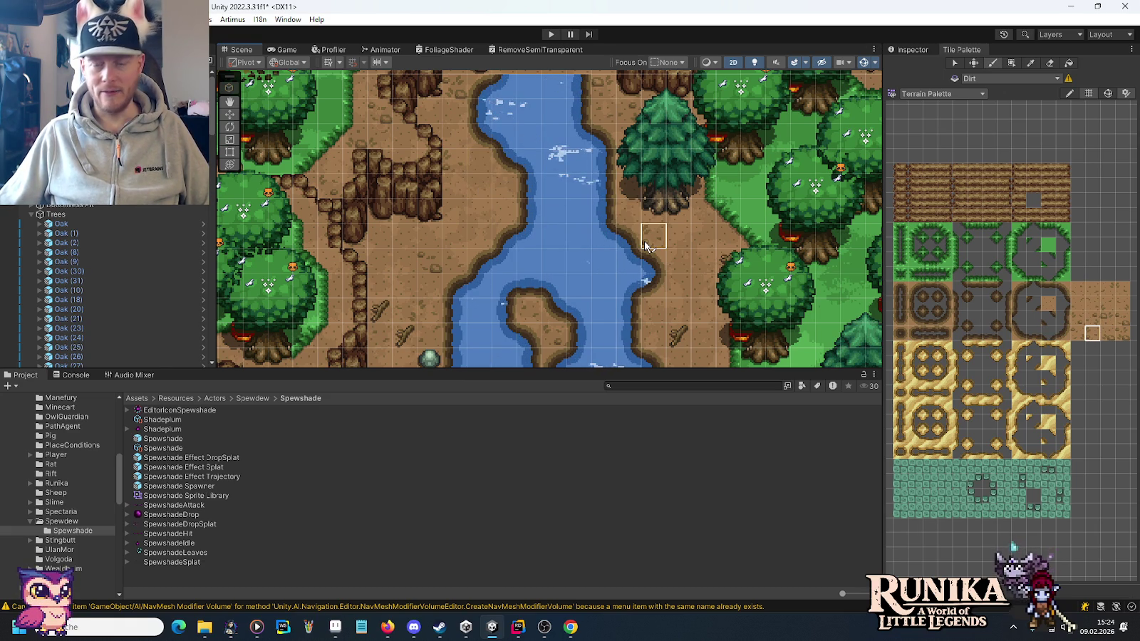
left_click(1108, 289)
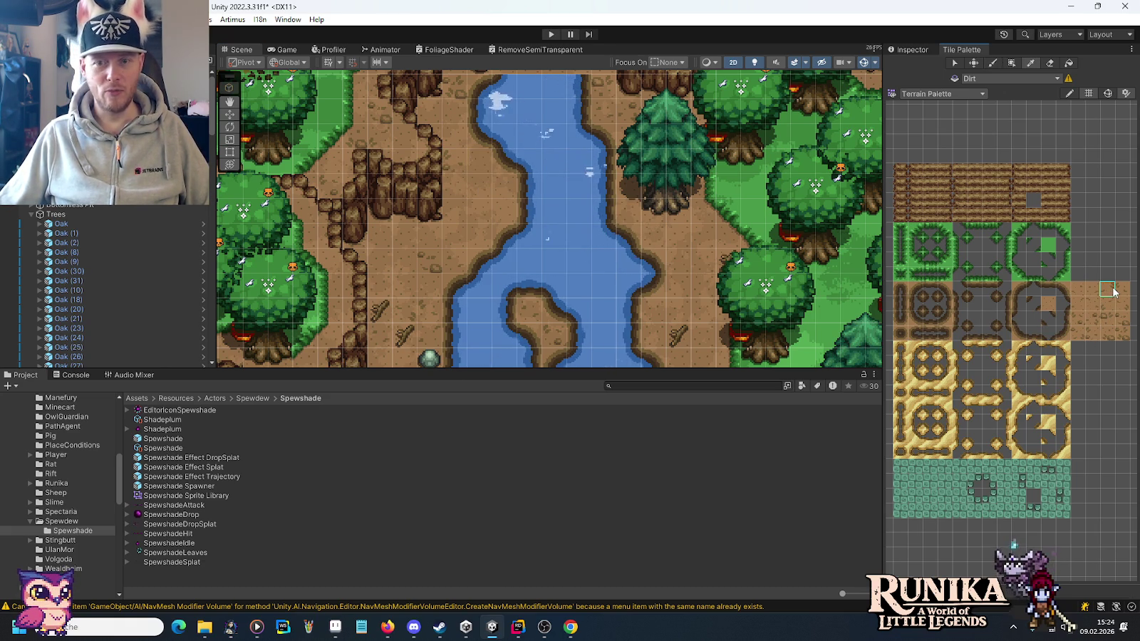
left_click_drag(1110, 290, 1124, 290)
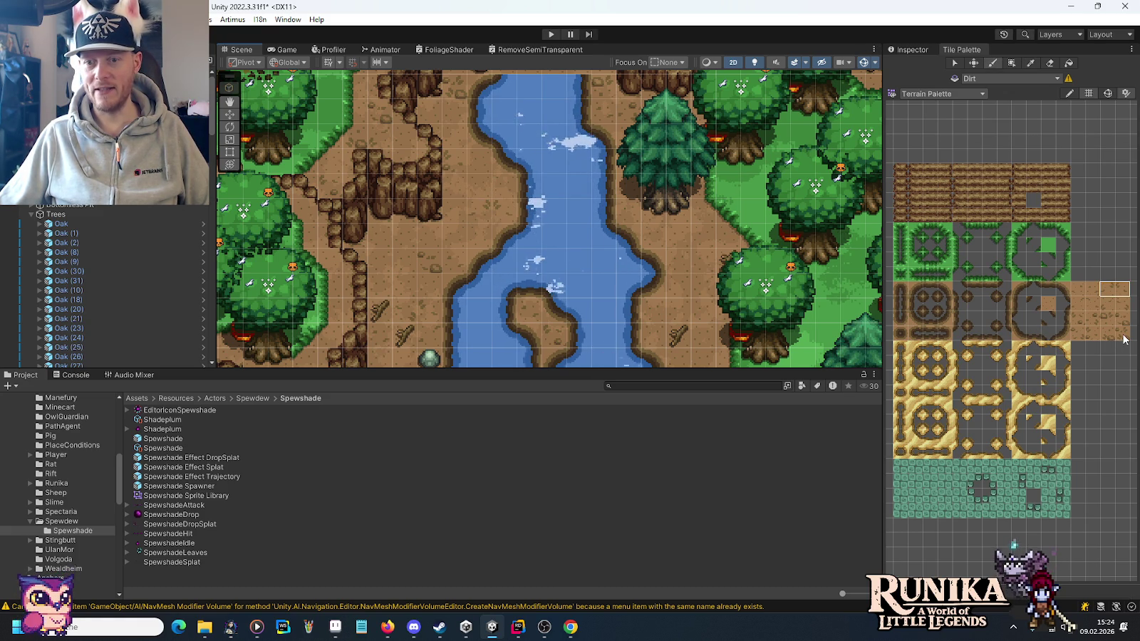
left_click(1107, 319)
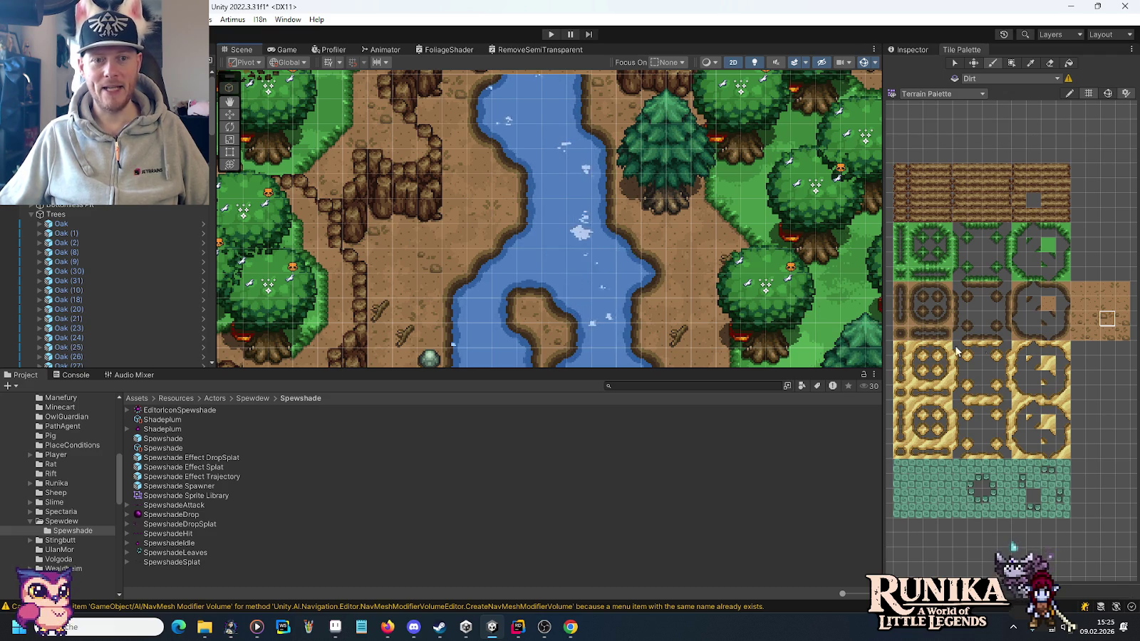
left_click(1093, 305)
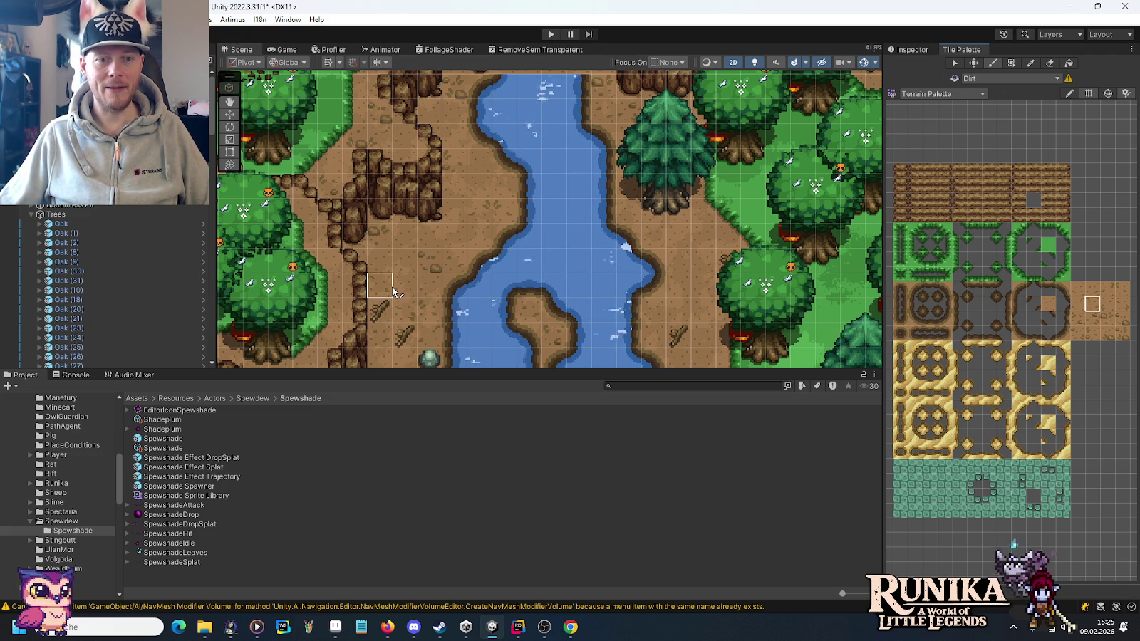
left_click(1078, 289)
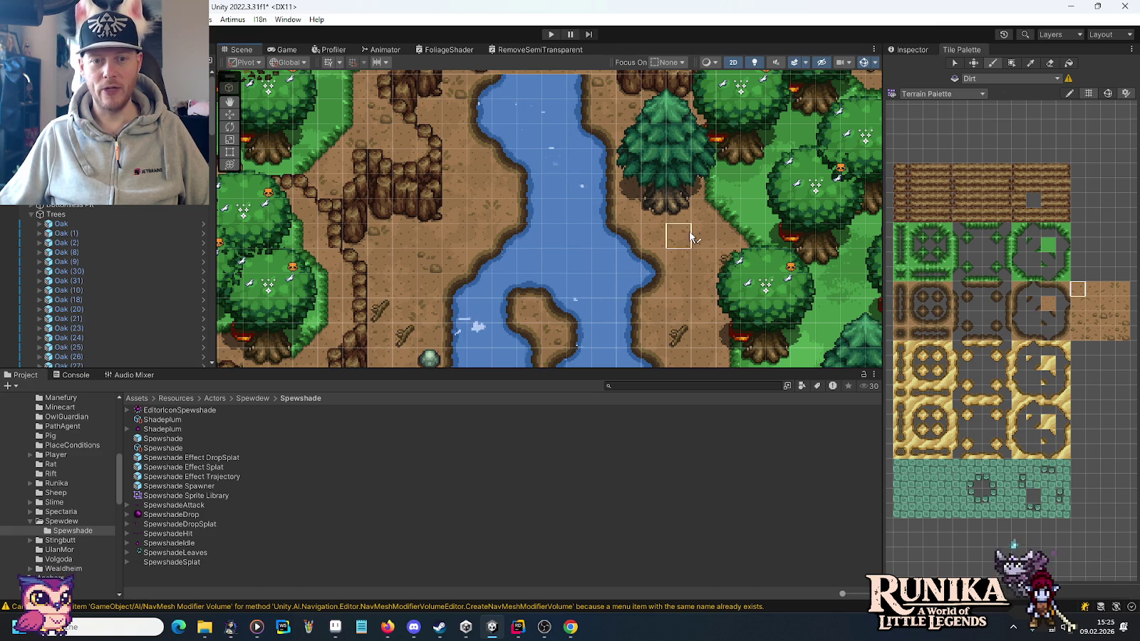
Pick dirt bank tiles while moving the view south along the river to its island and back.
mouse_move(678, 262)
left_mouse_down()
mouse_move(638, 146)
mouse_move(666, 261)
left_mouse_up()
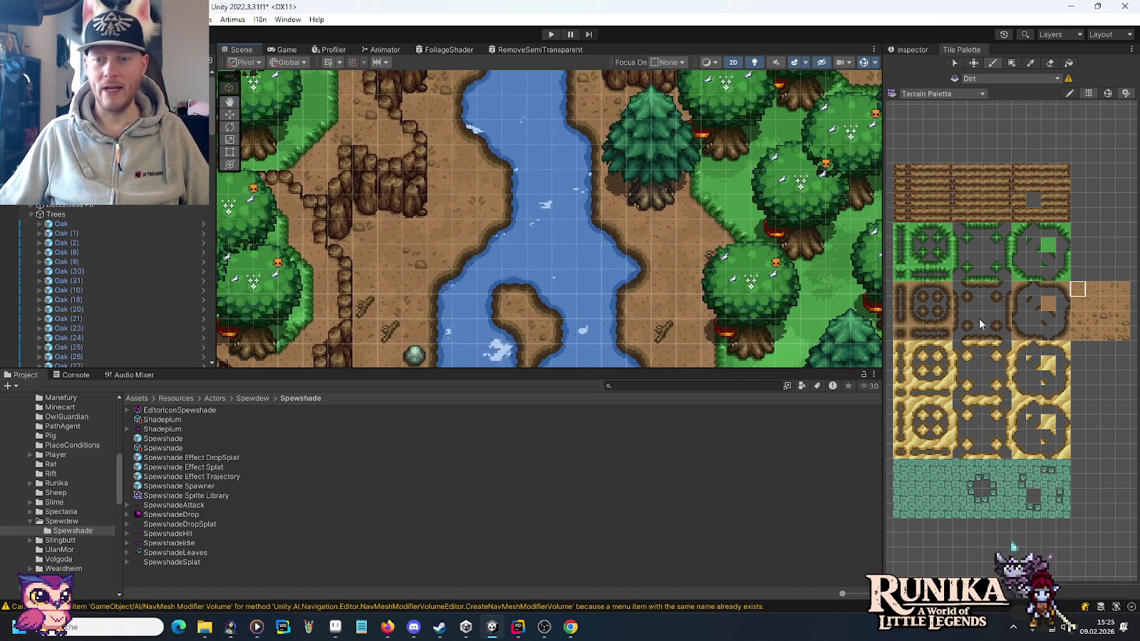
left_click(1119, 320)
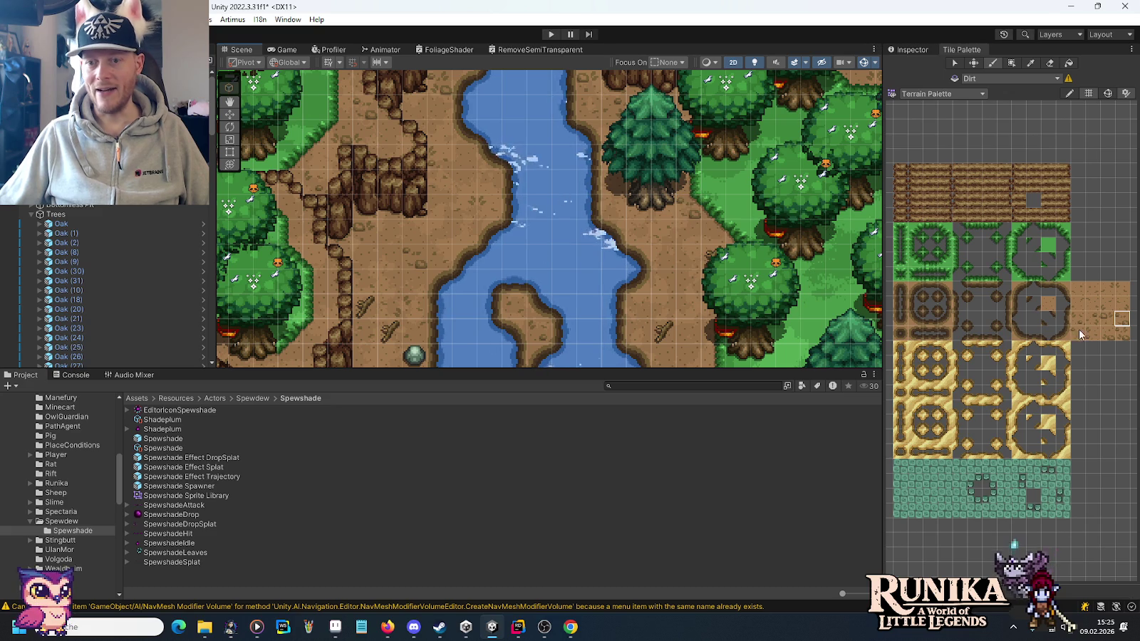
left_click(1111, 291)
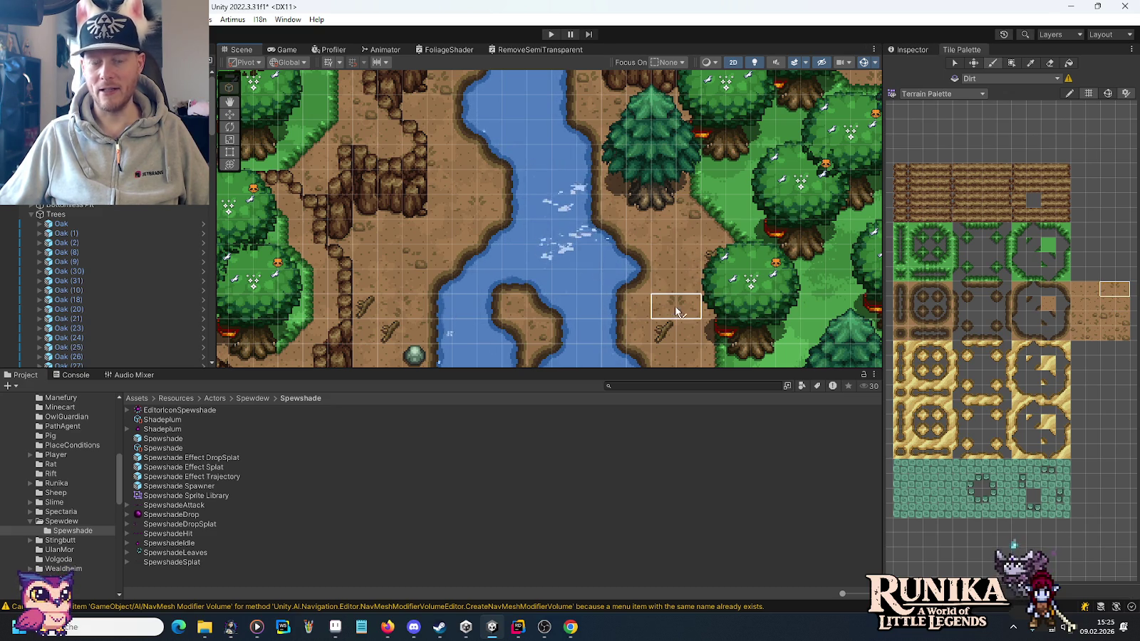
left_click(1103, 319)
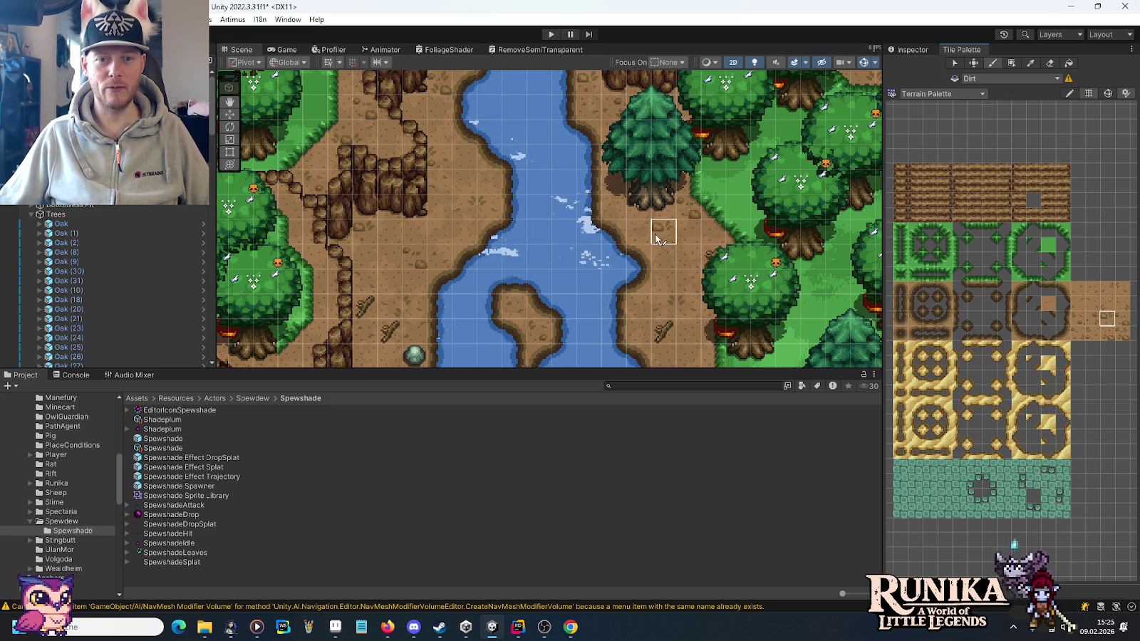
left_click(1091, 322)
left_click_drag(705, 292, 687, 172)
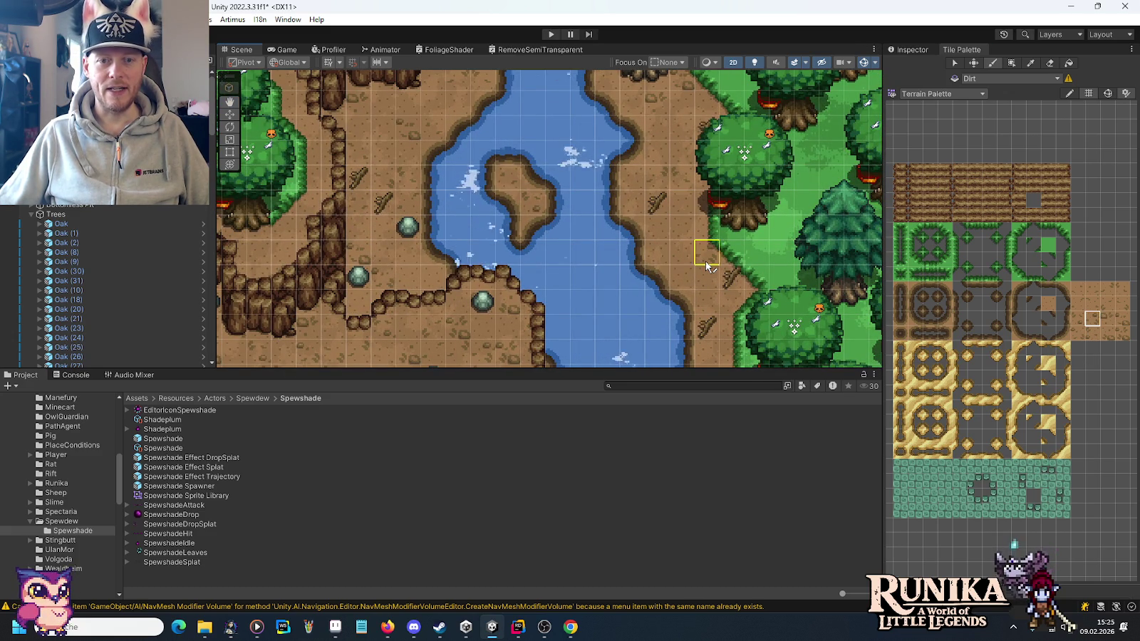
left_click(1109, 305)
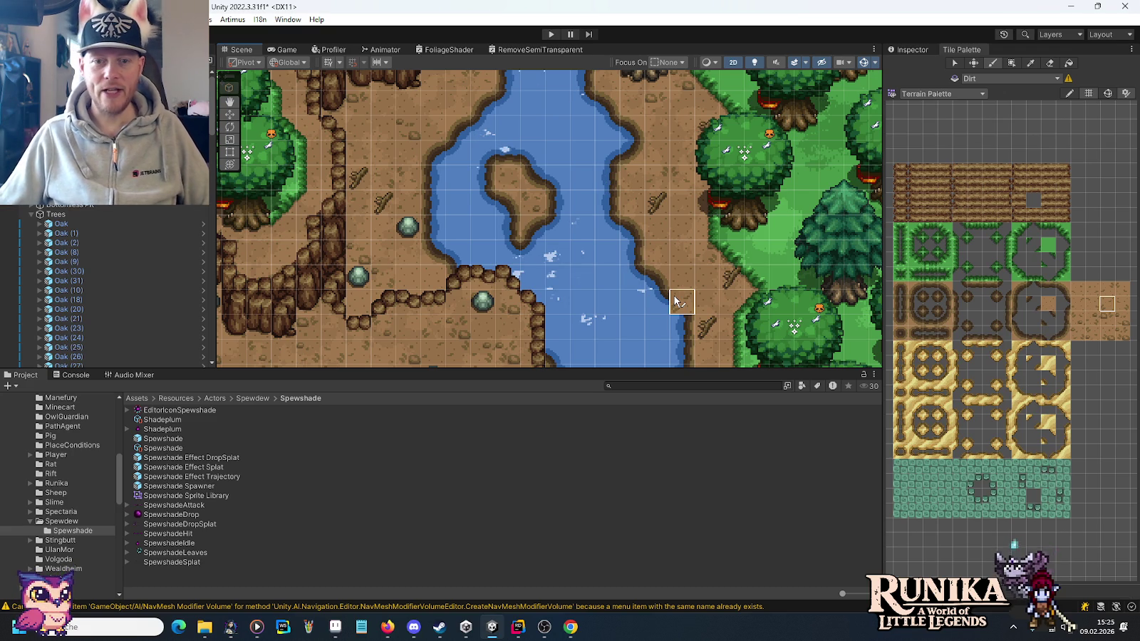
left_click(1107, 333)
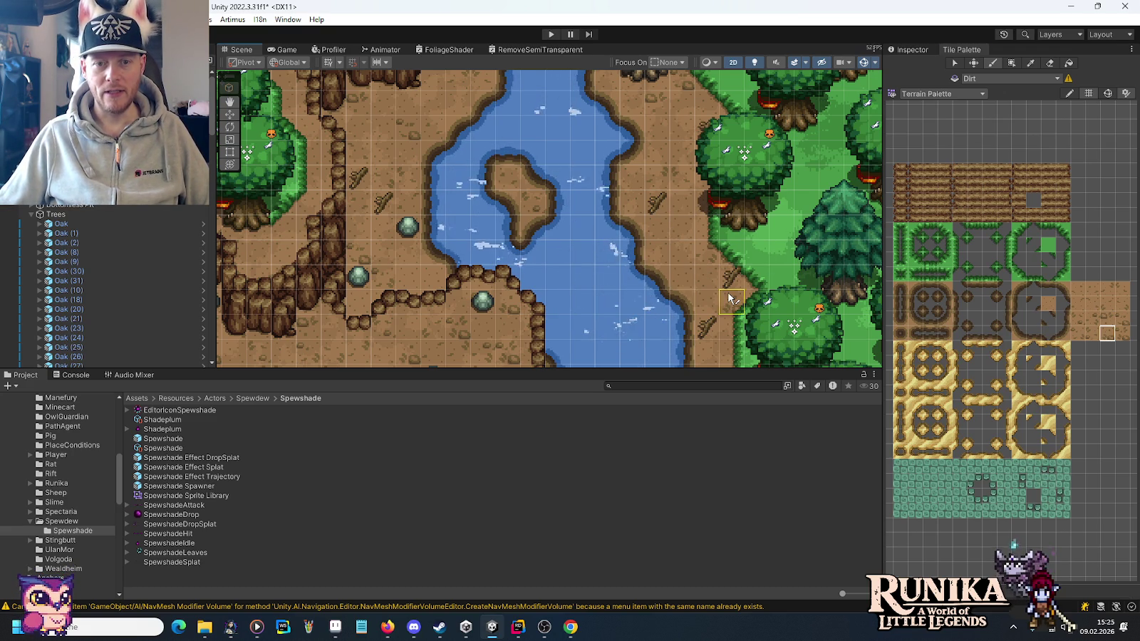
left_click(1080, 320)
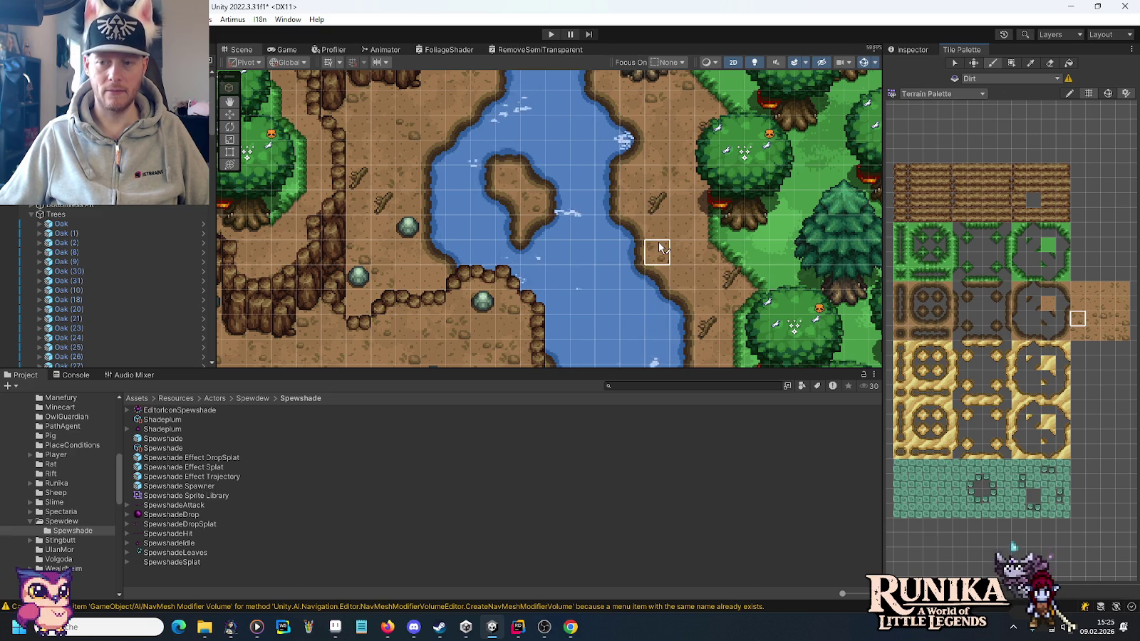
left_click_drag(687, 165, 673, 258)
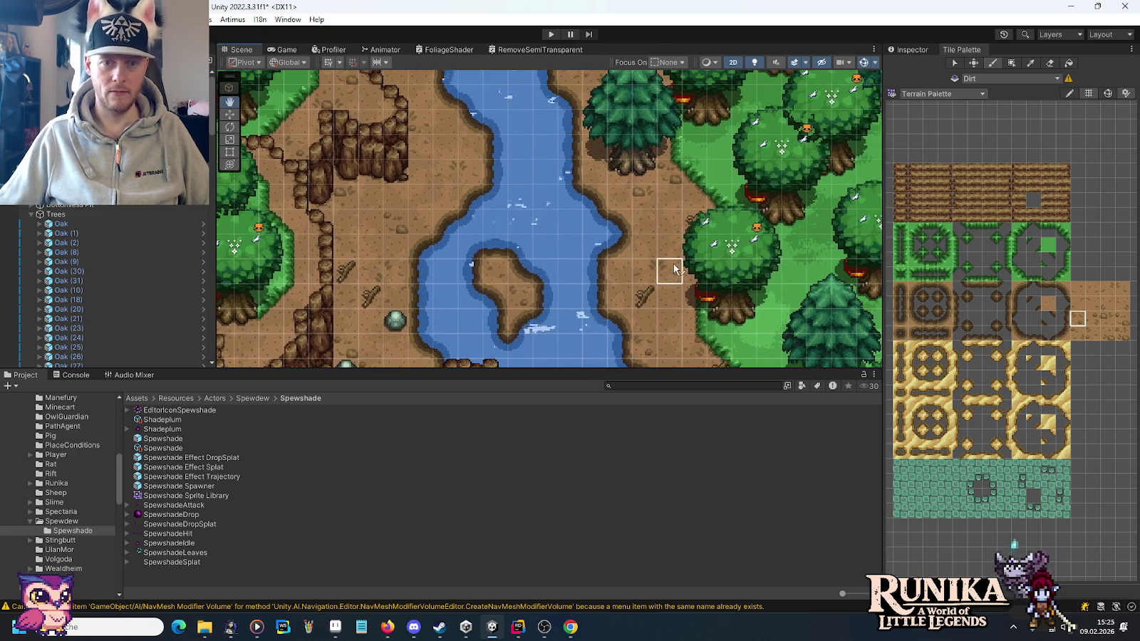
left_click(1107, 318)
Bring the long horizontal cliff into view and choose an upper dirt edge tile.
mouse_move(650, 205)
left_mouse_down()
mouse_move(624, 306)
mouse_move(718, 286)
mouse_move(593, 288)
left_mouse_up()
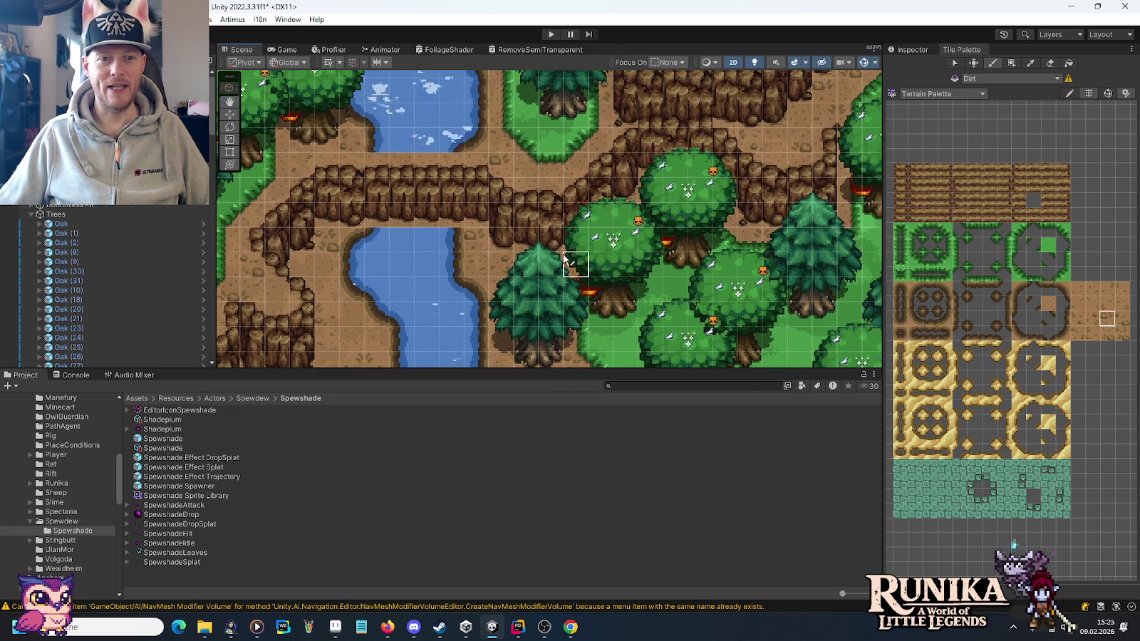
left_click(1106, 338)
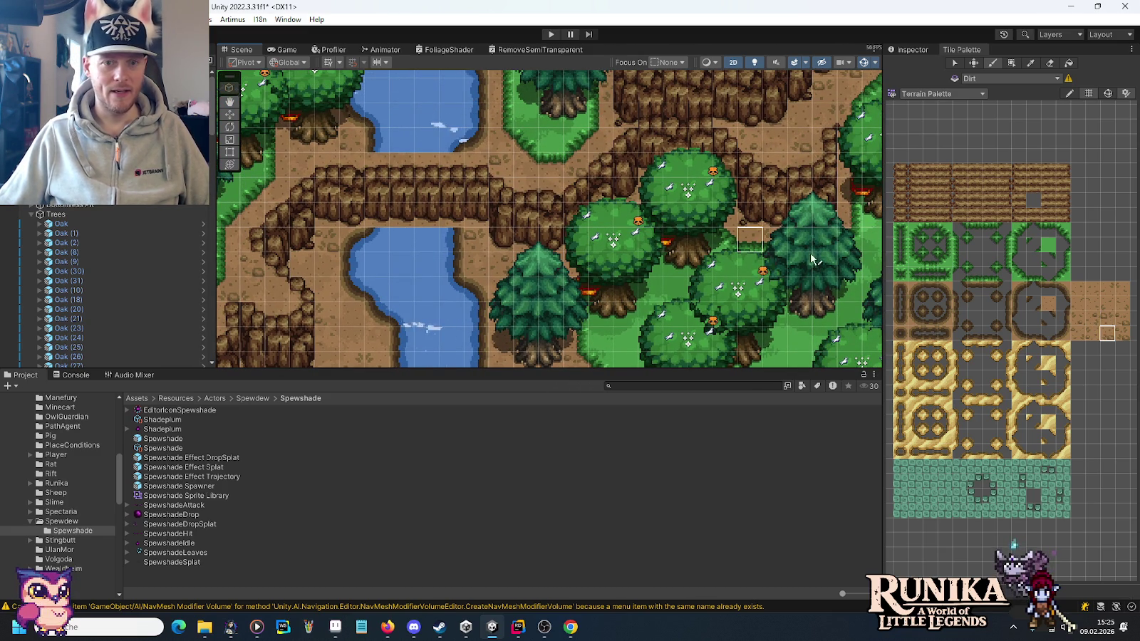
left_click(1116, 290)
left_click(1108, 290)
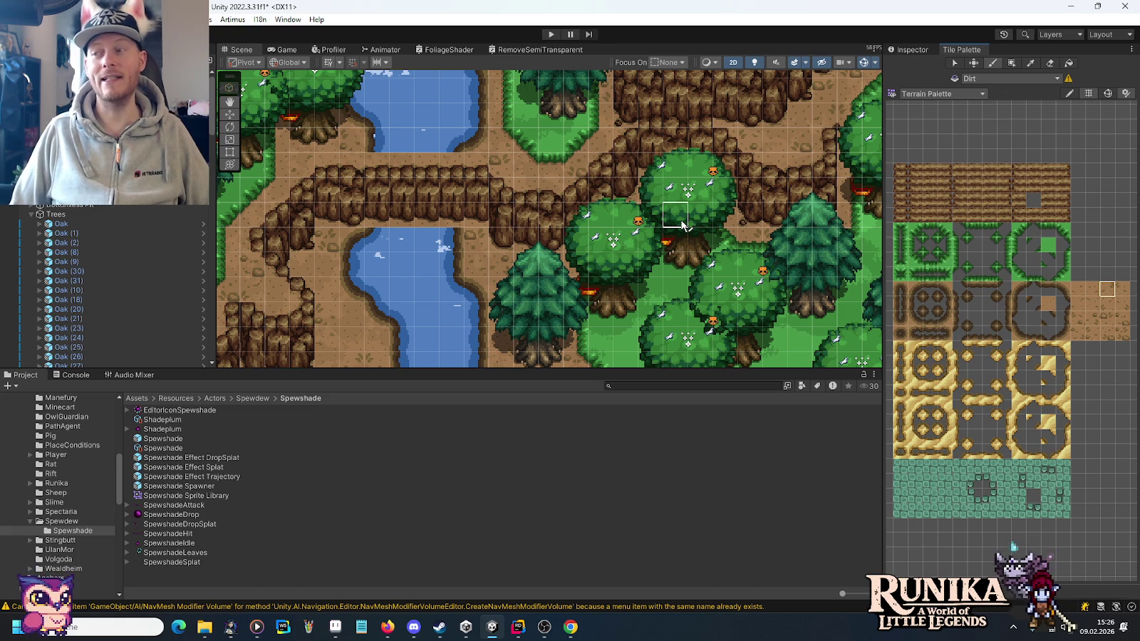
Pan above the northern cliff with the arrow keys and switch from cracked dirt to a grass edge tile.
key("Up")
key("Left")
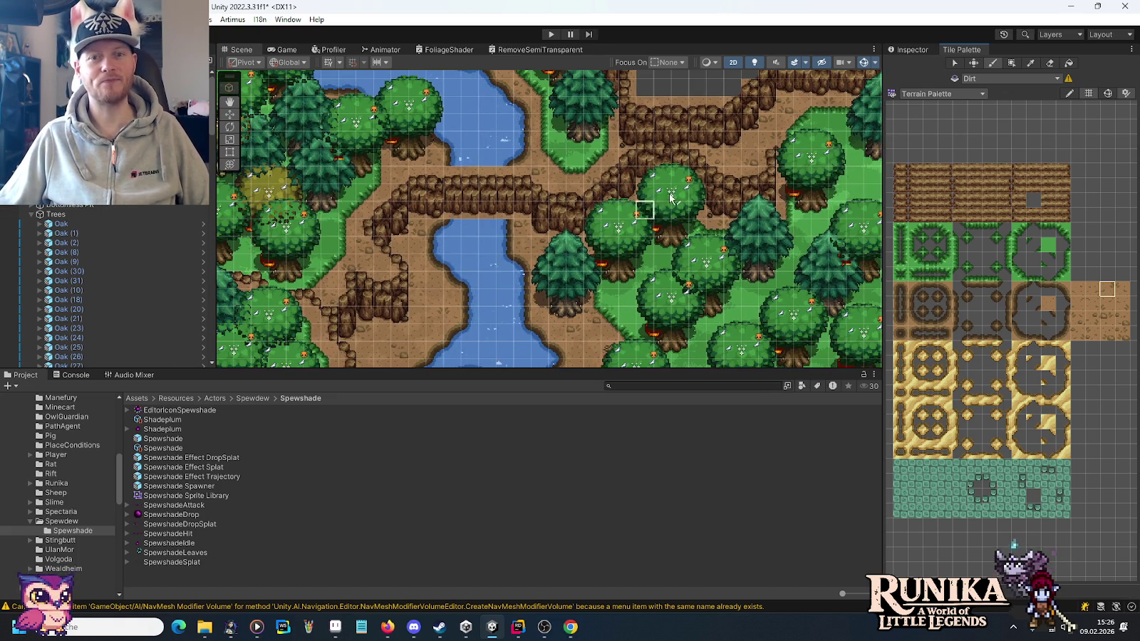
key("Up")
key("Right")
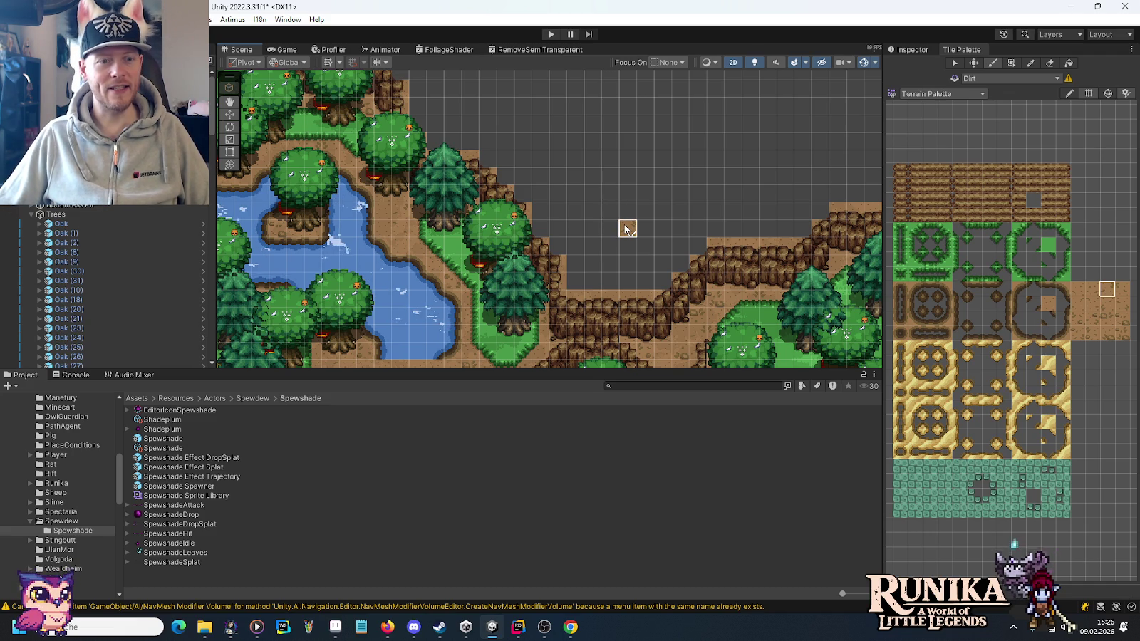
key("Right")
key("Right")
key("Right")
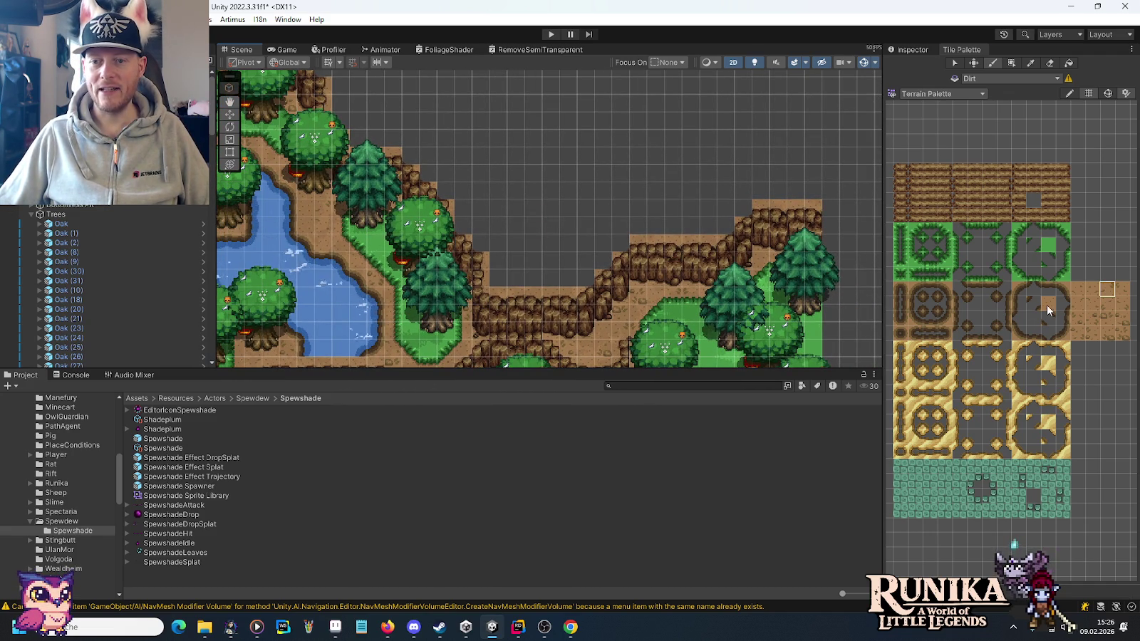
left_click(1048, 304)
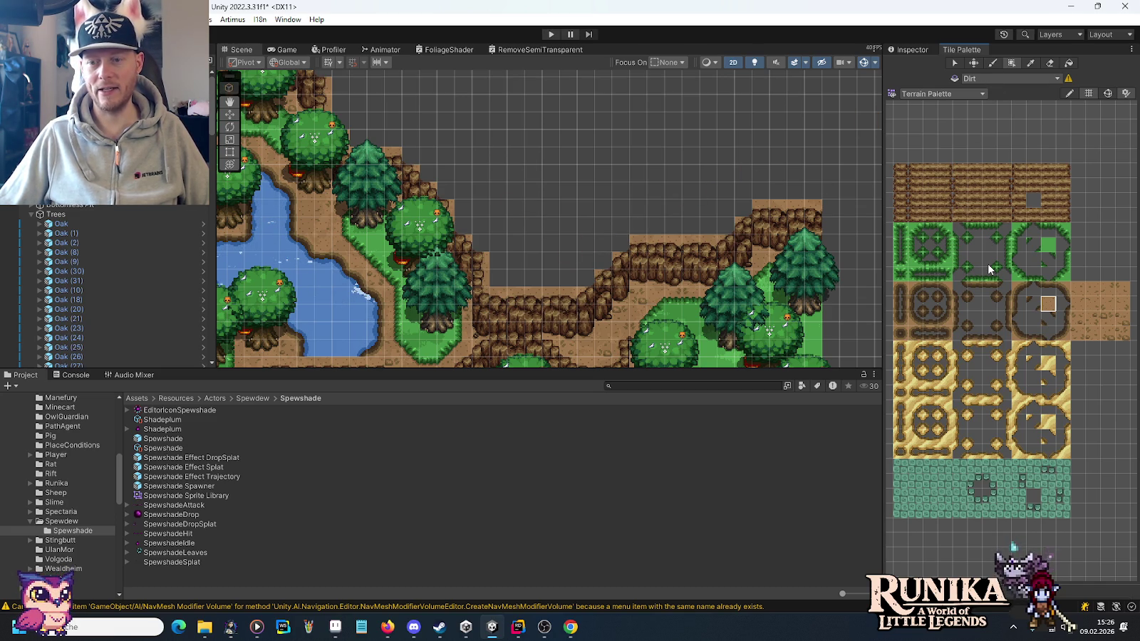
left_click(1017, 233)
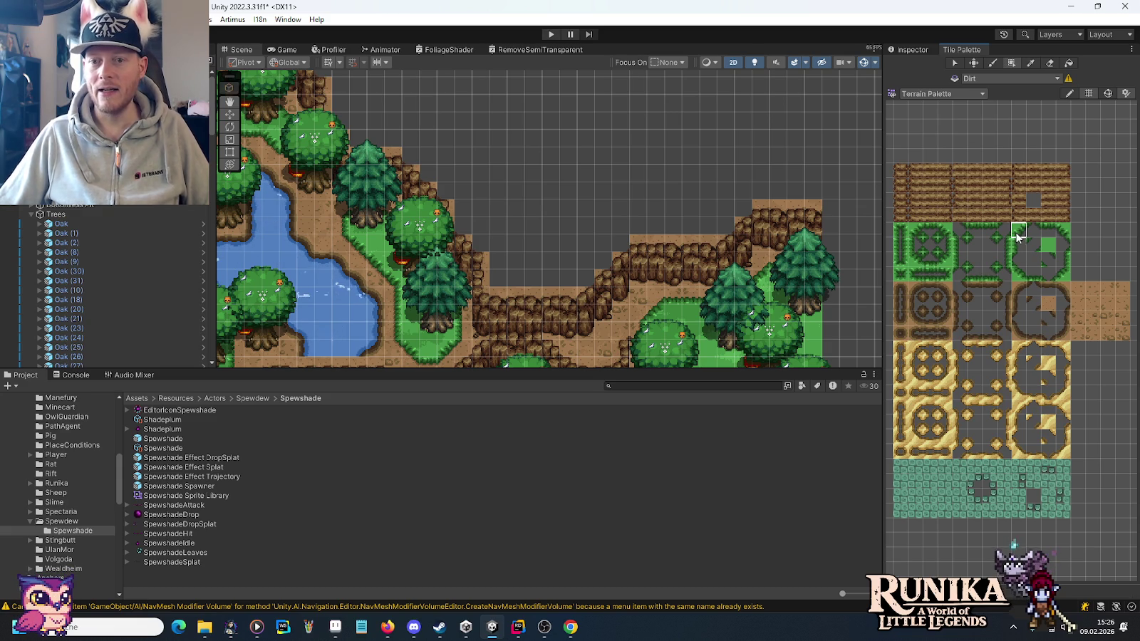
Paint a three-tile diagonal of grass edge tiles above the cliff, redoing one misplaced tile.
scroll(603, 260, "up", 2)
left_click(586, 260)
left_click(612, 235)
key("ctrl+z")
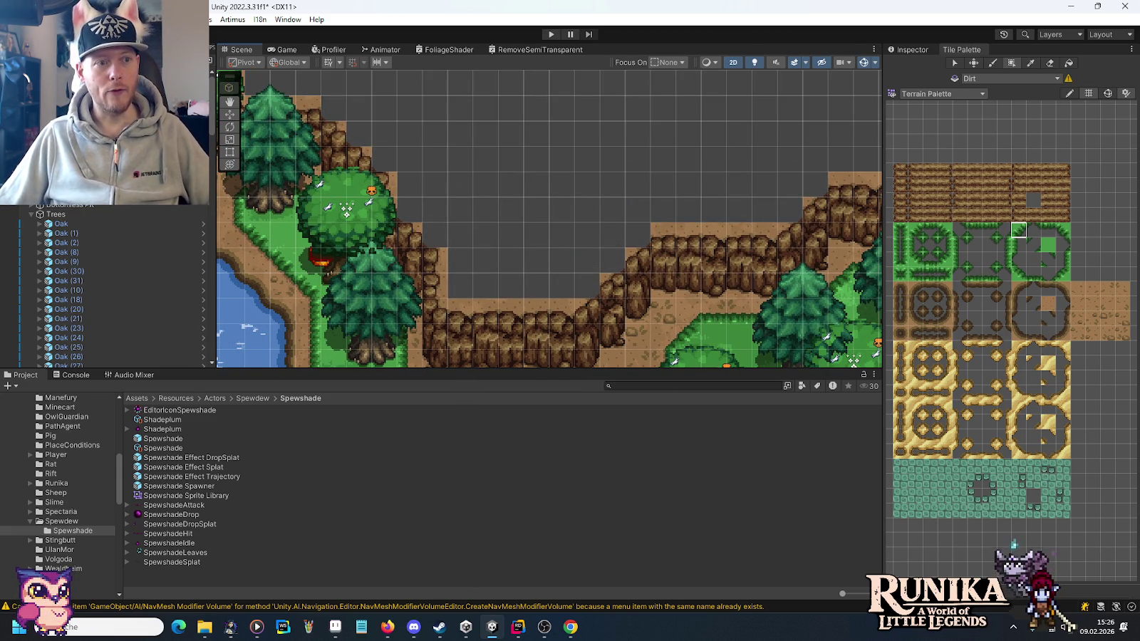
left_click(587, 260)
left_click(613, 235)
left_click(638, 210)
Paint another grass corner variant beside the cliff edge, moving one misplaced tile a cell lower.
mouse_move(793, 163)
left_mouse_down()
mouse_move(548, 211)
mouse_move(478, 191)
mouse_move(687, 186)
left_mouse_up()
left_click(1062, 230)
left_click(570, 257)
left_click(519, 156)
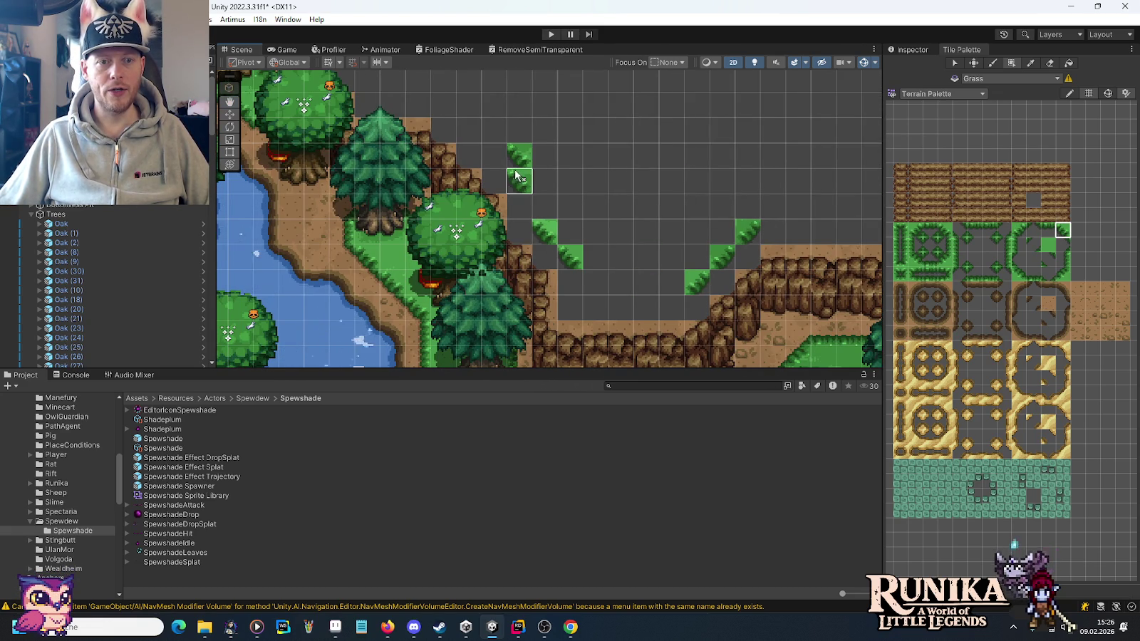
key("ctrl+z")
left_click(517, 179)
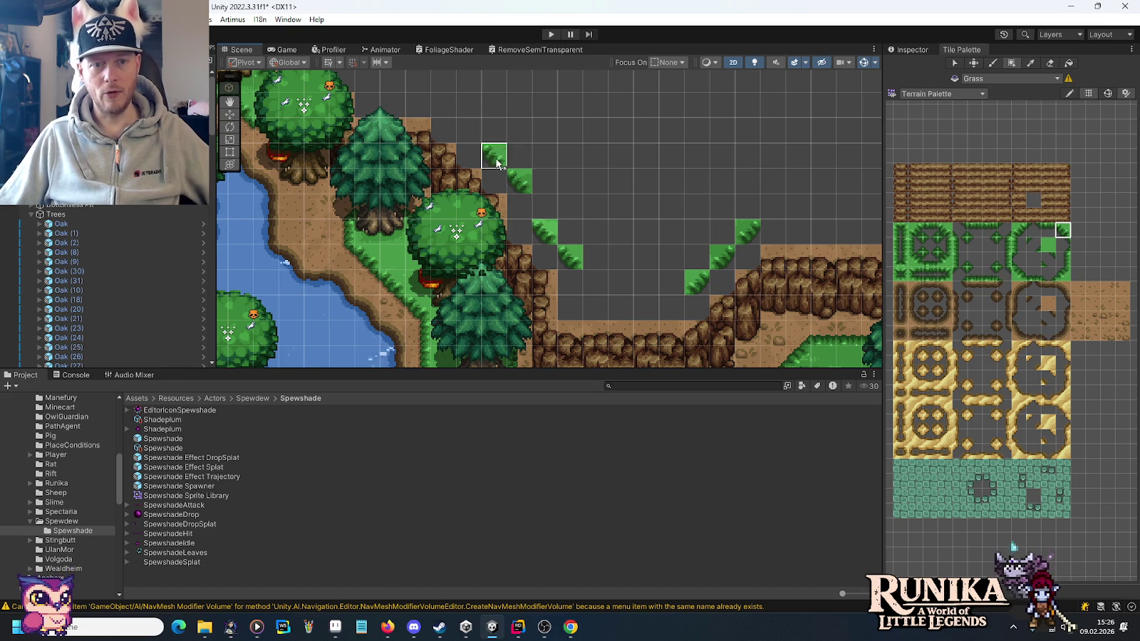
Hide the trees and paint grass edge tiles along the cliff top's diagonal border.
left_click_drag(394, 107, 459, 258)
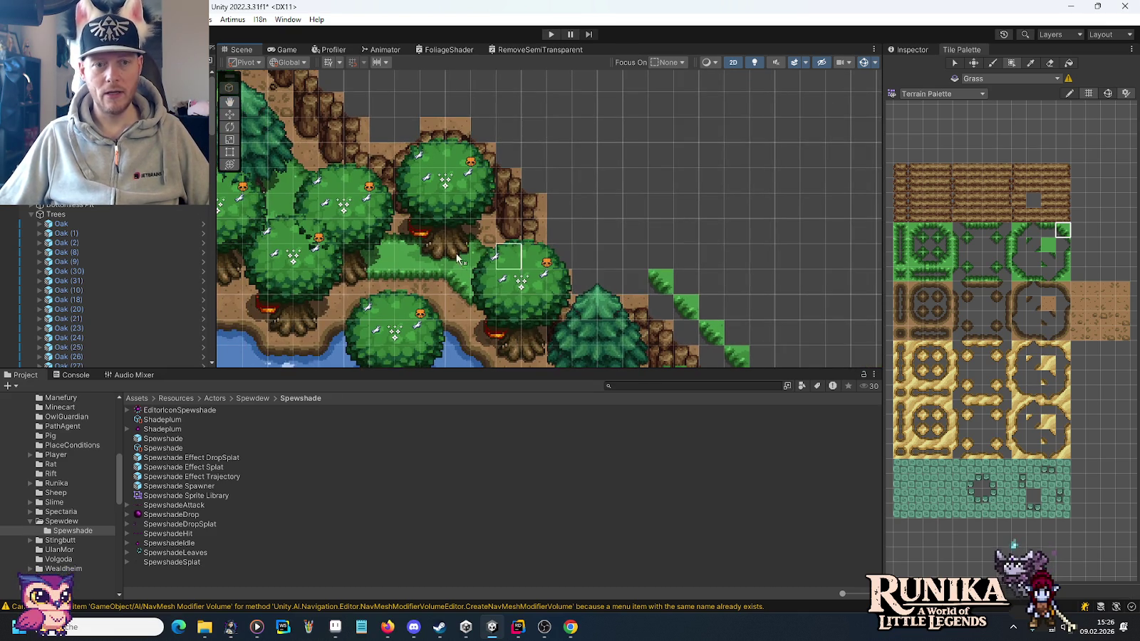
left_click(5, 215)
left_click(584, 255)
left_click(559, 180)
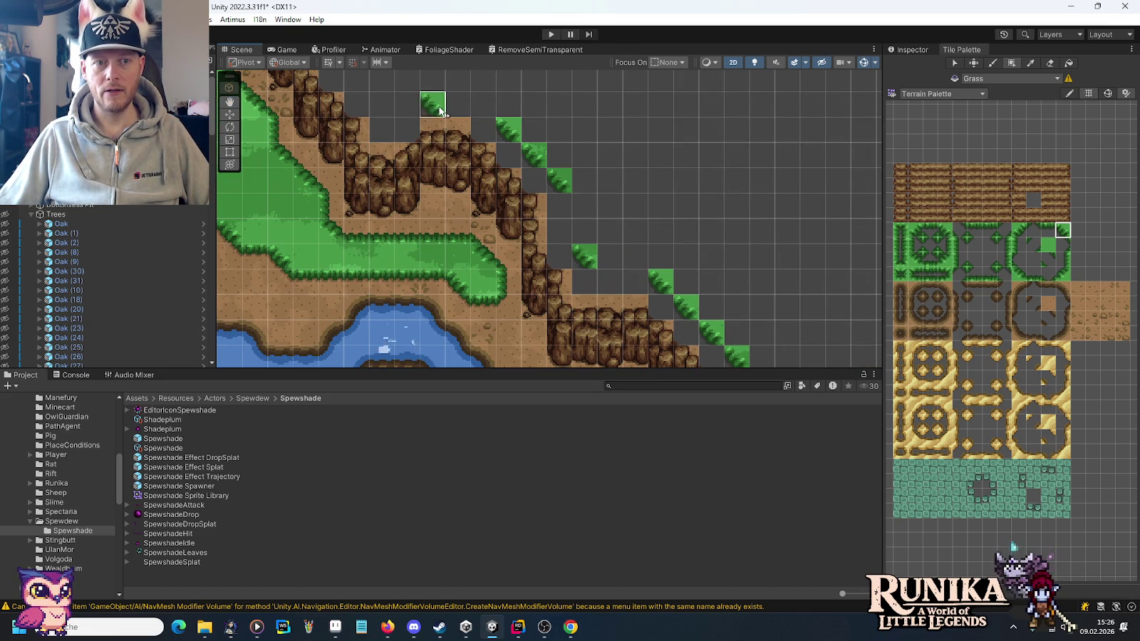
left_click_drag(482, 104, 641, 197)
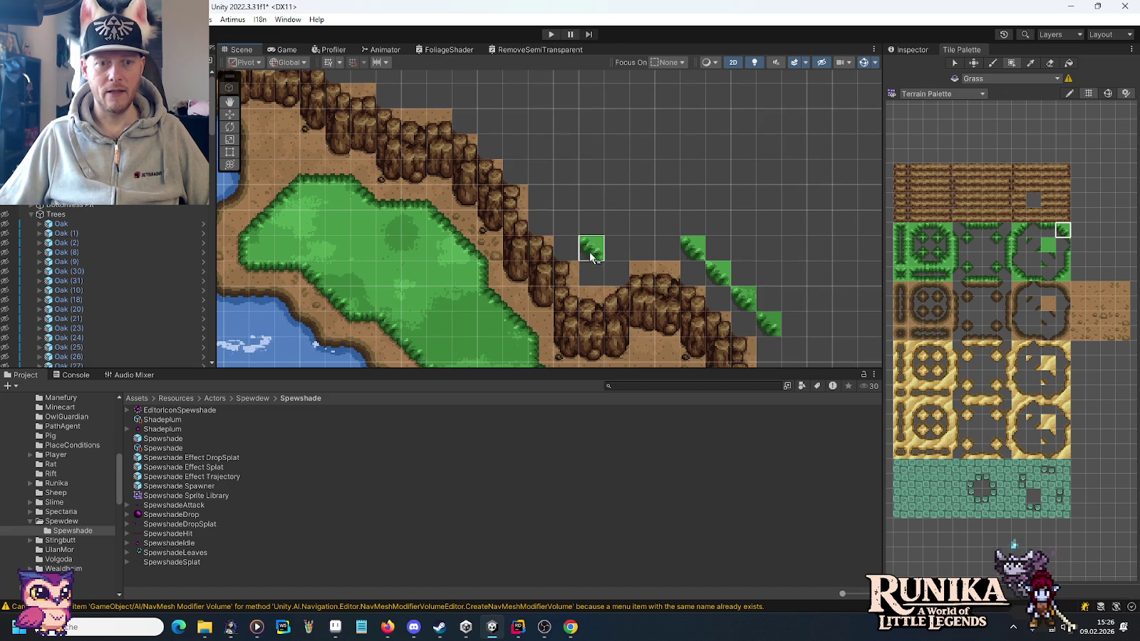
left_click(541, 171)
left_click(464, 96)
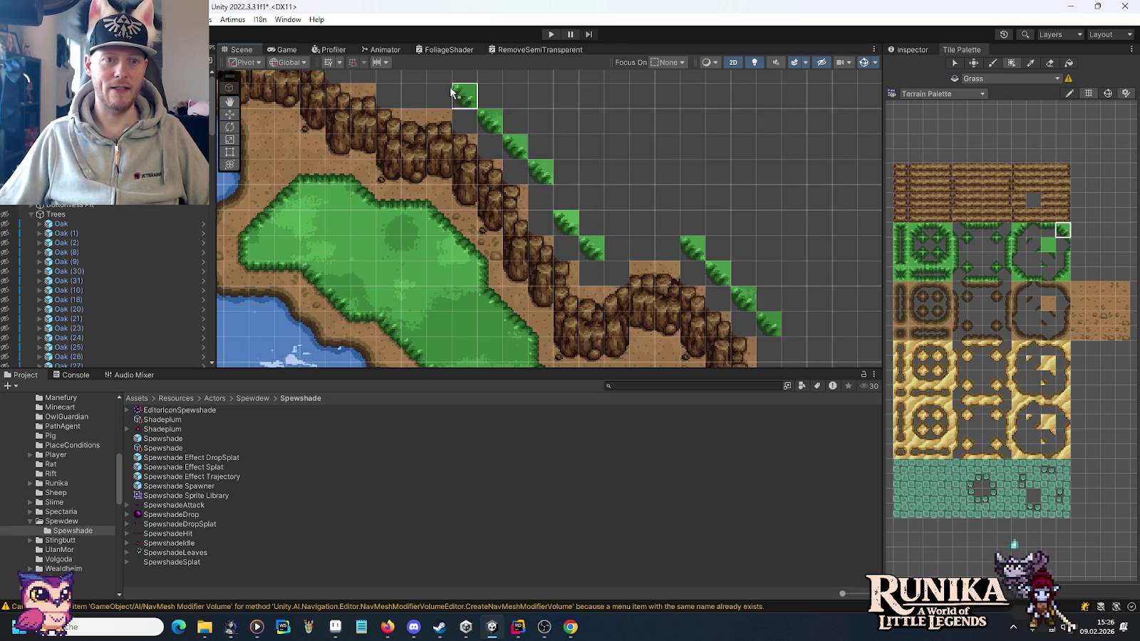
Extend the diagonal grass edge with six more steps up the cliff border.
left_click_drag(403, 80, 534, 221)
left_click(530, 216)
left_click(475, 181)
left_click(469, 188)
left_click(444, 162)
left_click(367, 136)
left_click(343, 112)
Paint a horizontal row of top-edge grass tiles above the lower cliff section.
left_click_drag(677, 251, 556, 133)
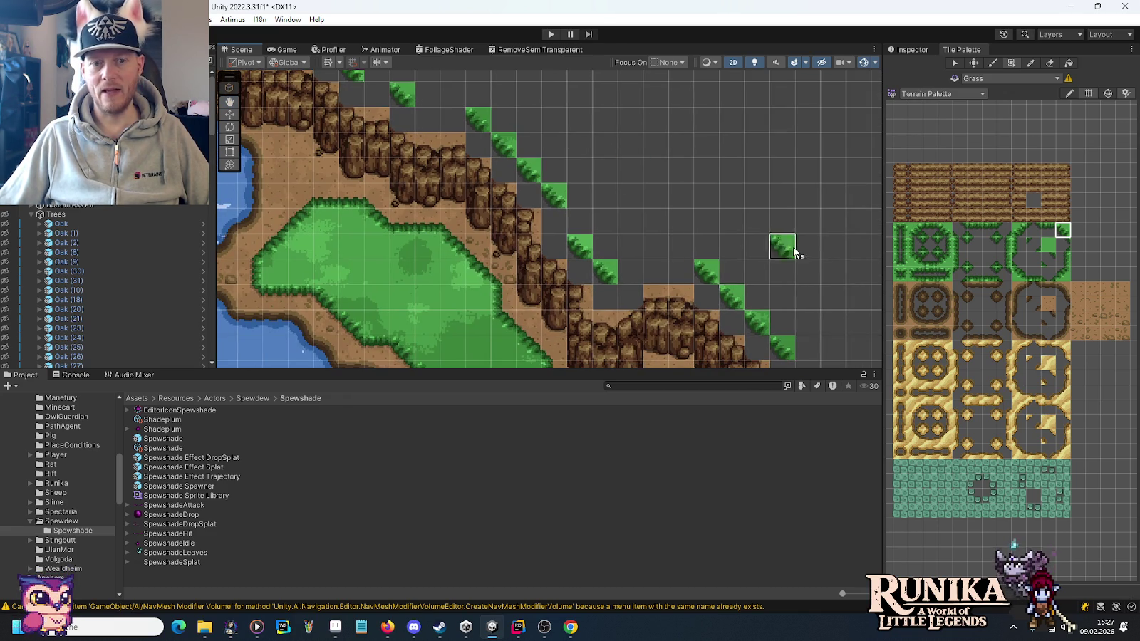
left_click(1021, 230)
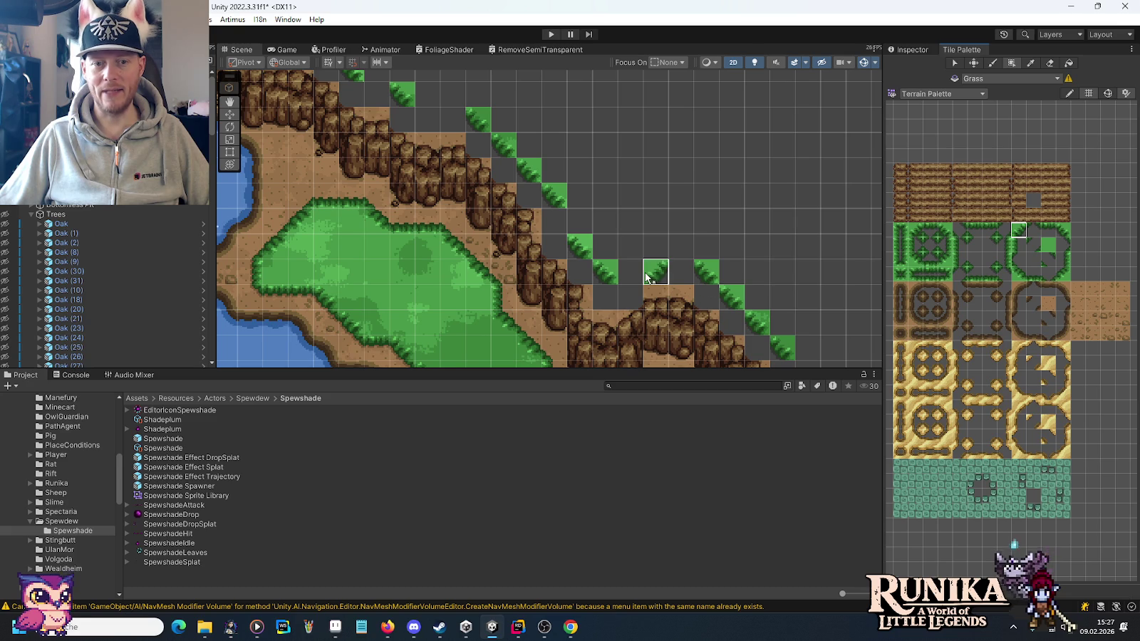
left_click(1049, 239)
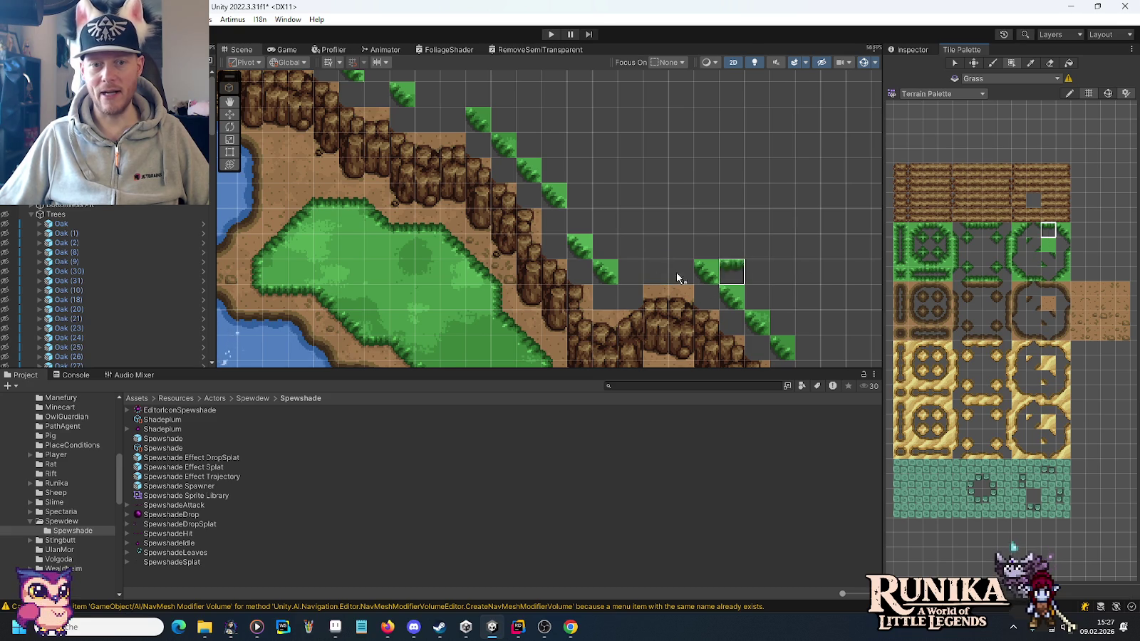
mouse_move(611, 264)
left_mouse_down()
mouse_move(682, 272)
mouse_move(656, 244)
left_mouse_up()
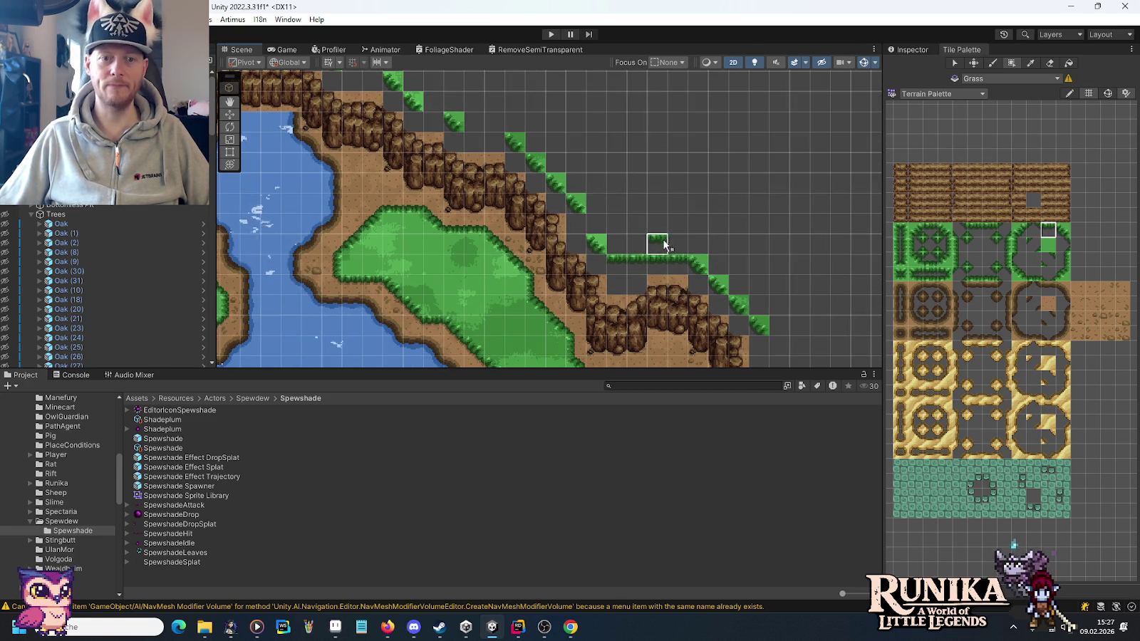
Paint grass edge rows along the pond's cliff top and a tile near the second pond.
mouse_move(494, 244)
left_mouse_down()
mouse_move(530, 264)
mouse_move(686, 229)
left_mouse_up()
left_click_drag(730, 199, 838, 245)
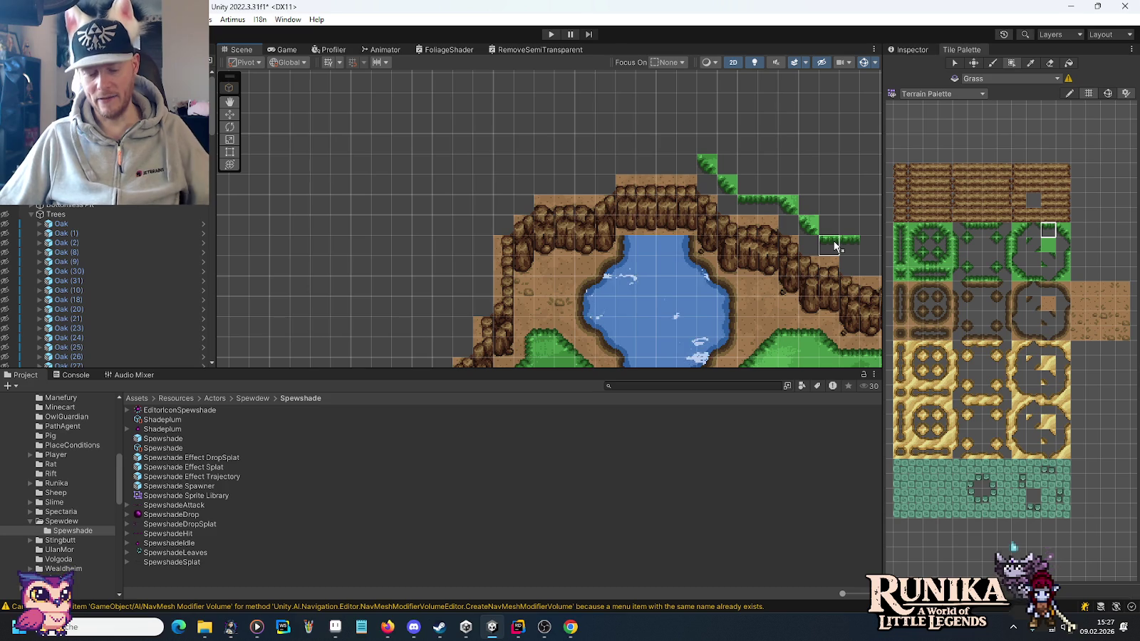
left_click_drag(822, 285, 598, 235)
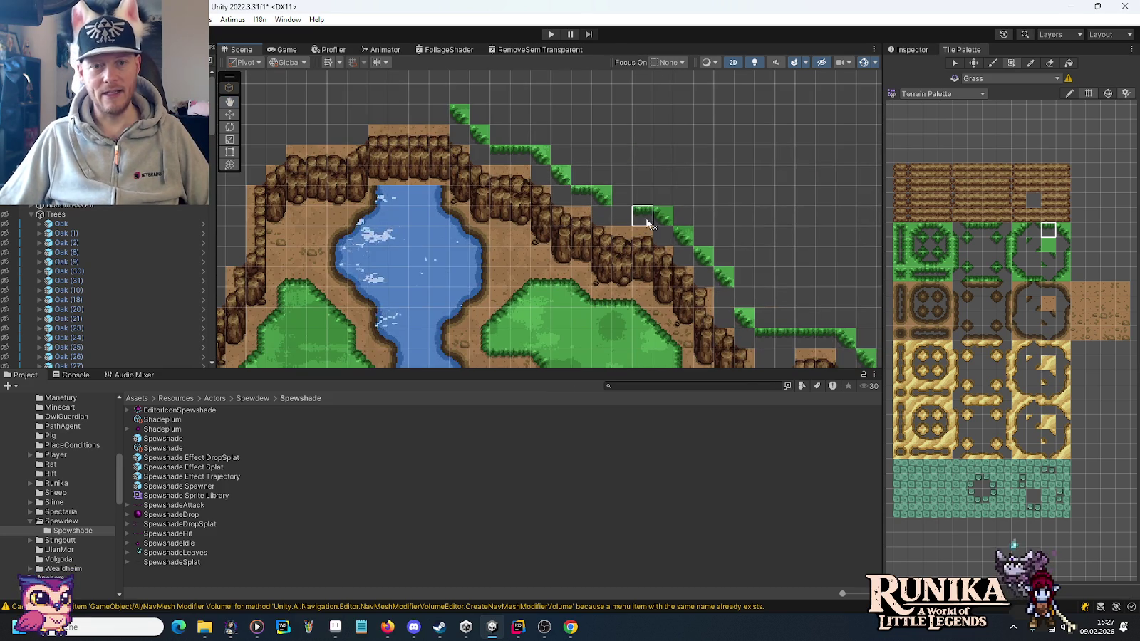
mouse_move(841, 356)
left_mouse_down()
mouse_move(592, 223)
mouse_move(545, 168)
left_mouse_up()
left_click(545, 168)
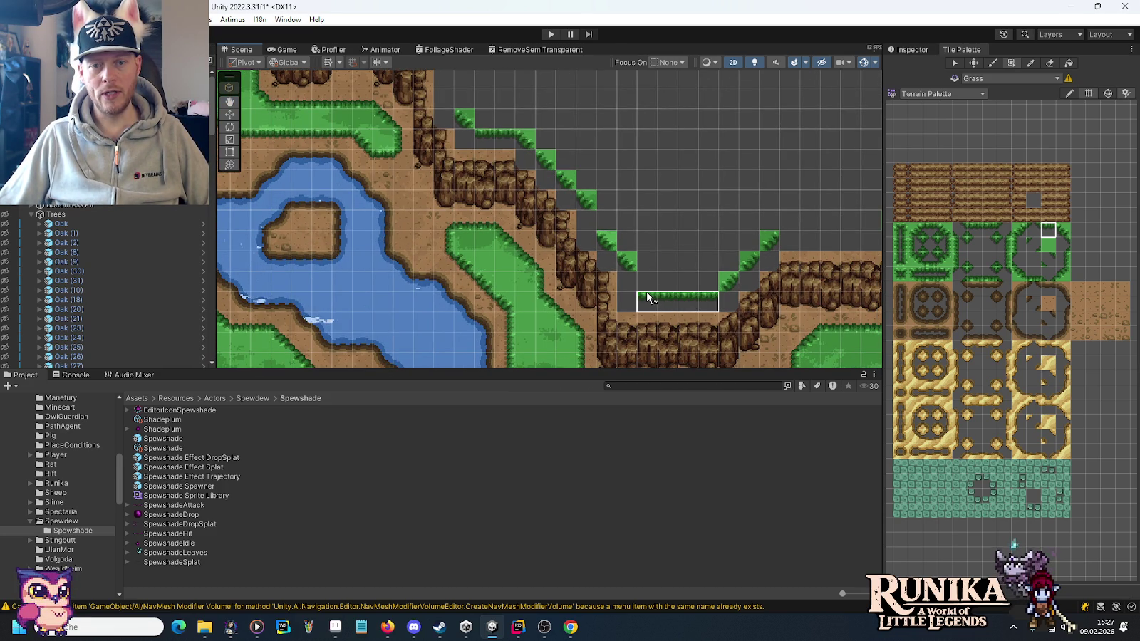
With the diagonal grass corner tile, paint six corner steps down the pond's left cliff border.
left_click_drag(519, 255, 754, 269)
mouse_move(442, 212)
left_mouse_down()
mouse_move(491, 204)
mouse_move(575, 247)
left_mouse_up()
left_click_drag(557, 209, 597, 188)
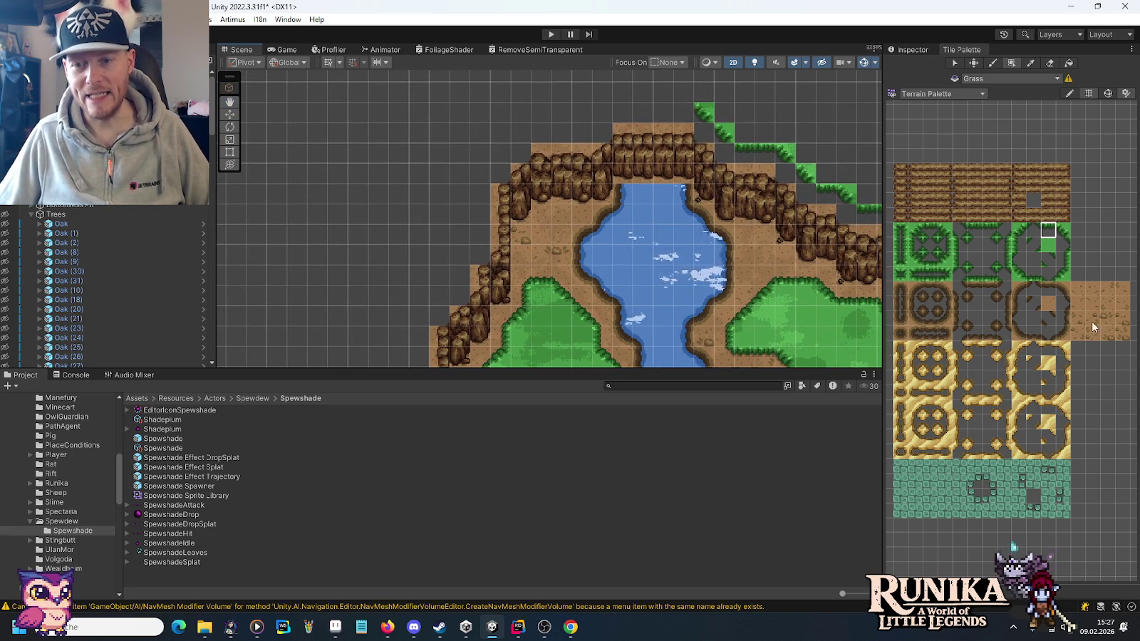
left_click(1019, 229)
left_click(602, 112)
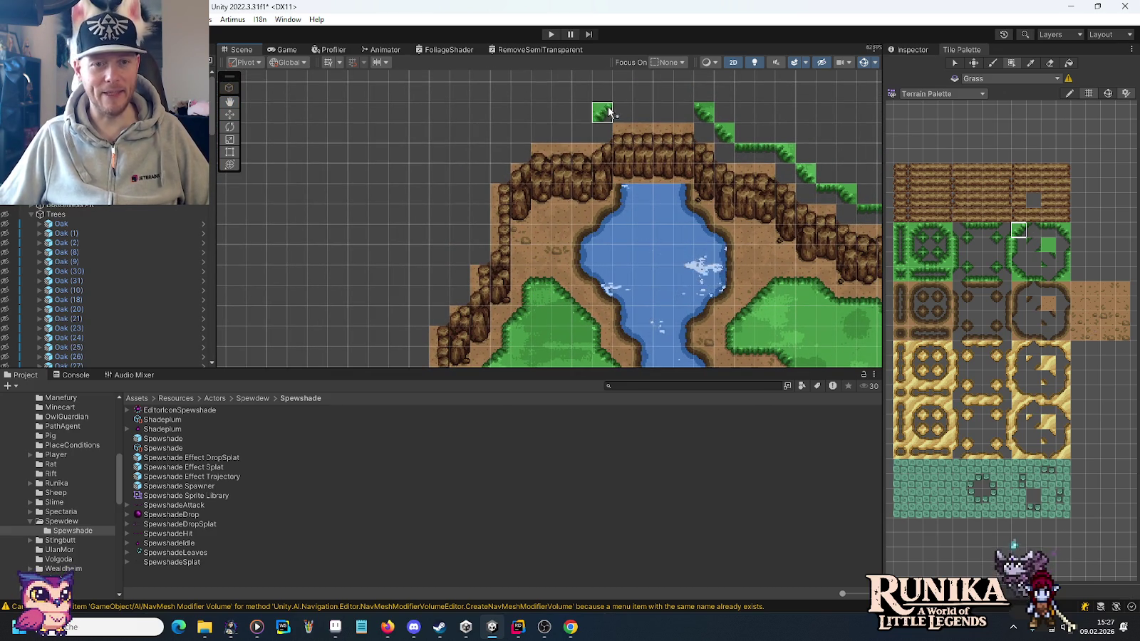
left_click(521, 132)
left_click(501, 152)
left_click(479, 173)
left_click(460, 255)
left_click(440, 294)
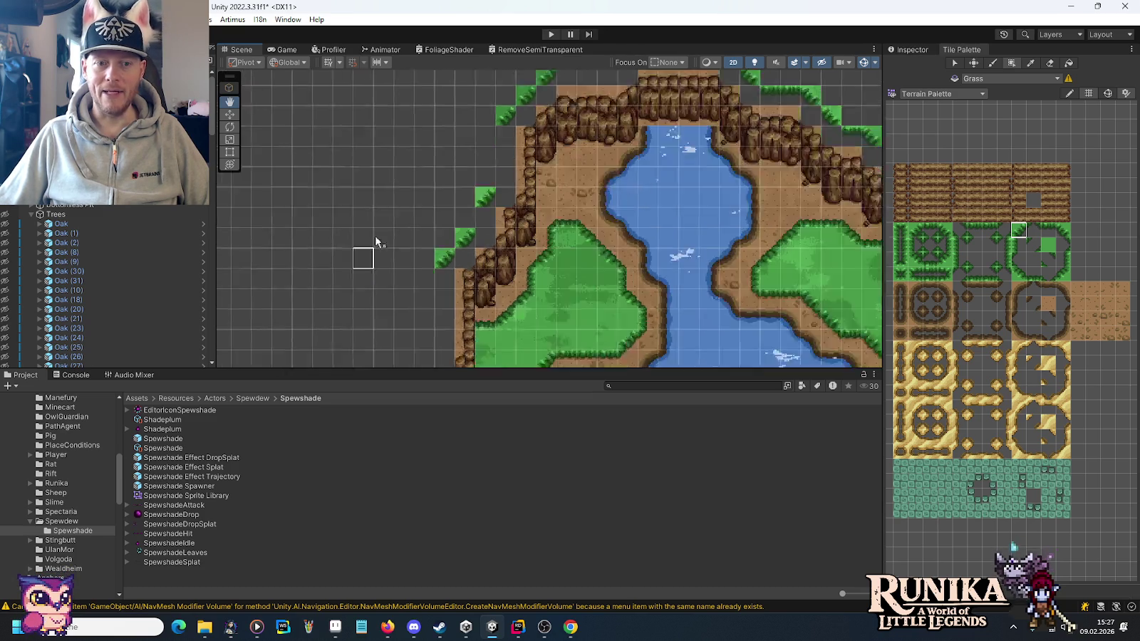
Paint grass tiles along the border's cliff edge near the river and ruins.
scroll(411, 319, "down", 5)
left_click(479, 223)
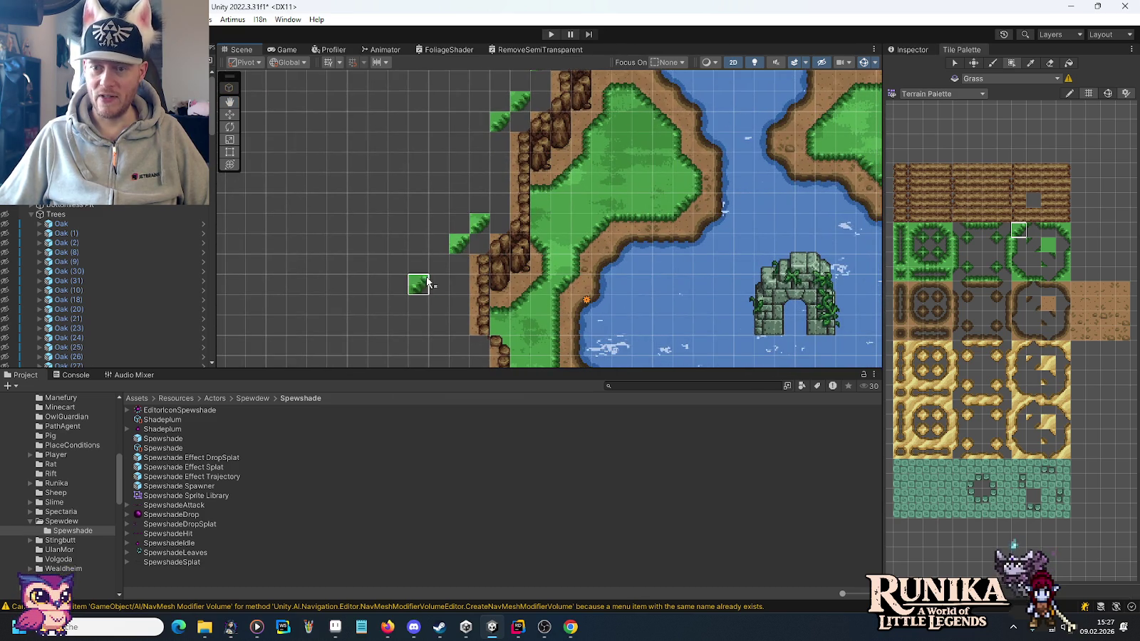
left_click_drag(427, 282, 441, 191)
left_click_drag(484, 255, 499, 133)
left_click(518, 247)
left_click(497, 268)
Alternate two grass corner tiles to step the border down-left along the cliff.
left_click(1062, 230)
left_click(417, 268)
left_click(396, 248)
left_click(356, 228)
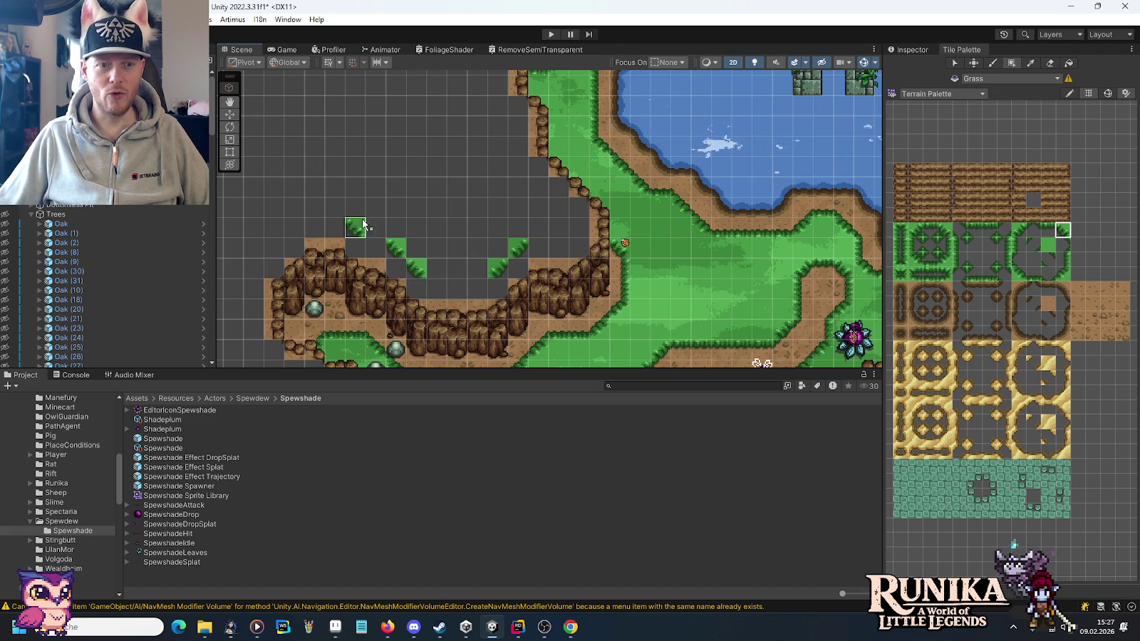
left_click(1019, 230)
left_click(294, 228)
left_click(274, 247)
Near the tower, paint a vertical grass strip and edge tiles left of the cliff.
mouse_move(332, 285)
left_mouse_down()
mouse_move(402, 183)
mouse_move(410, 242)
mouse_move(531, 142)
left_mouse_up()
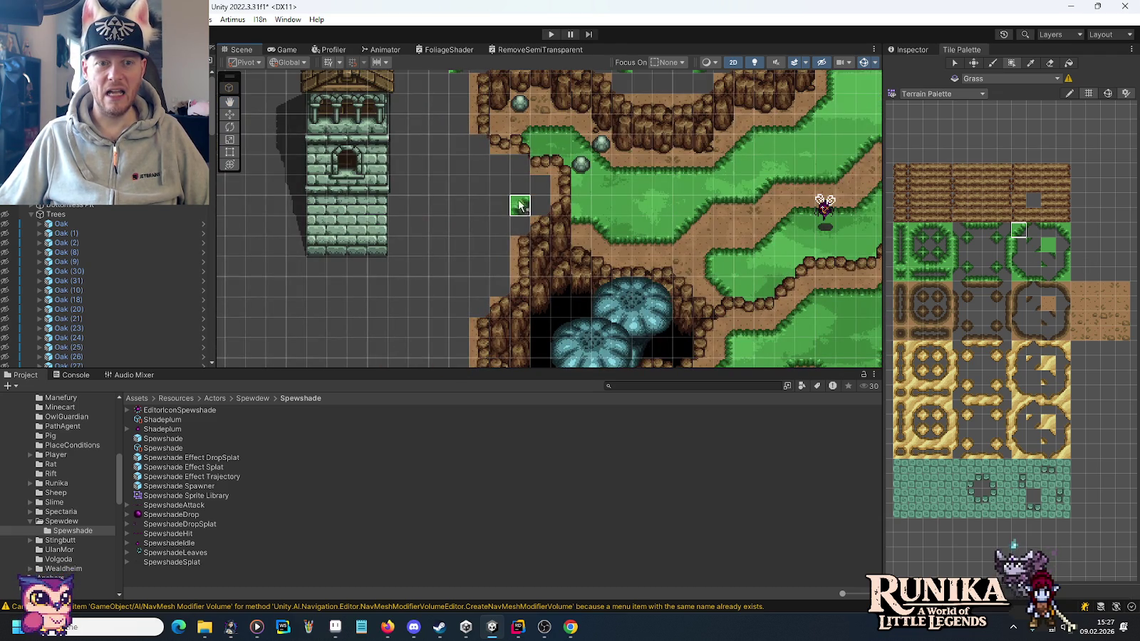
left_click(499, 226)
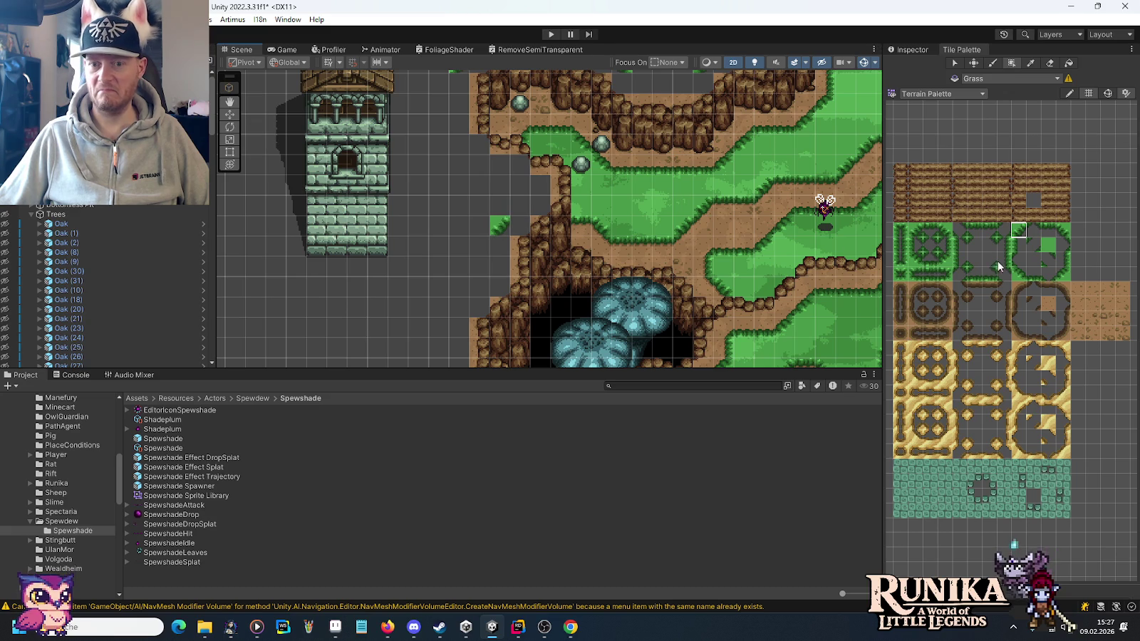
left_click(1021, 246)
left_click_drag(520, 207, 520, 184)
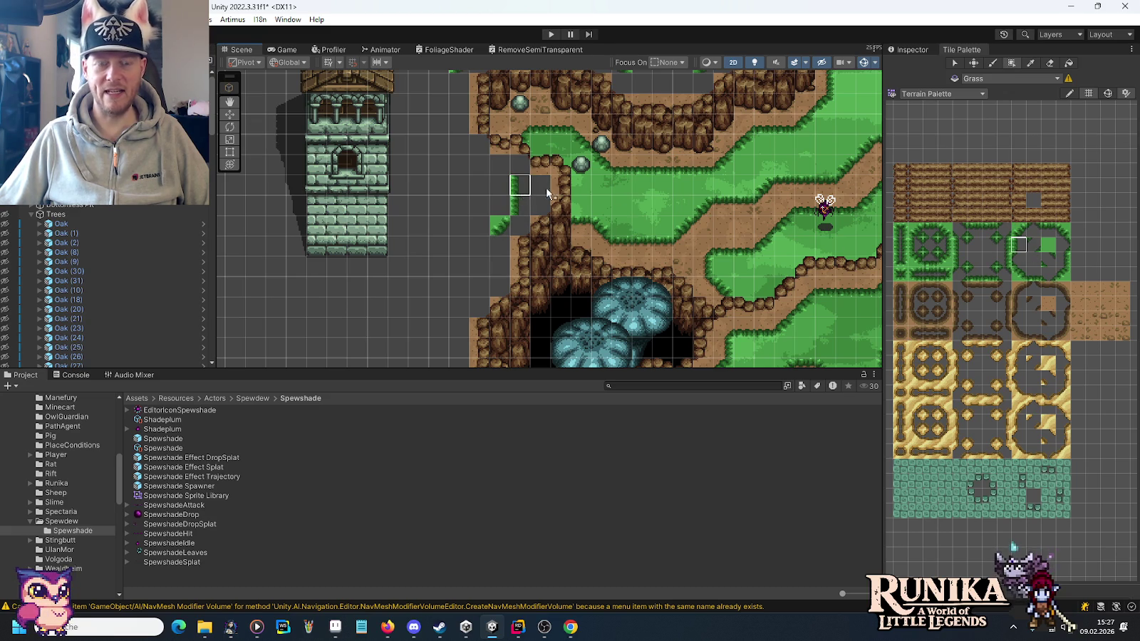
left_click(1019, 277)
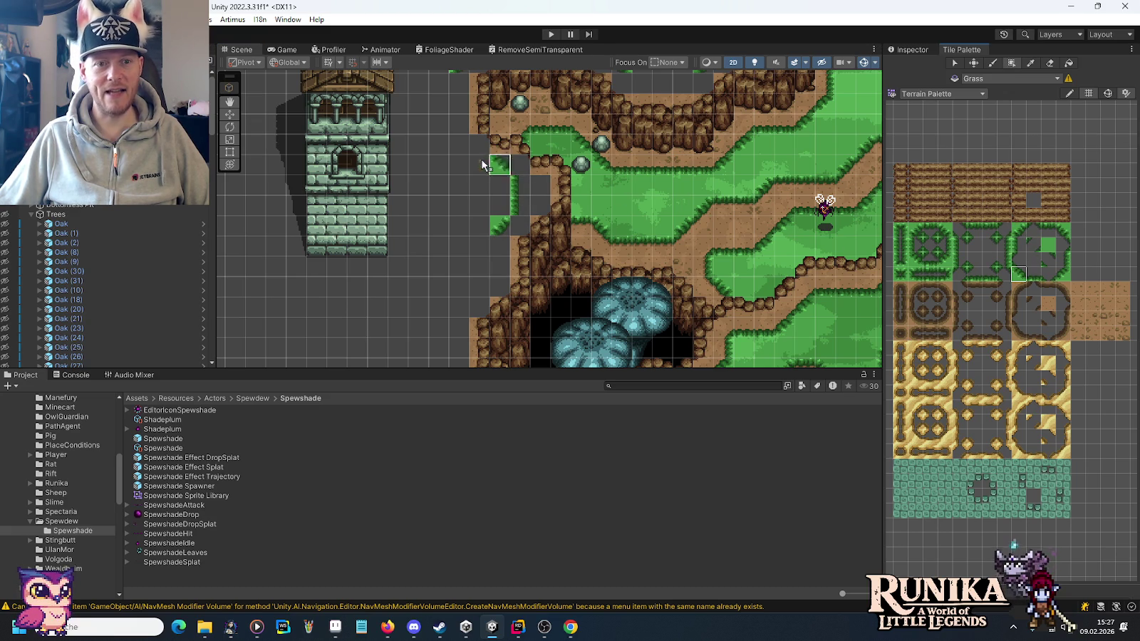
left_click(479, 165)
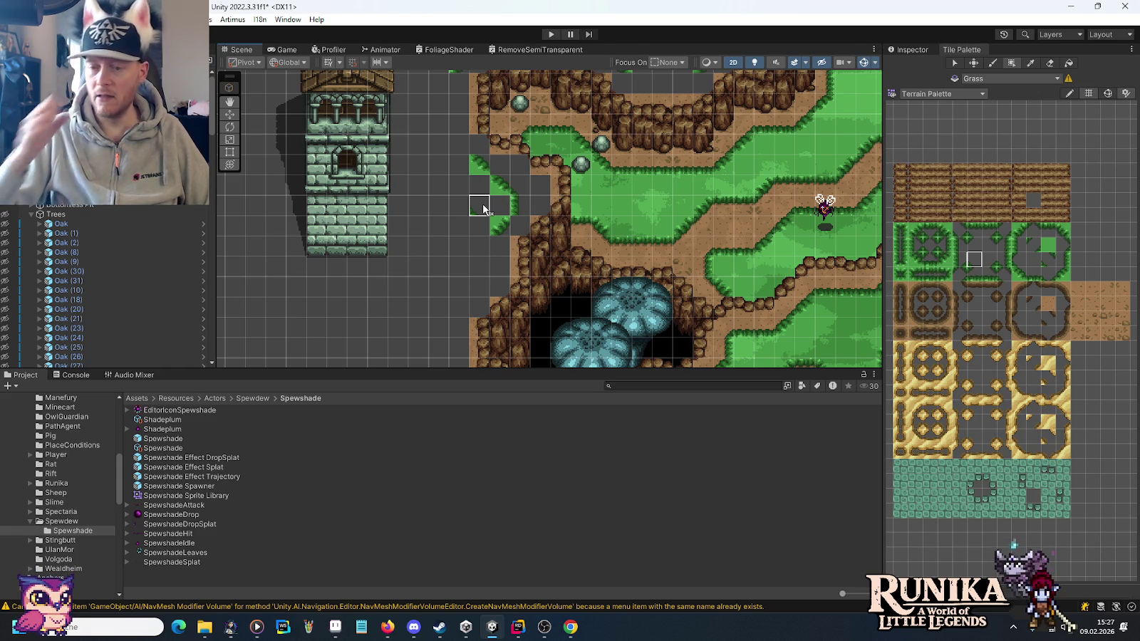
Paint four grass edge tiles beside the cliffs left of the cave, then one by the upper cliff.
mouse_move(438, 293)
left_mouse_down()
mouse_move(568, 114)
mouse_move(560, 157)
left_mouse_up()
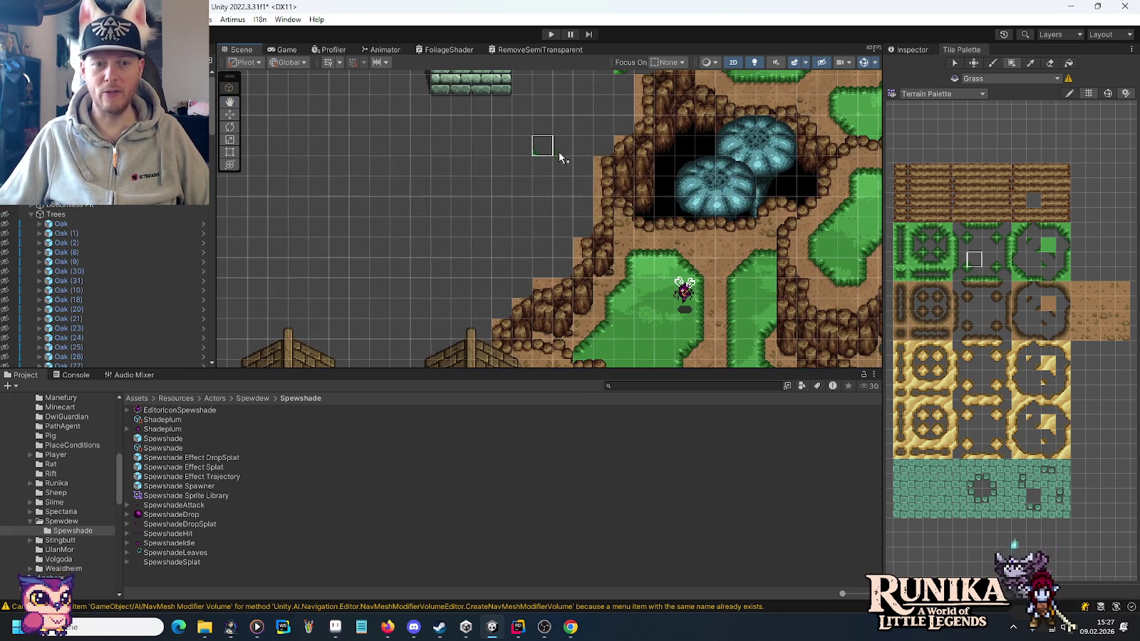
left_click(1021, 232)
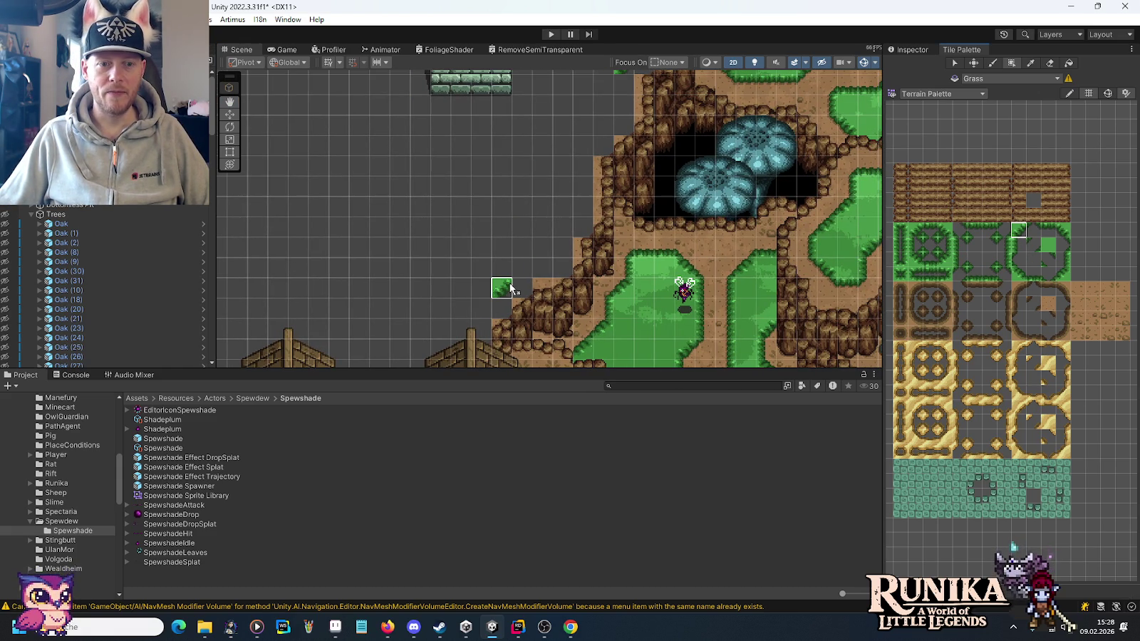
left_click(502, 288)
left_click(522, 268)
left_click(562, 227)
left_click(583, 145)
left_click_drag(581, 107, 559, 274)
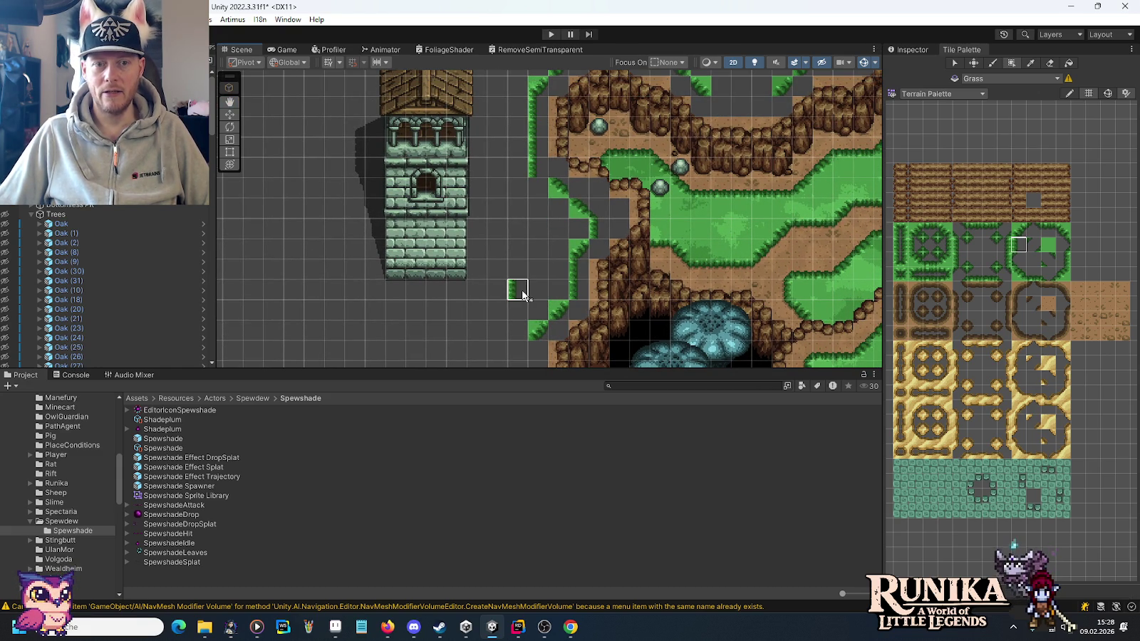
left_click_drag(522, 293, 522, 286)
left_click(1019, 274)
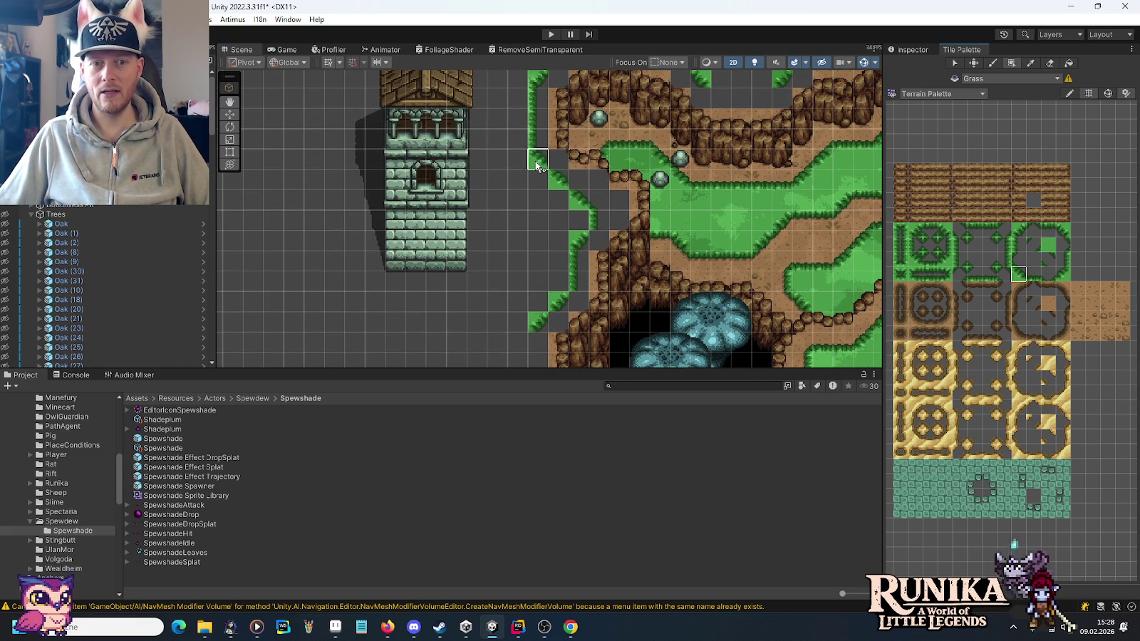
mouse_move(506, 285)
left_mouse_down()
mouse_move(535, 173)
mouse_move(570, 181)
left_mouse_up()
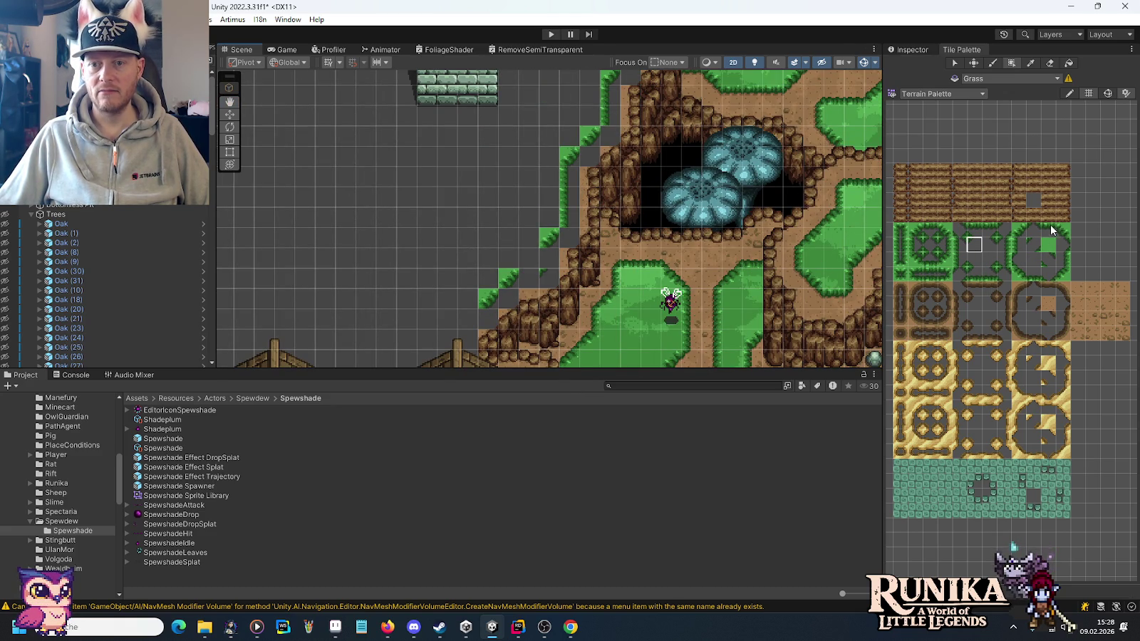
Paint grass and dirt along the cave cliff's outer edge and fill the empty ridge-top cell.
left_click(540, 280)
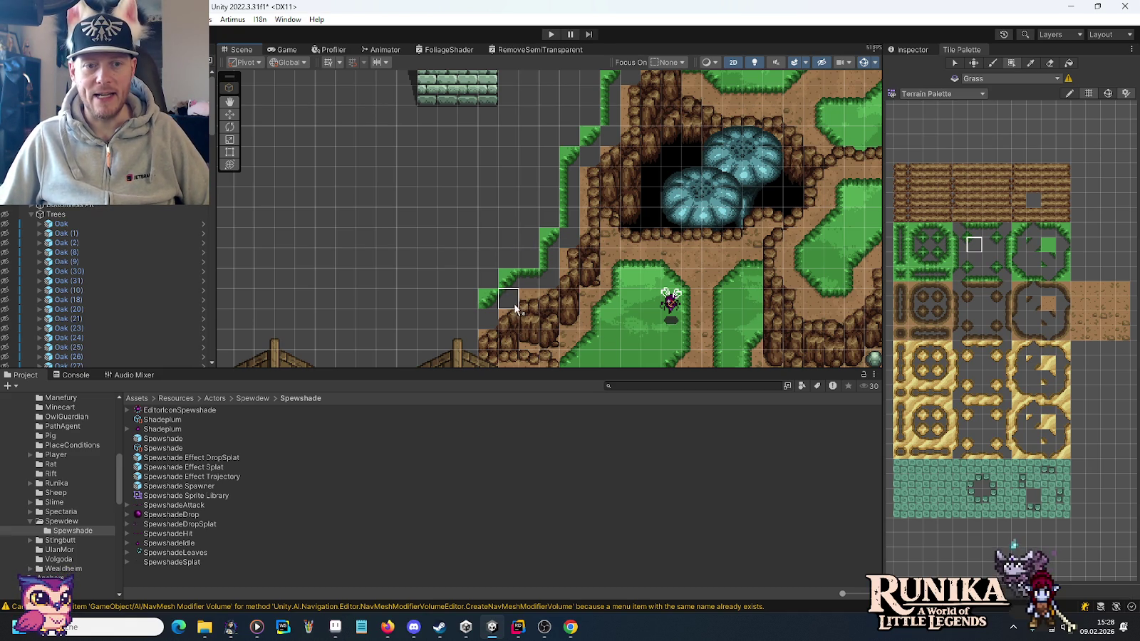
left_click_drag(527, 285, 571, 252)
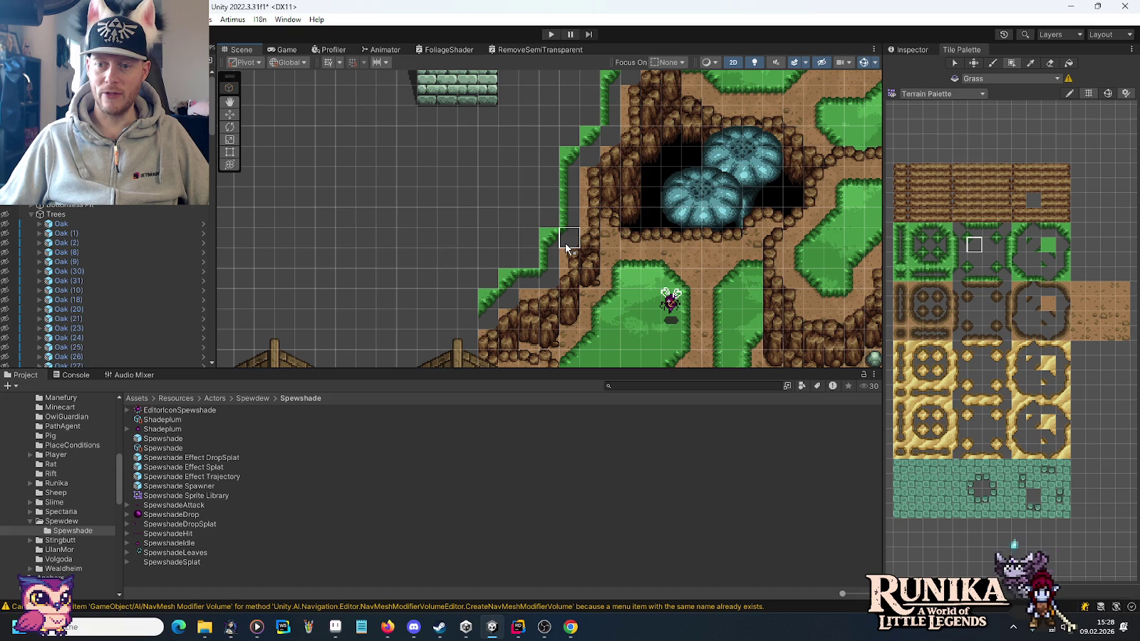
left_click_drag(688, 139, 592, 264)
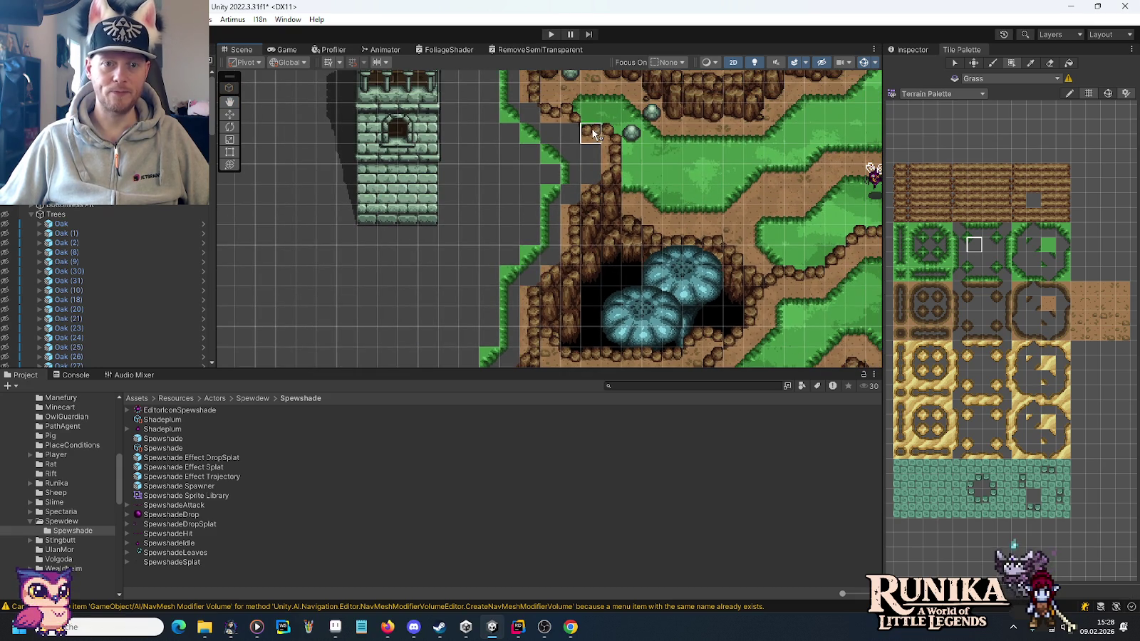
left_click_drag(593, 134, 552, 290)
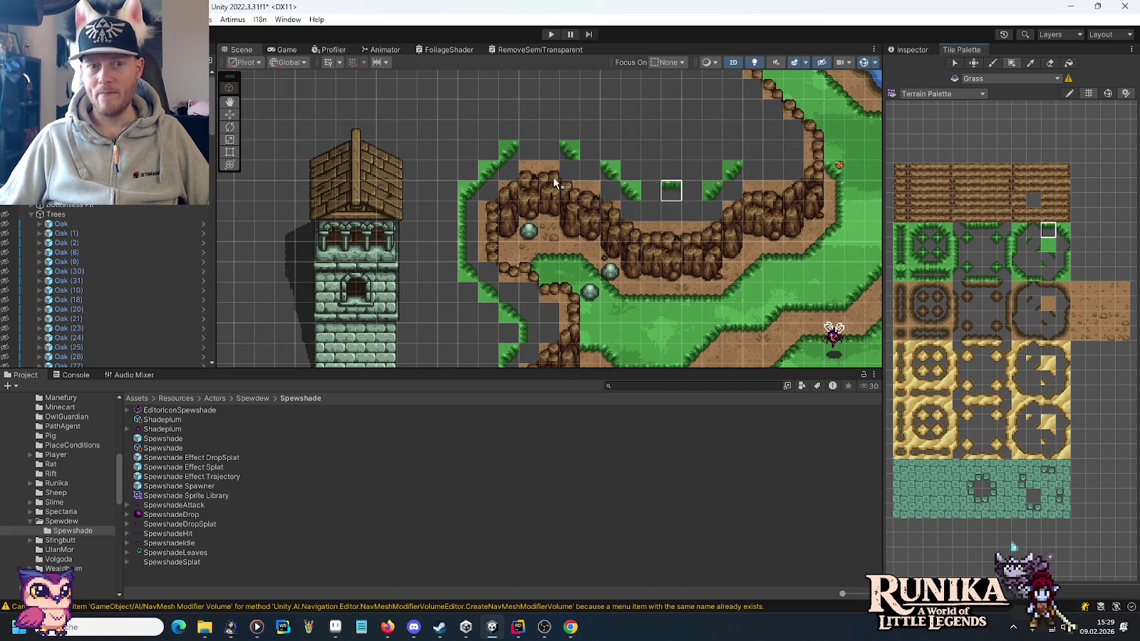
left_click(590, 171)
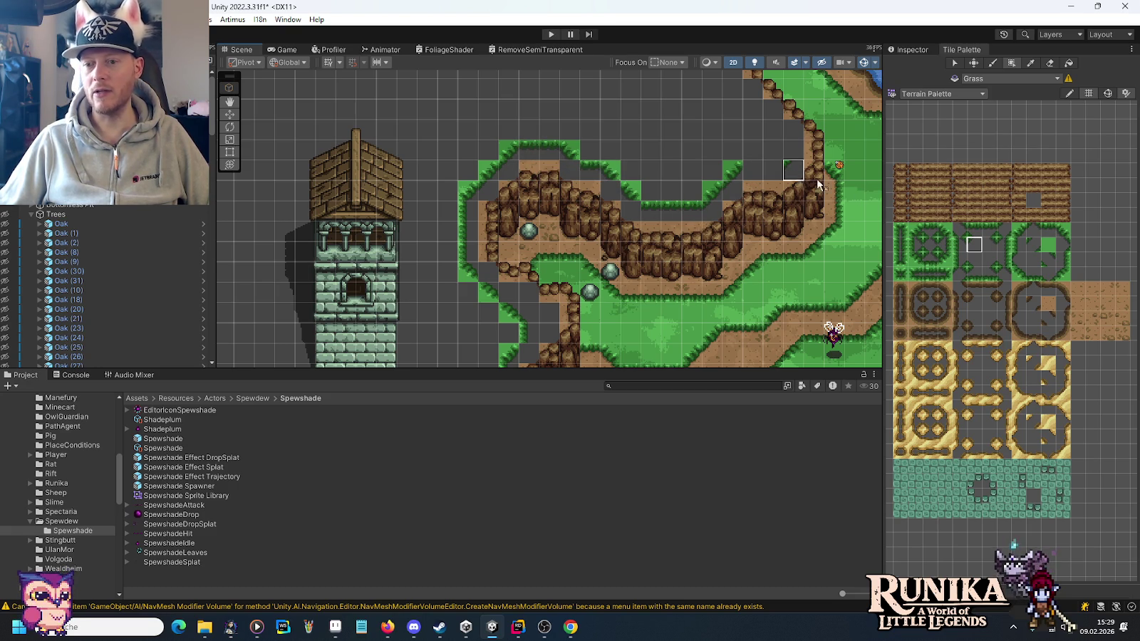
Add grass edge tiles at the ridge's upper right and a vertical grass strip down the lake slope.
left_click(1019, 274)
left_click(773, 130)
left_click(753, 108)
left_click_drag(680, 89, 713, 248)
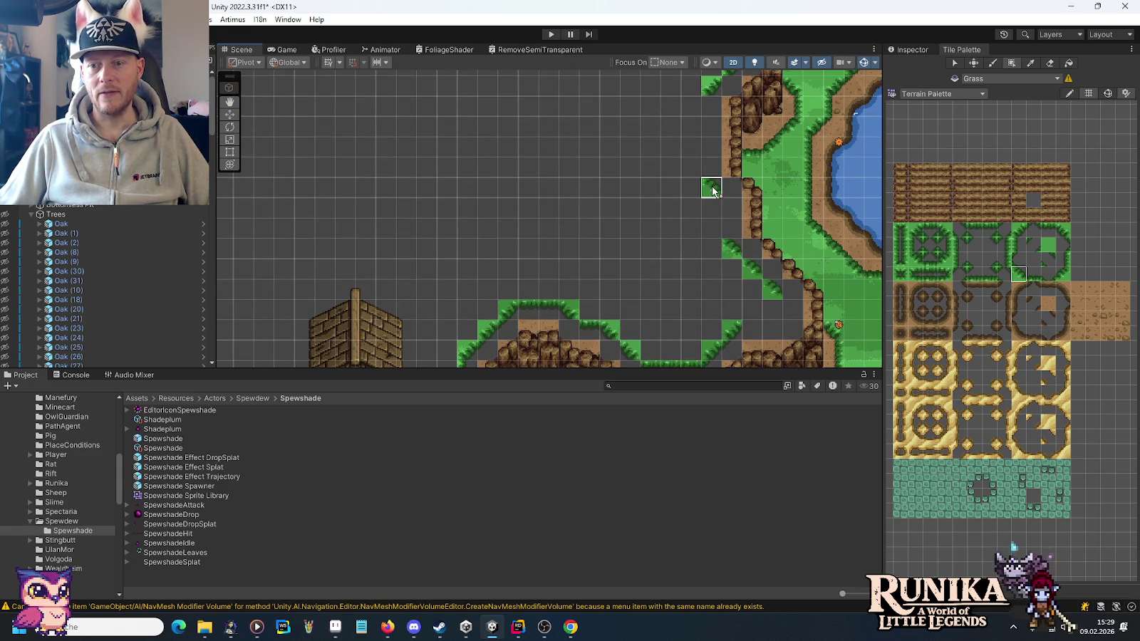
left_click(1019, 244)
left_click_drag(711, 107, 709, 168)
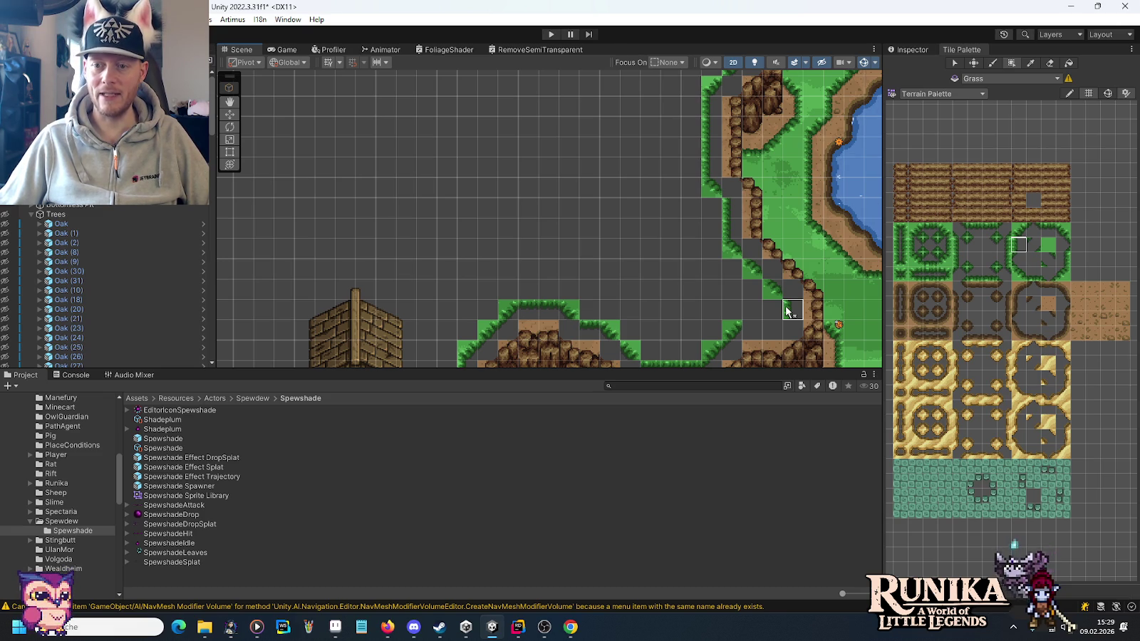
Try inner and corner grass edge tiles while reviewing the ridge and the river's western cliffs.
left_click(975, 242)
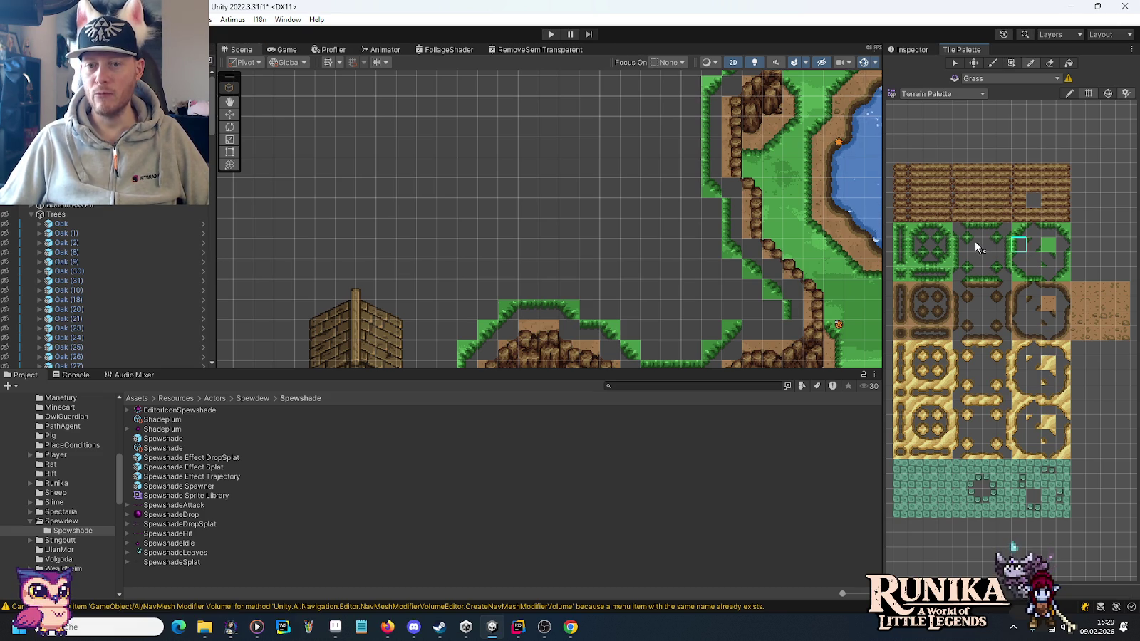
left_click(1048, 230)
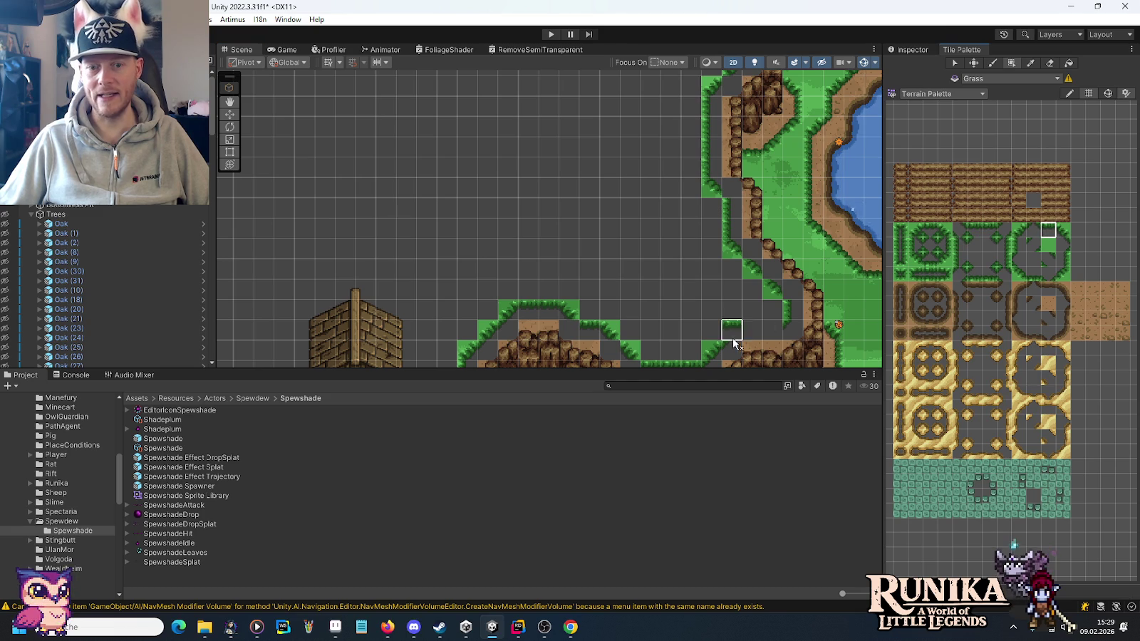
left_click_drag(663, 295, 703, 159)
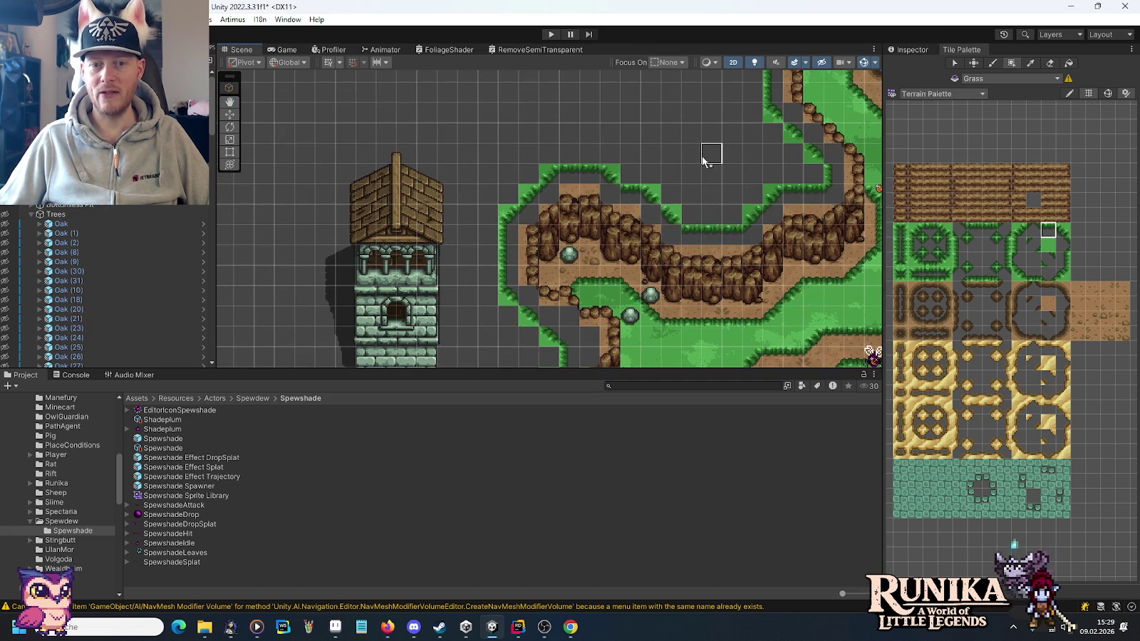
left_click(996, 249)
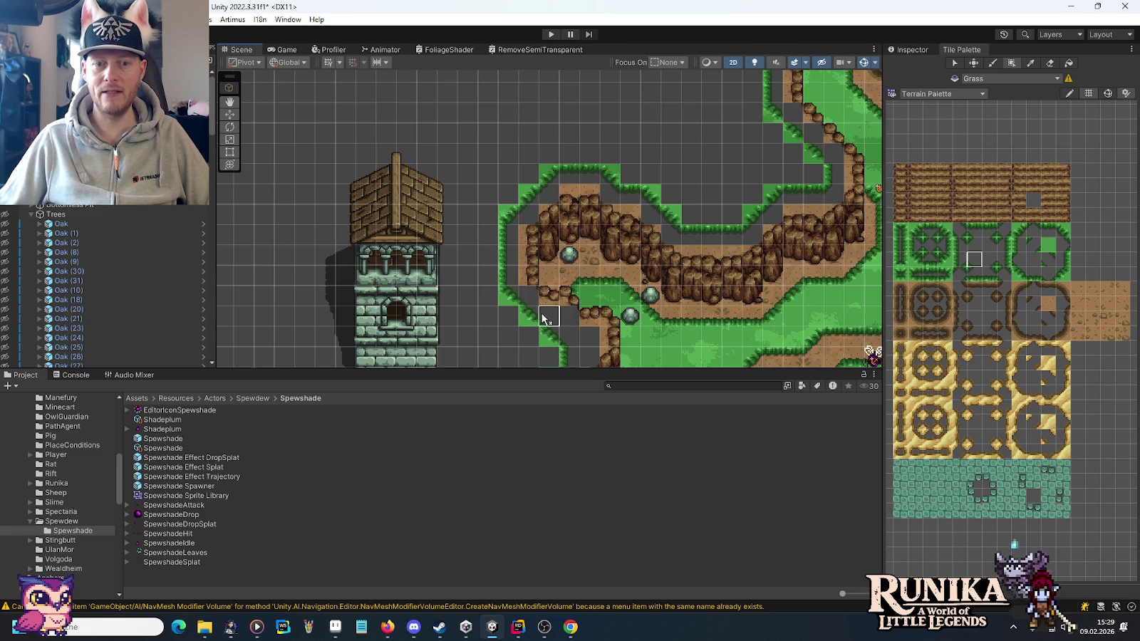
left_click_drag(593, 342, 587, 254)
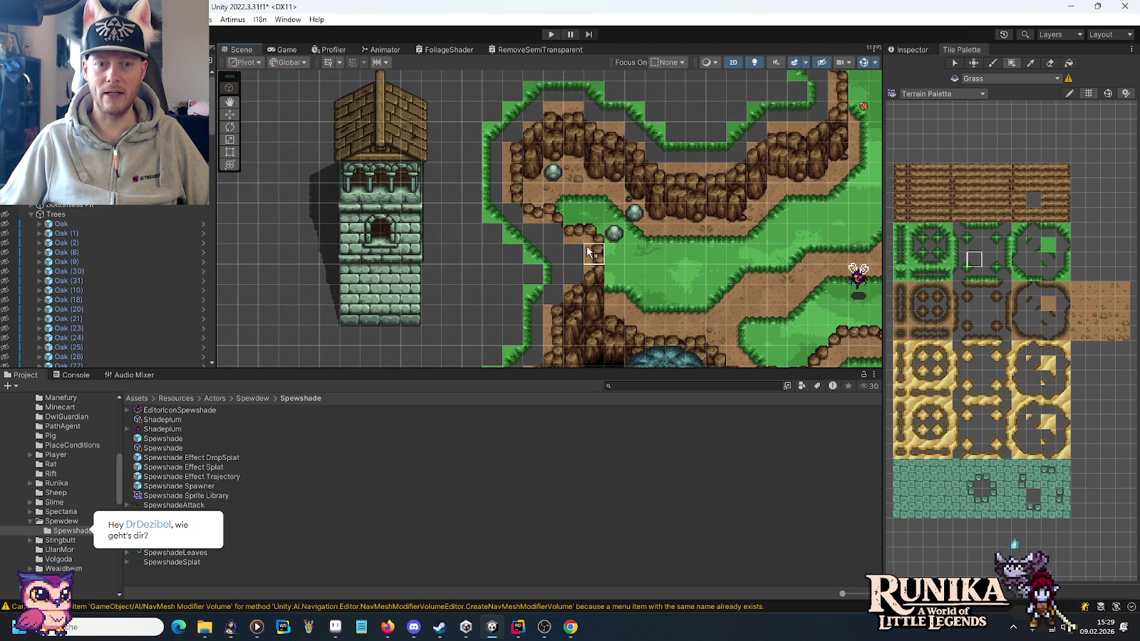
left_click(975, 246)
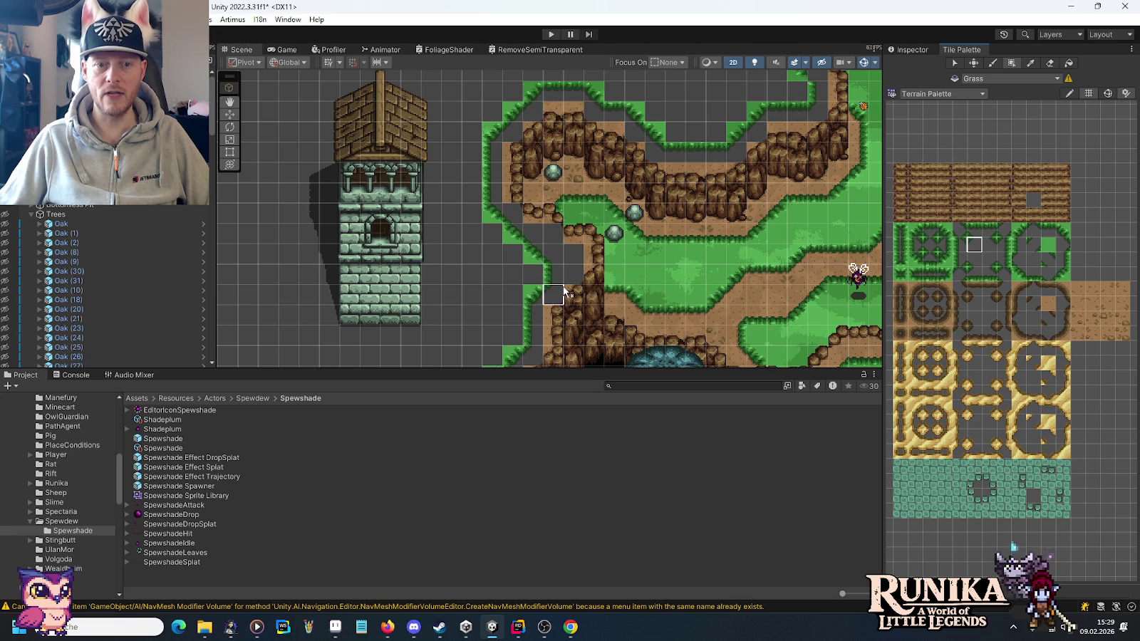
mouse_move(636, 262)
left_mouse_down()
mouse_move(631, 183)
mouse_move(595, 217)
mouse_move(656, 318)
mouse_move(611, 285)
mouse_move(619, 234)
mouse_move(634, 247)
left_mouse_up()
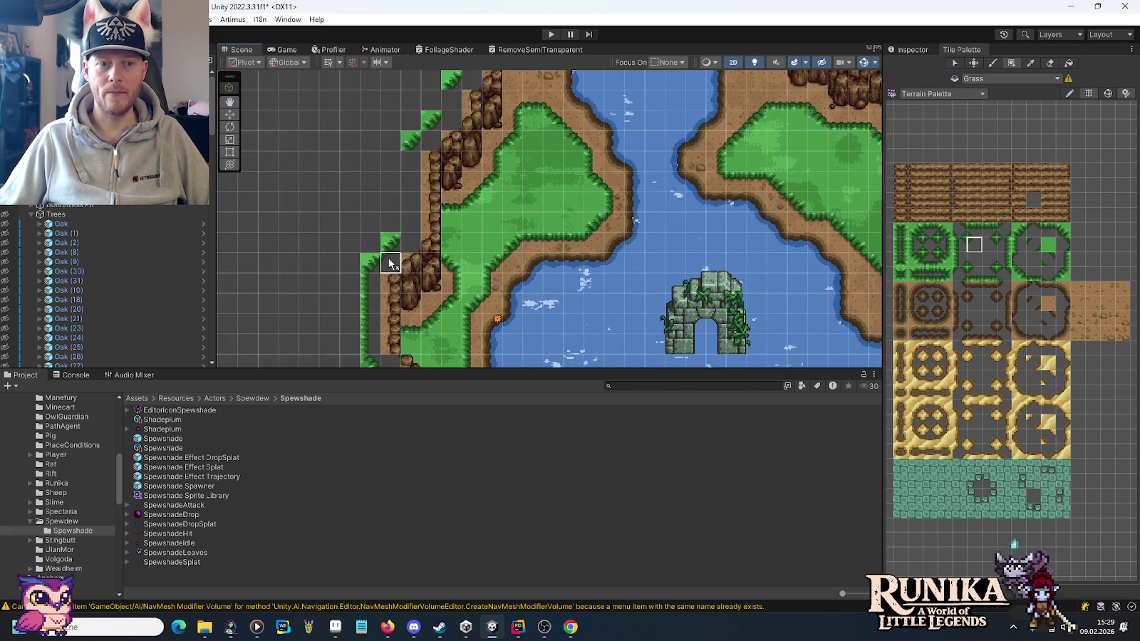
Paint a grass strip with the corner edge tile along the top of the lake cliffs.
left_click(1020, 245)
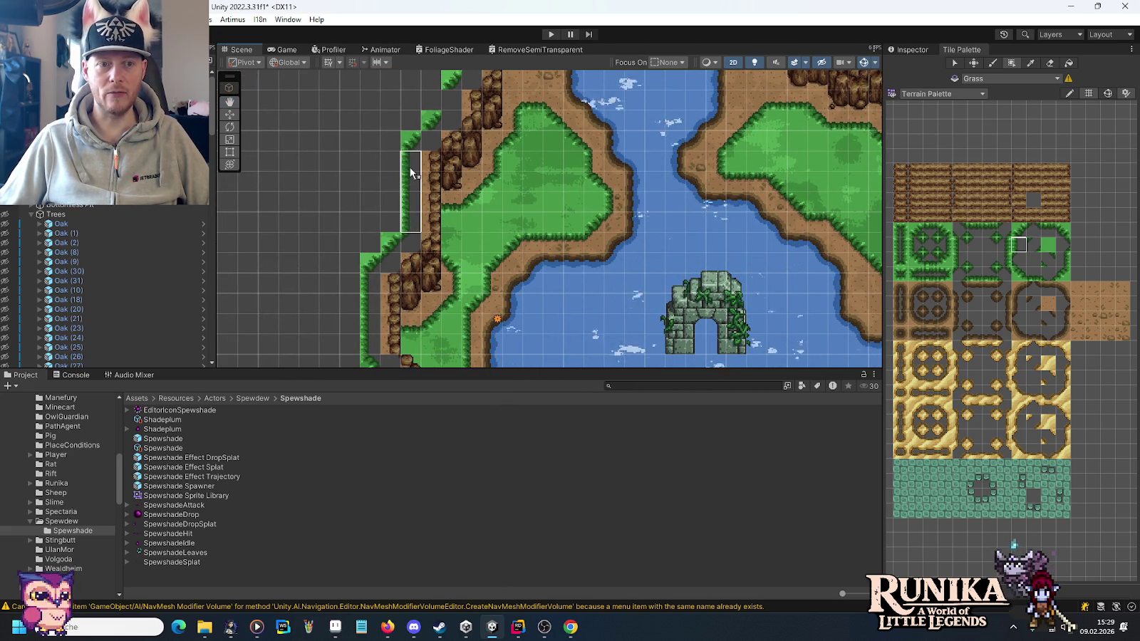
key("Up")
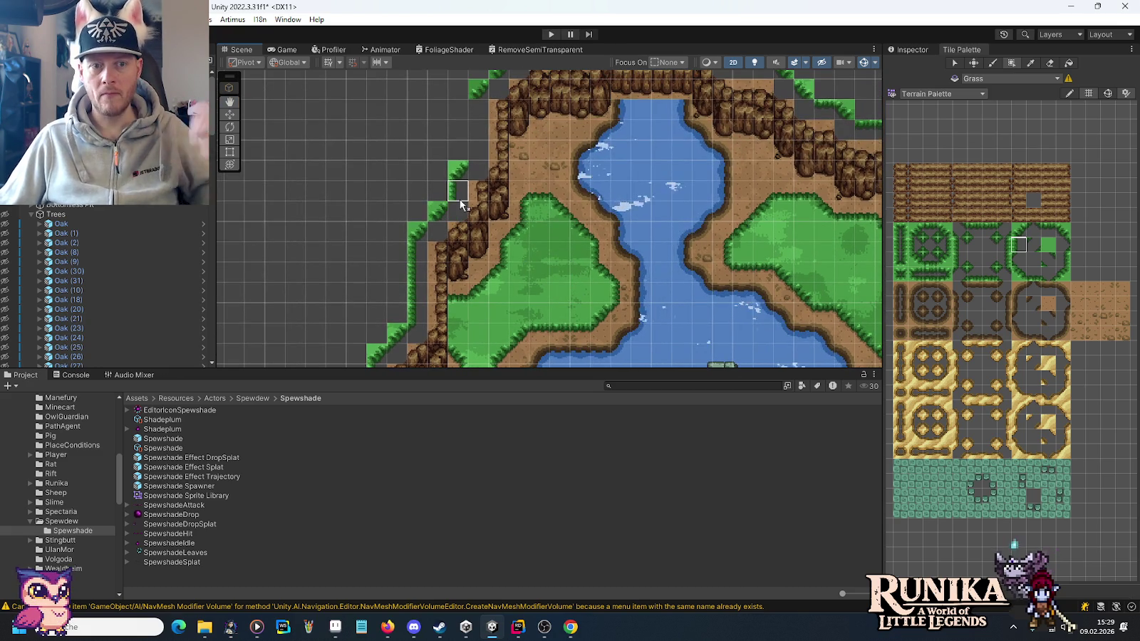
left_click(974, 244)
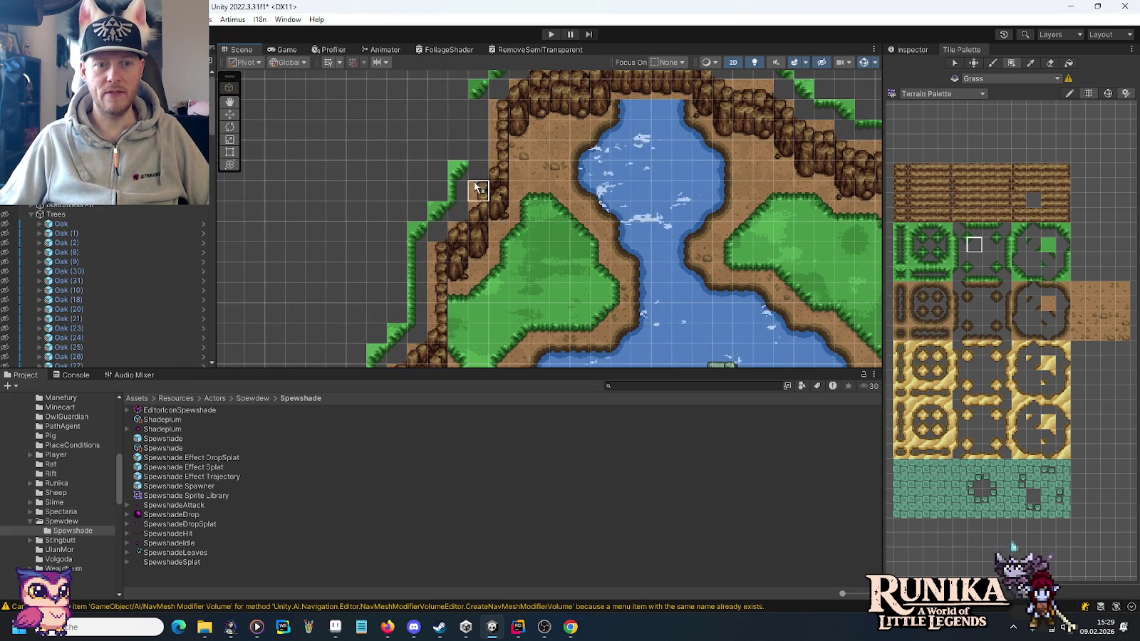
key("Up")
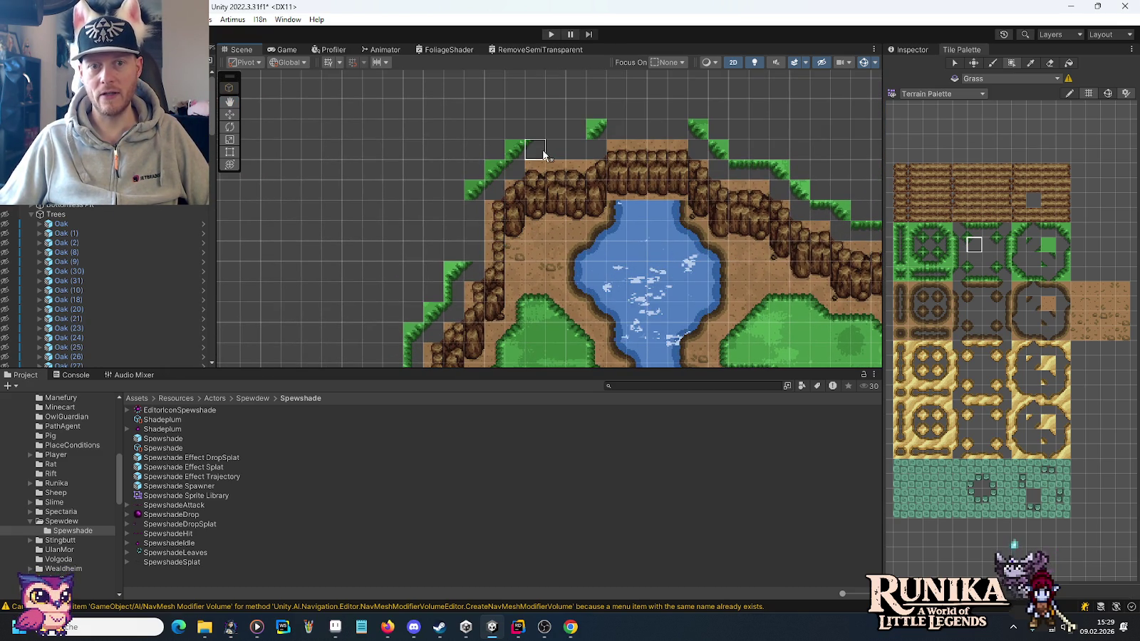
left_click(1048, 229)
mouse_move(638, 128)
left_mouse_down()
mouse_move(616, 127)
mouse_move(636, 140)
left_mouse_up()
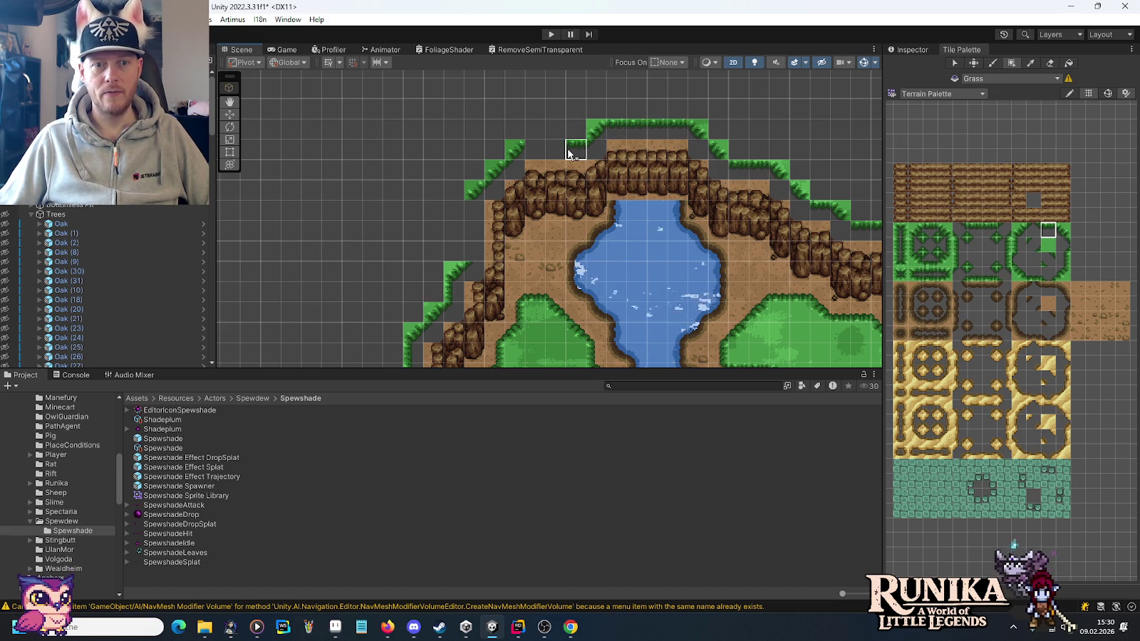
Choose middle and right-edge grass tiles while panning past the lake basin to the next cliff stretch.
left_click(1017, 249)
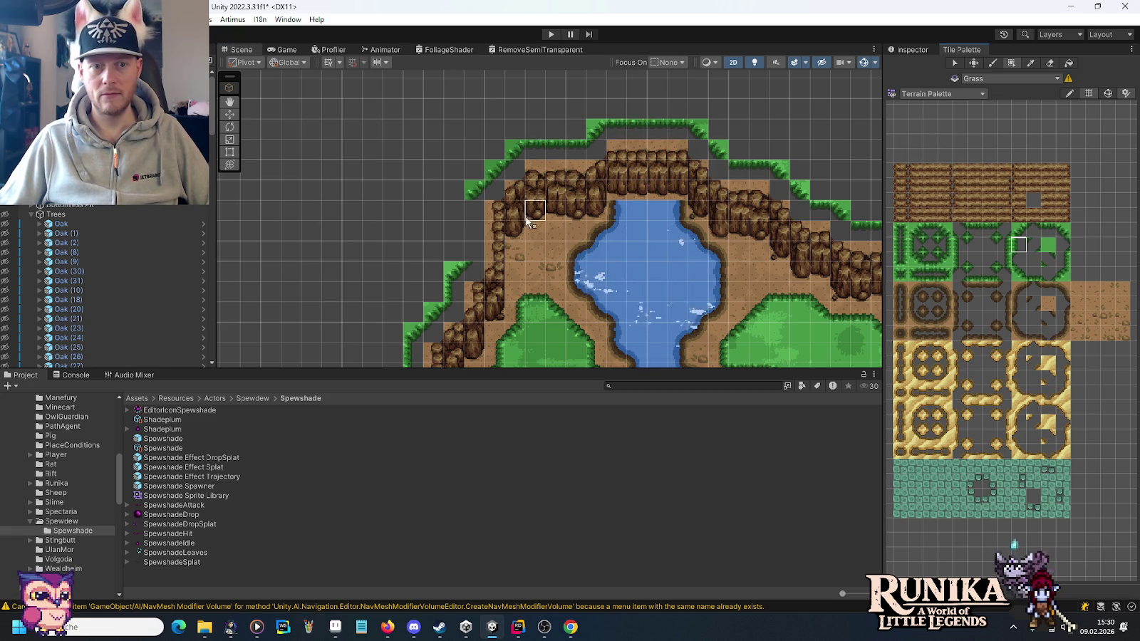
left_click_drag(656, 301, 649, 253)
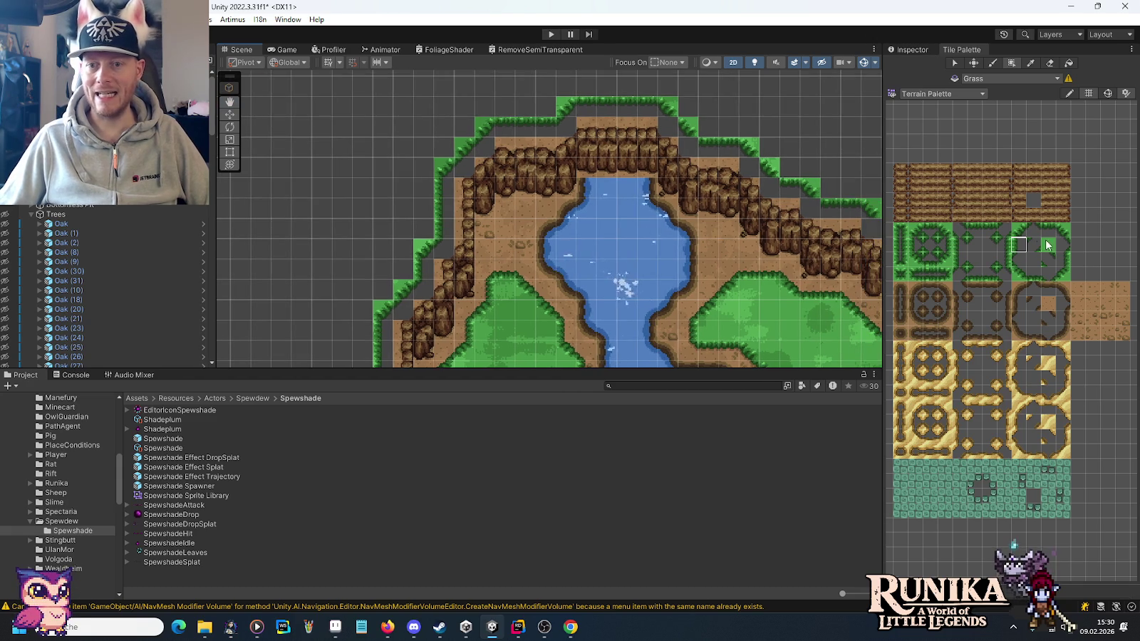
left_click(983, 244)
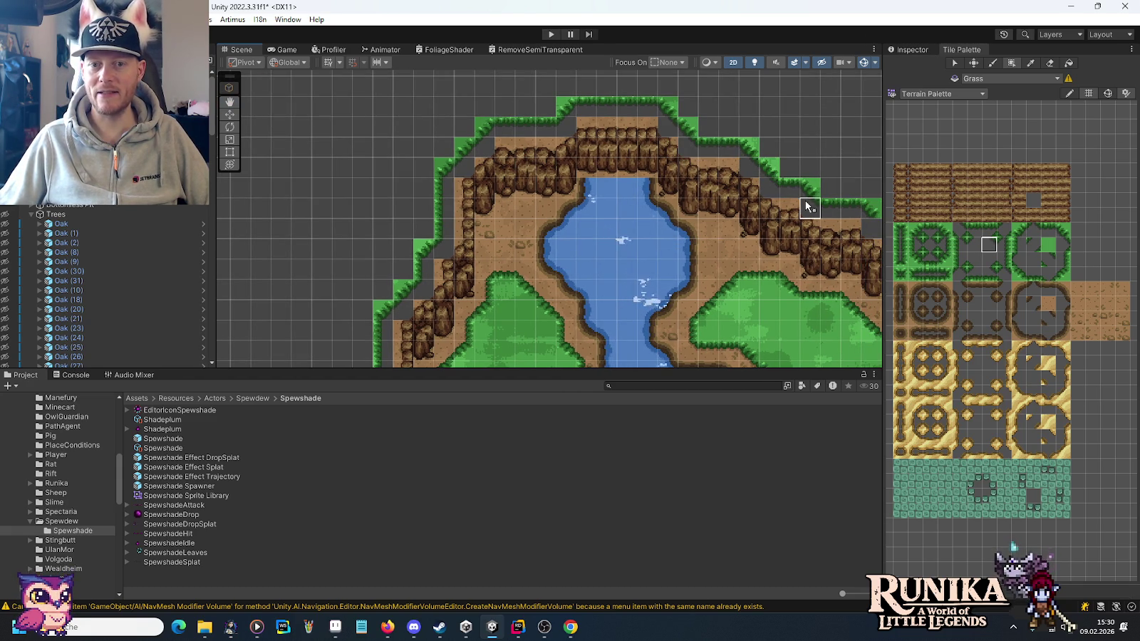
key("Right")
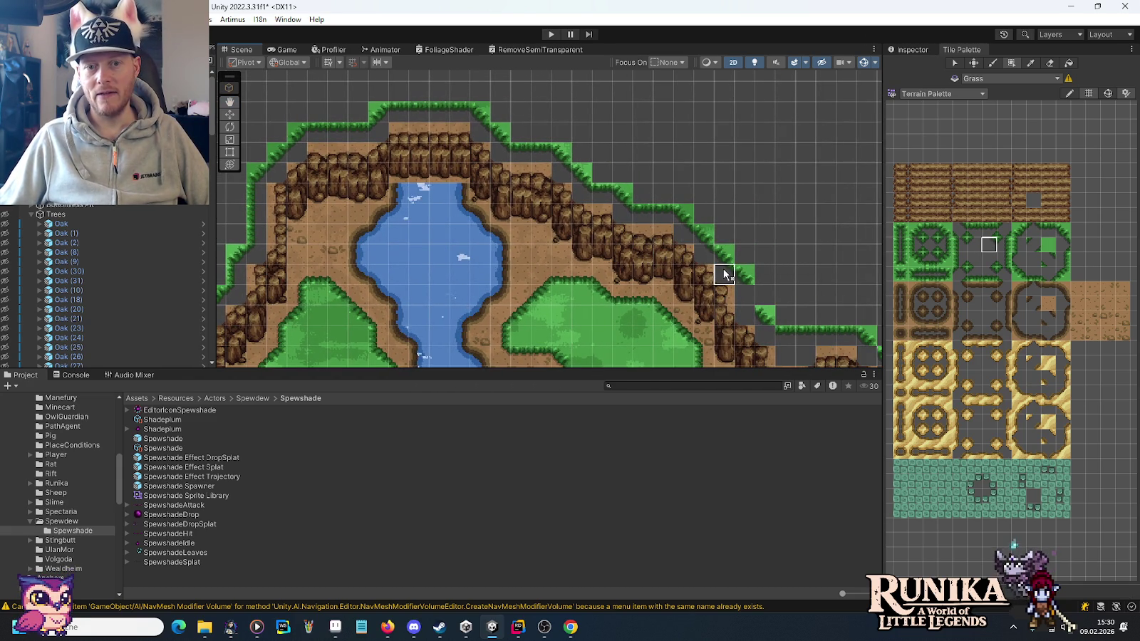
left_click(1062, 258)
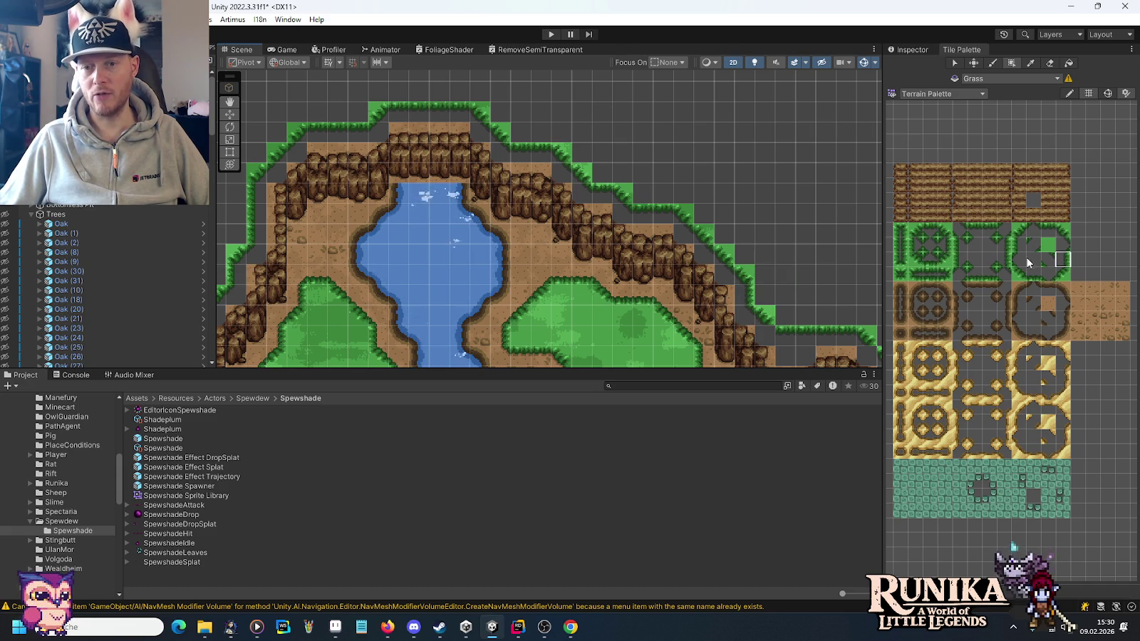
left_click(987, 250)
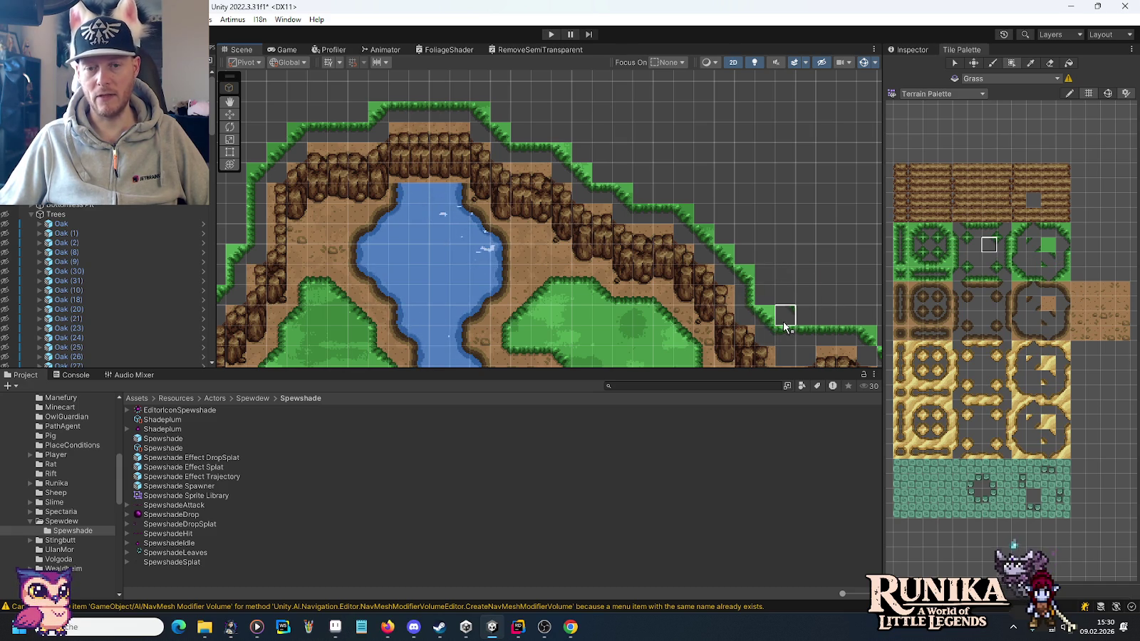
left_click_drag(783, 321, 578, 163)
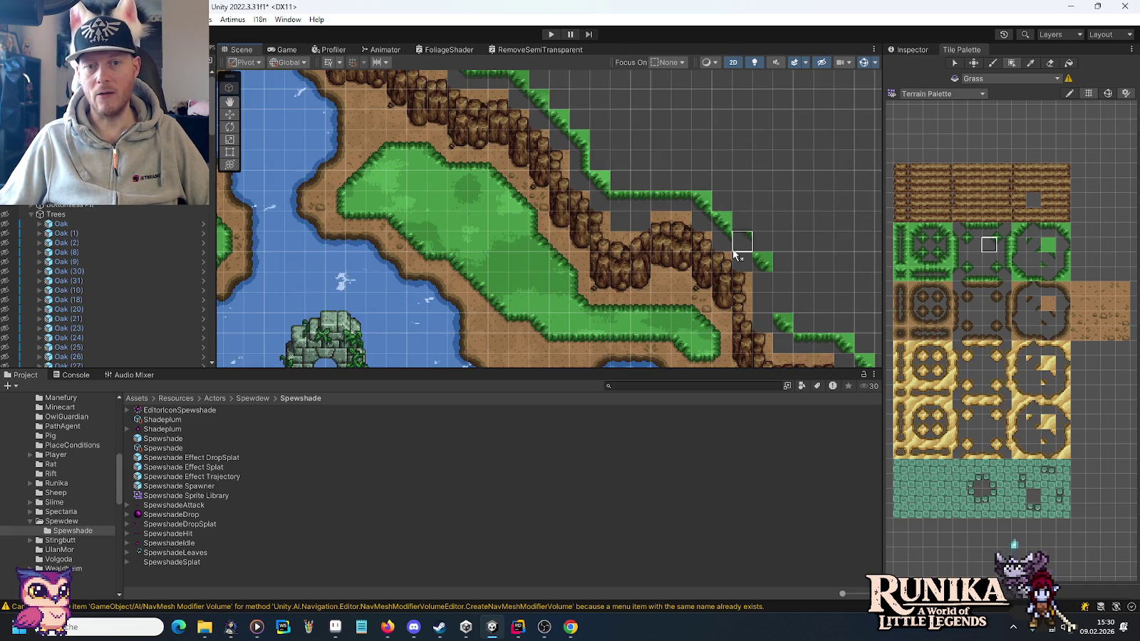
Fill the missing grass edge tiles below the grass diagonal in the cliff border.
left_click_drag(734, 253, 776, 338)
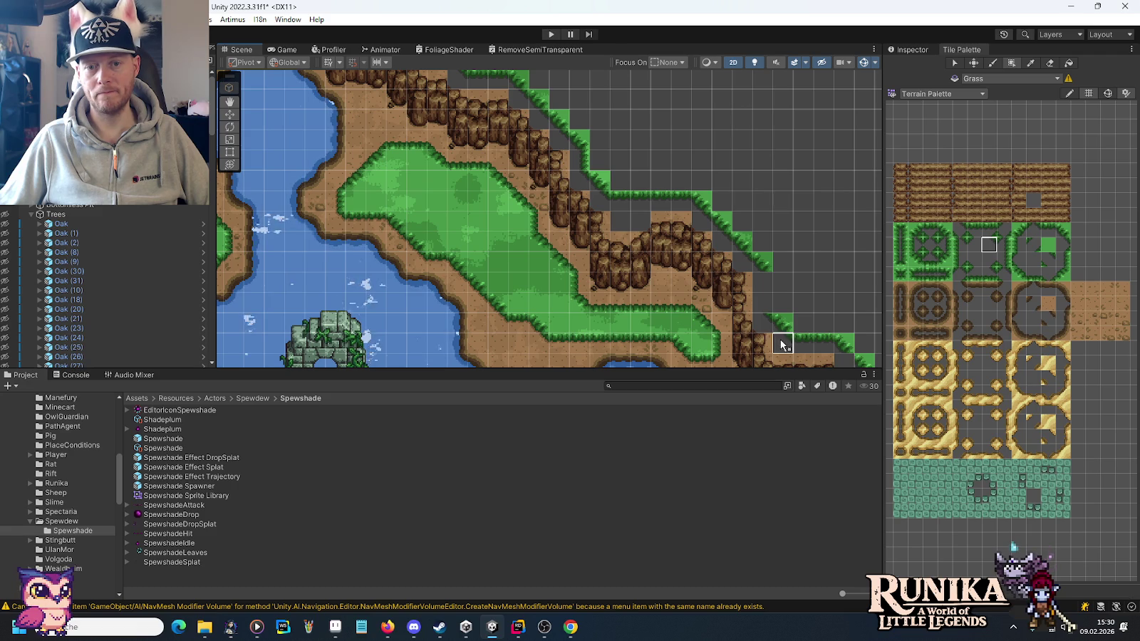
left_click(1064, 261)
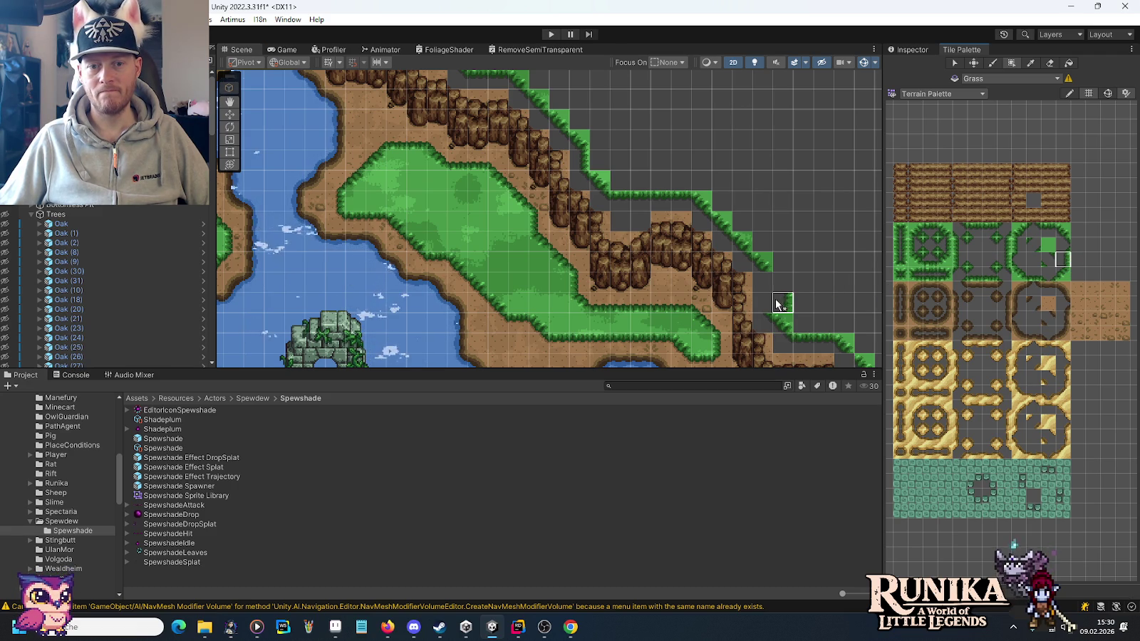
key("Right")
key("Down")
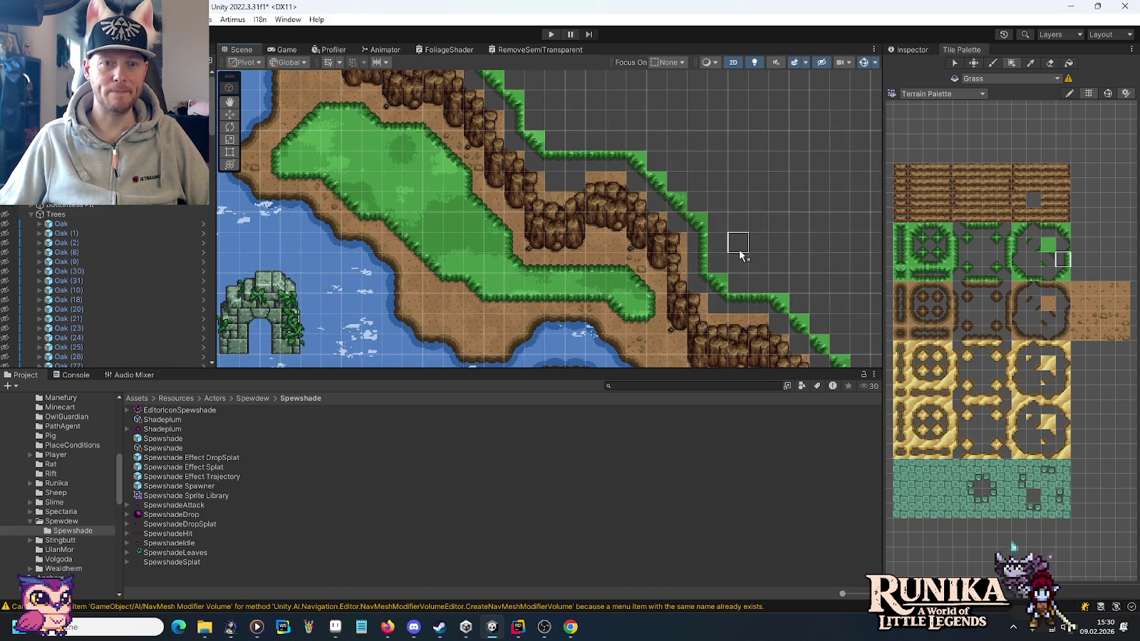
left_click_drag(764, 265, 713, 216)
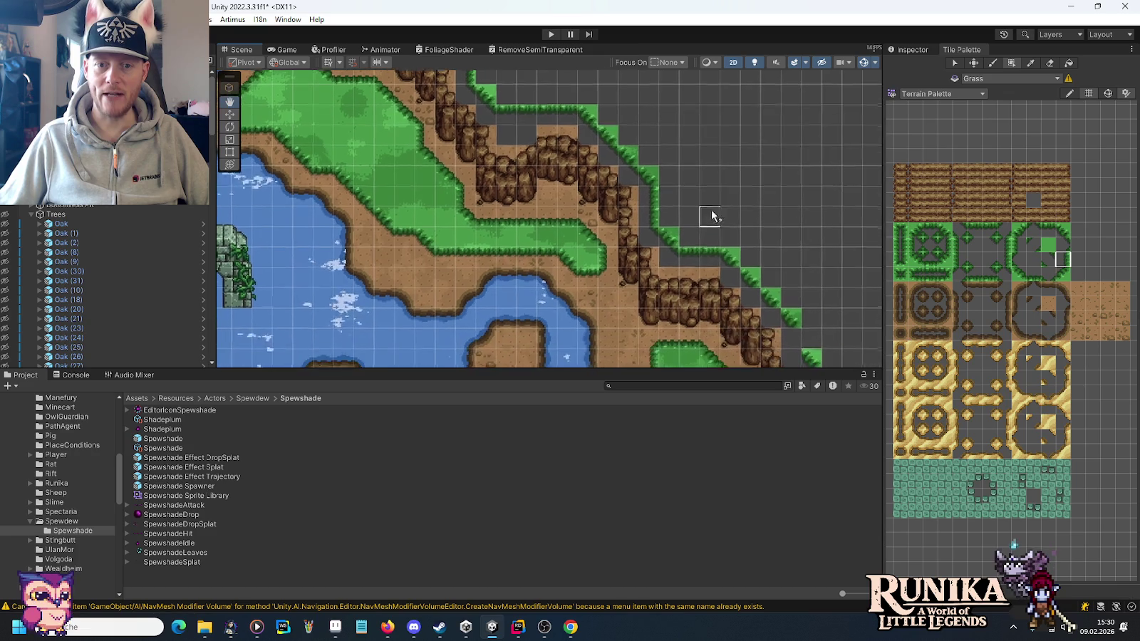
left_click(989, 246)
left_click(744, 291)
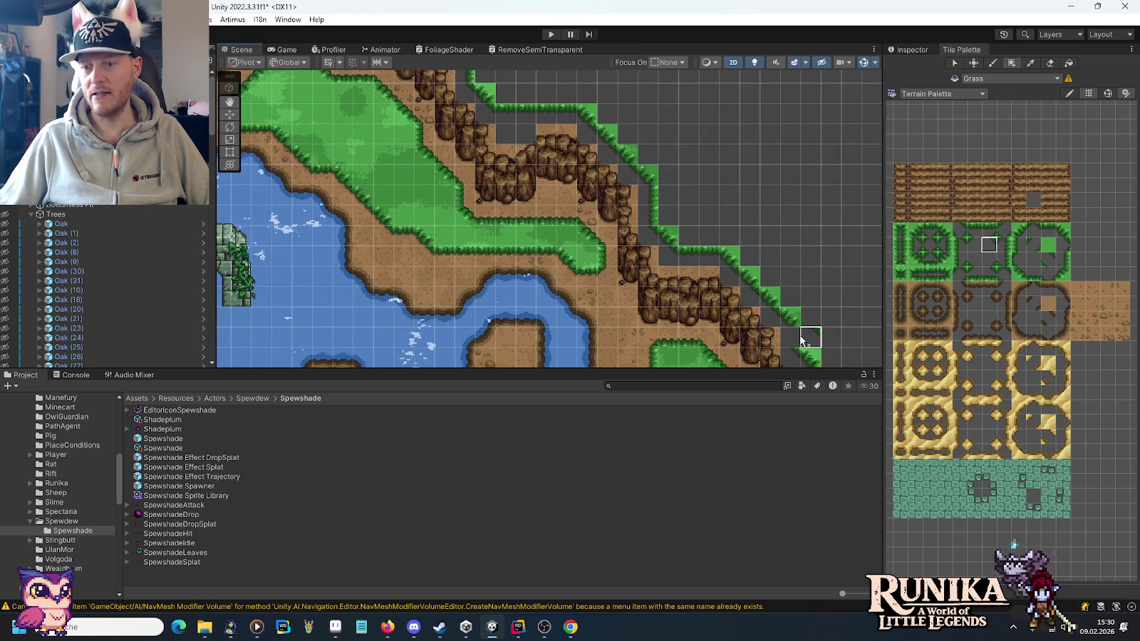
Paint grass edge tiles diagonally down the cliff.
left_click_drag(802, 339, 771, 255)
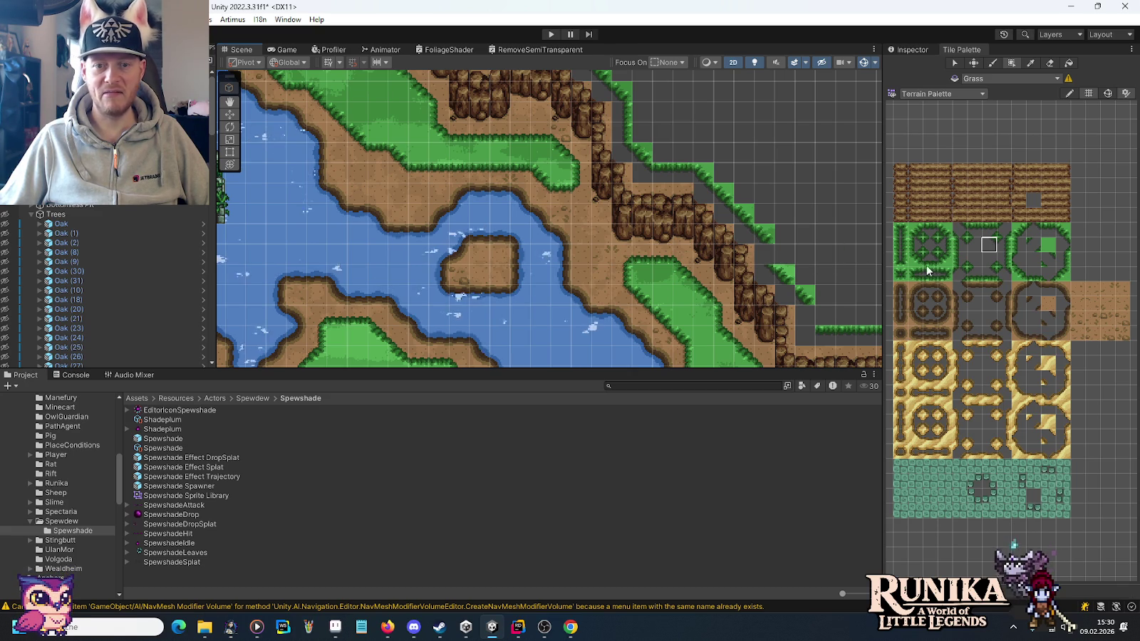
left_click(798, 255, "ctrl")
mouse_move(798, 255)
left_mouse_down()
mouse_move(797, 288)
mouse_move(819, 326)
mouse_move(580, 219)
left_mouse_up()
Lay a straight row of top grass edge tiles above the eastern cliffs.
left_click(985, 251)
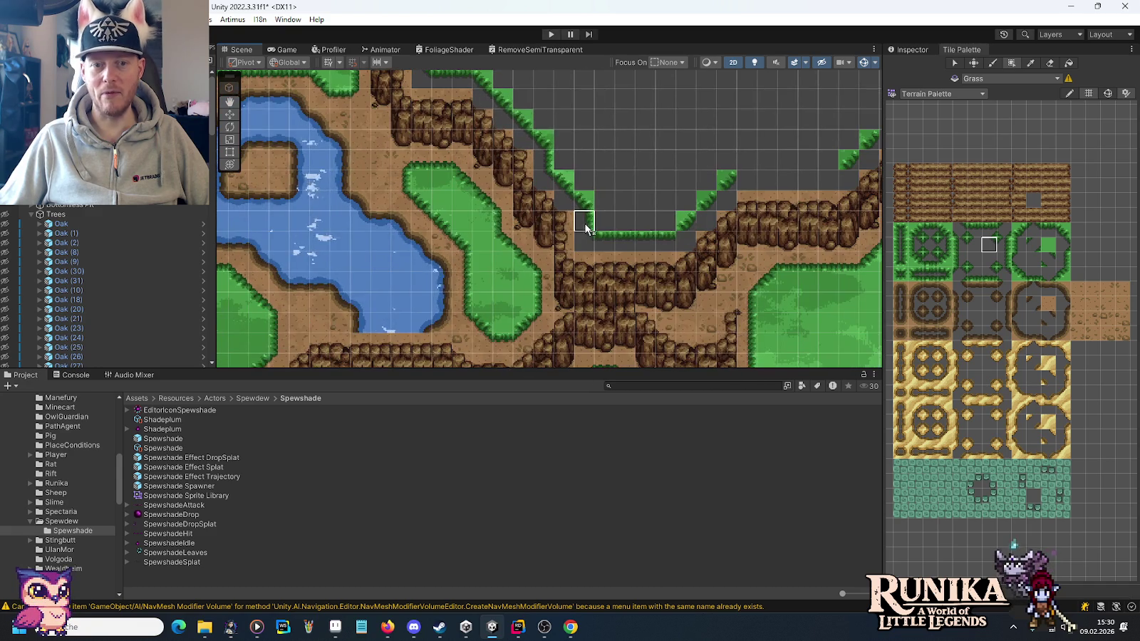
left_click_drag(822, 219, 731, 246)
left_click(975, 245)
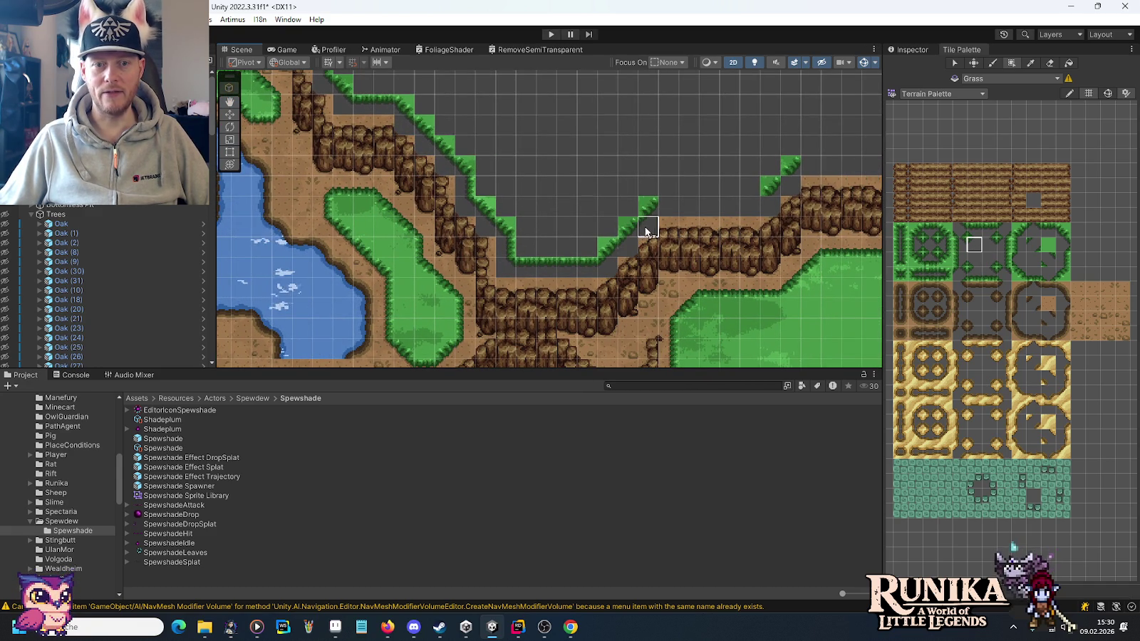
left_click(1048, 229)
mouse_move(755, 206)
left_mouse_down()
mouse_move(661, 204)
mouse_move(494, 229)
left_mouse_up()
left_click_drag(597, 178, 636, 175)
left_click(982, 250)
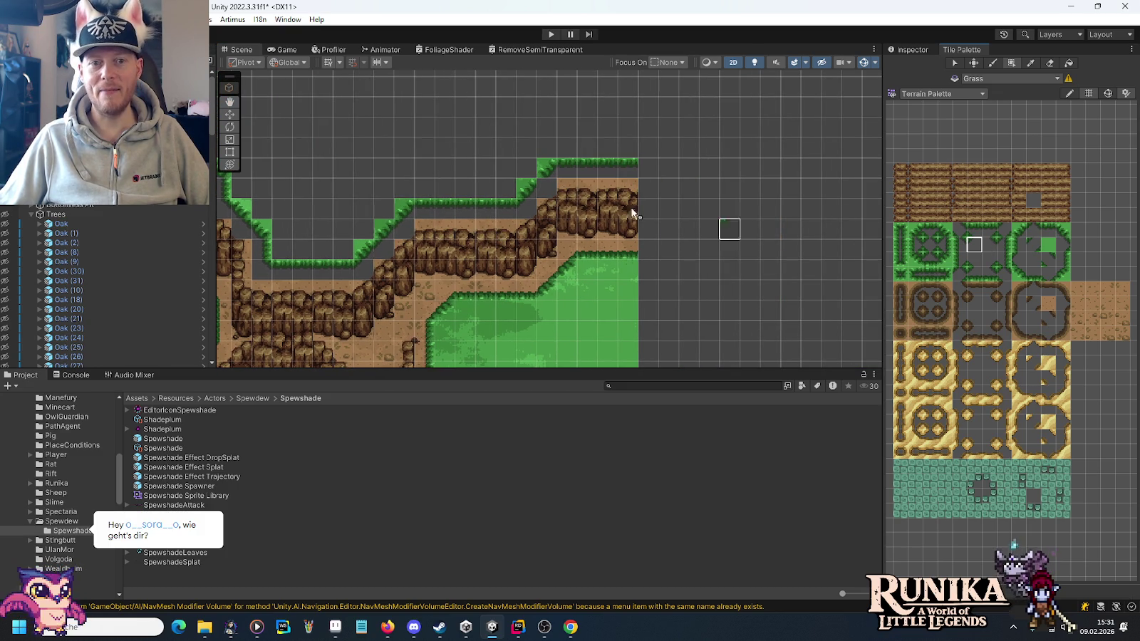
key("Left")
key("Left")
key("Left")
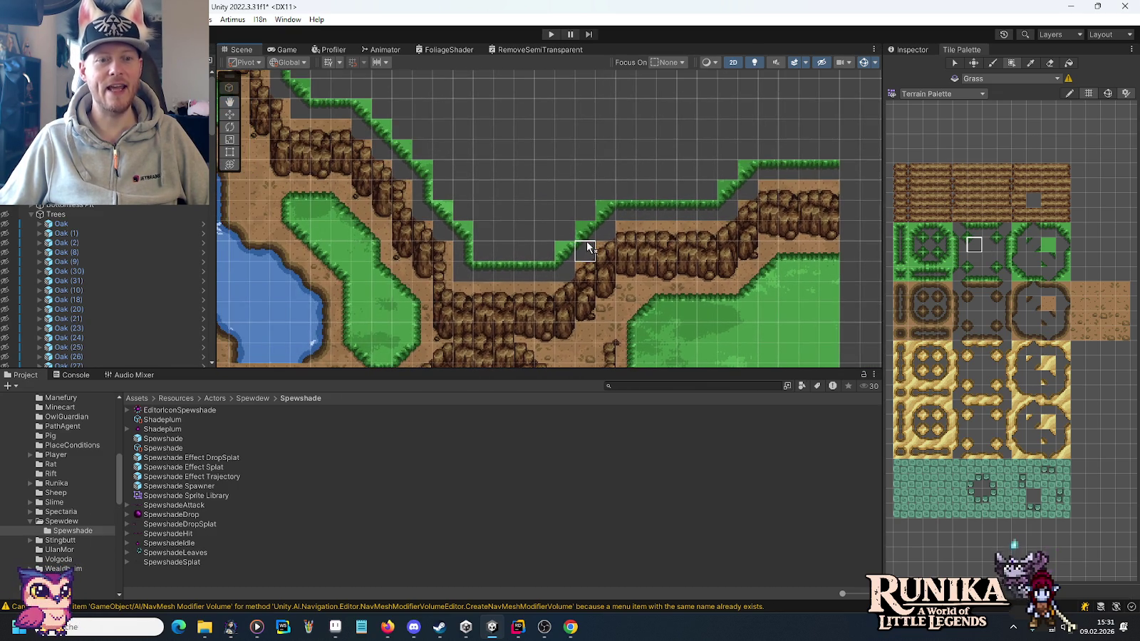
left_click(1053, 308)
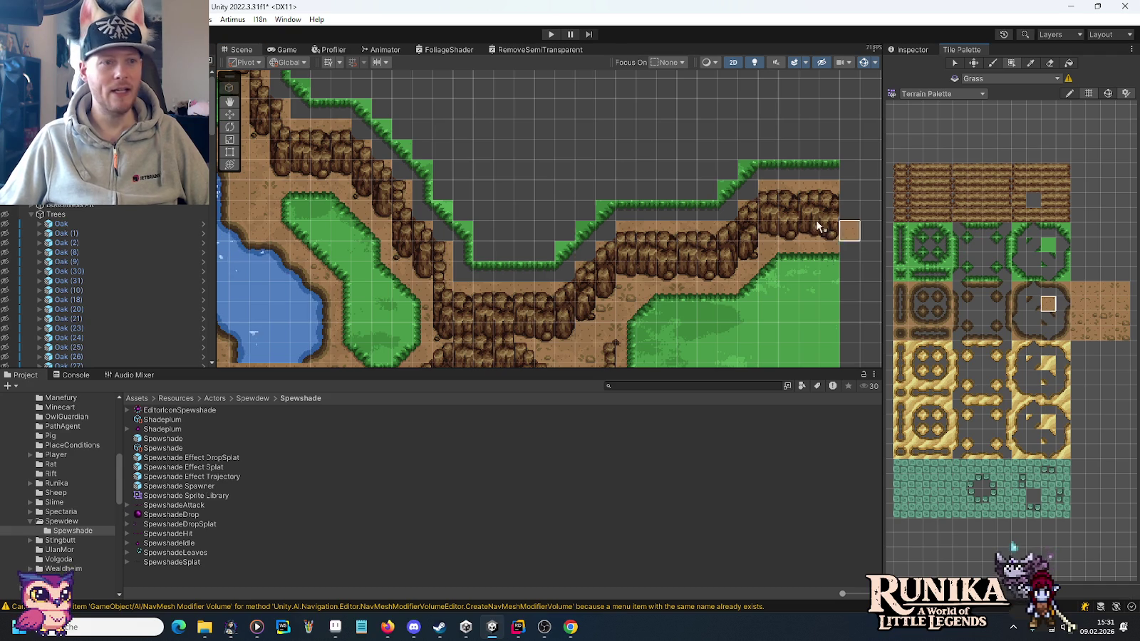
Paint a dirt row along the top border, undoing and redoing the first stroke.
left_click_drag(864, 170, 775, 178)
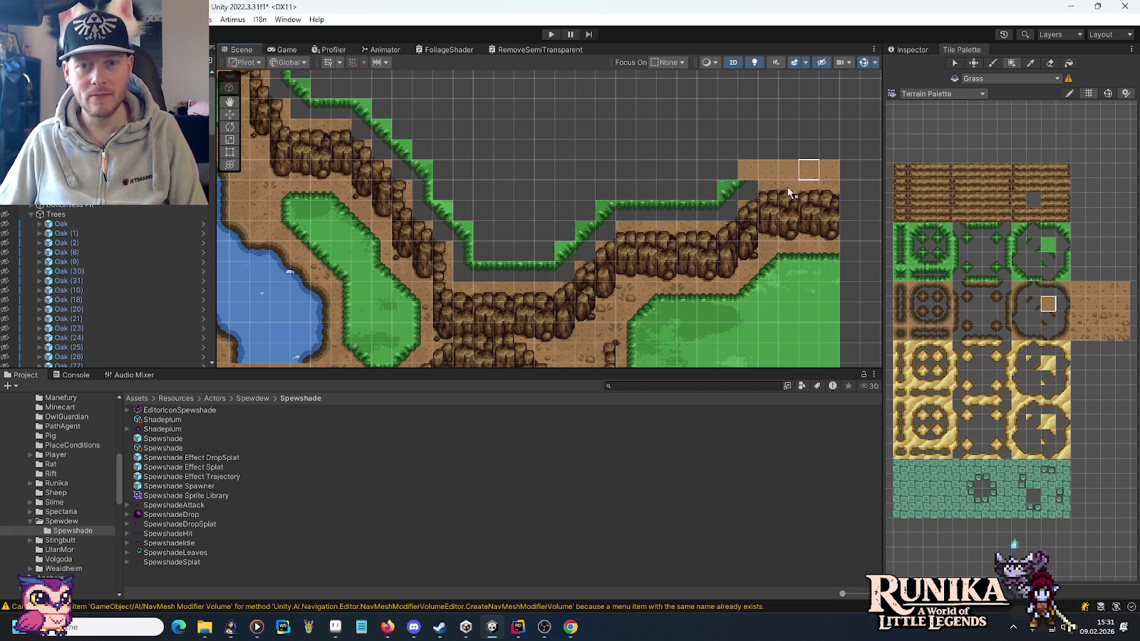
key("ctrl+z")
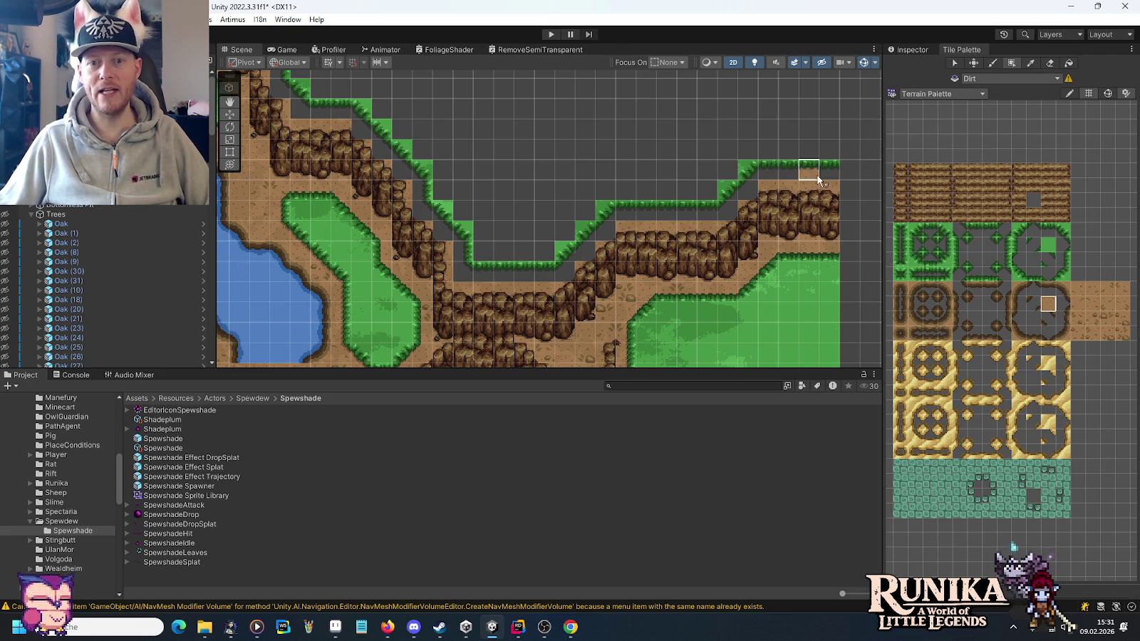
mouse_move(813, 172)
left_mouse_down()
mouse_move(751, 173)
mouse_move(657, 213)
mouse_move(611, 215)
mouse_move(566, 263)
mouse_move(460, 270)
mouse_move(427, 186)
mouse_move(386, 152)
left_mouse_up()
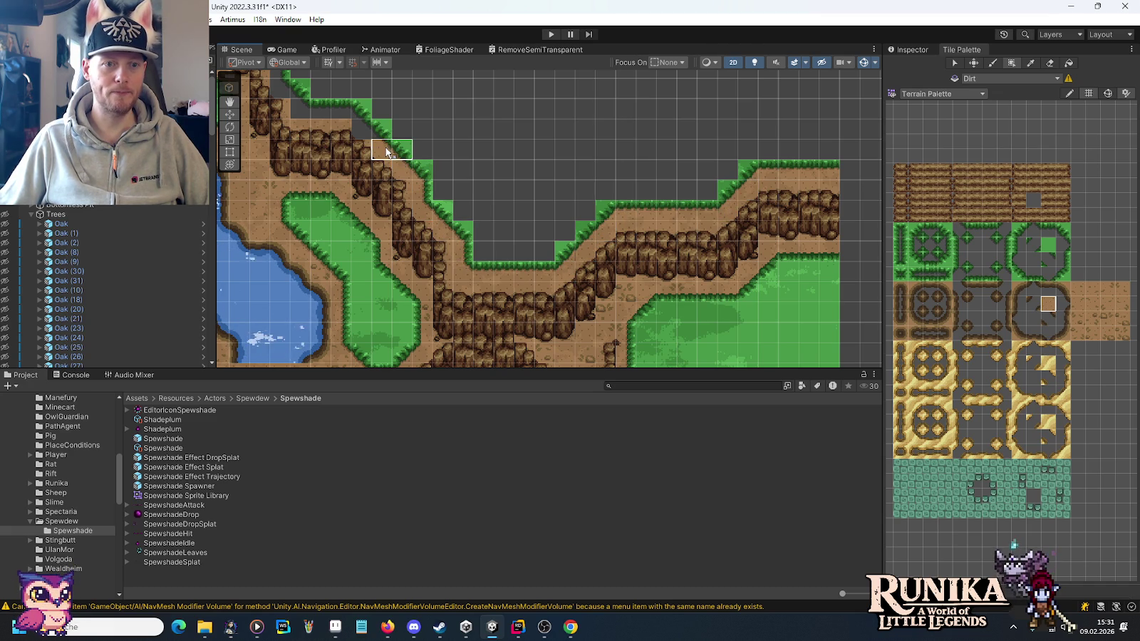
Fill the gaps under the top and left grass edges by the pond with dirt.
mouse_move(298, 106)
left_mouse_down()
mouse_move(734, 306)
mouse_move(675, 173)
mouse_move(553, 152)
mouse_move(571, 178)
mouse_move(741, 273)
mouse_move(667, 197)
mouse_move(635, 142)
left_mouse_up()
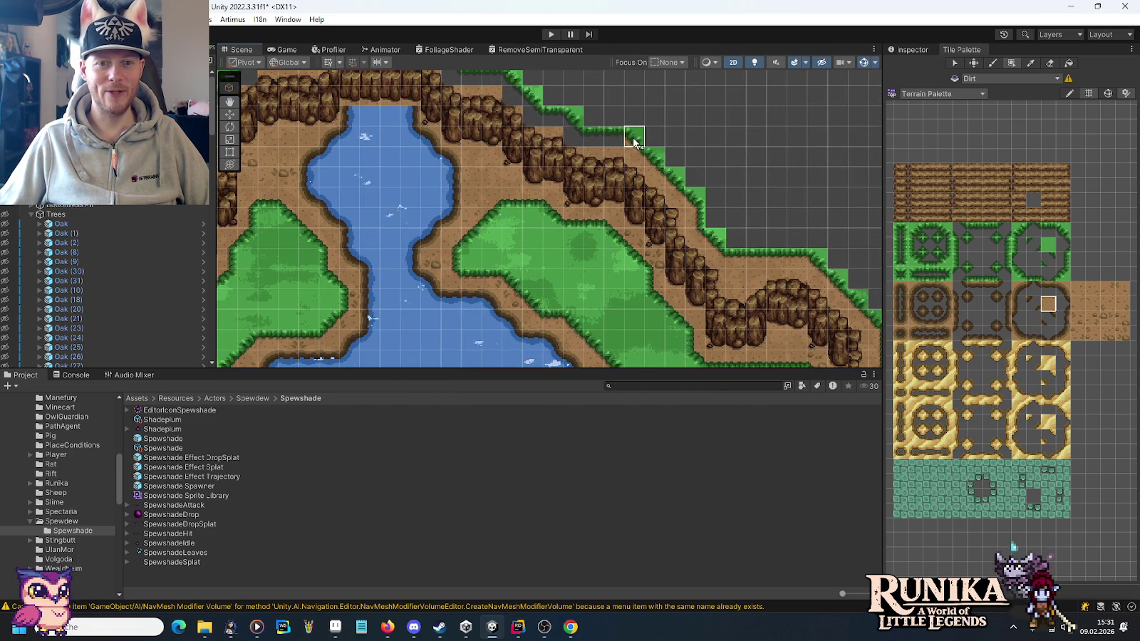
left_click_drag(539, 114, 754, 252)
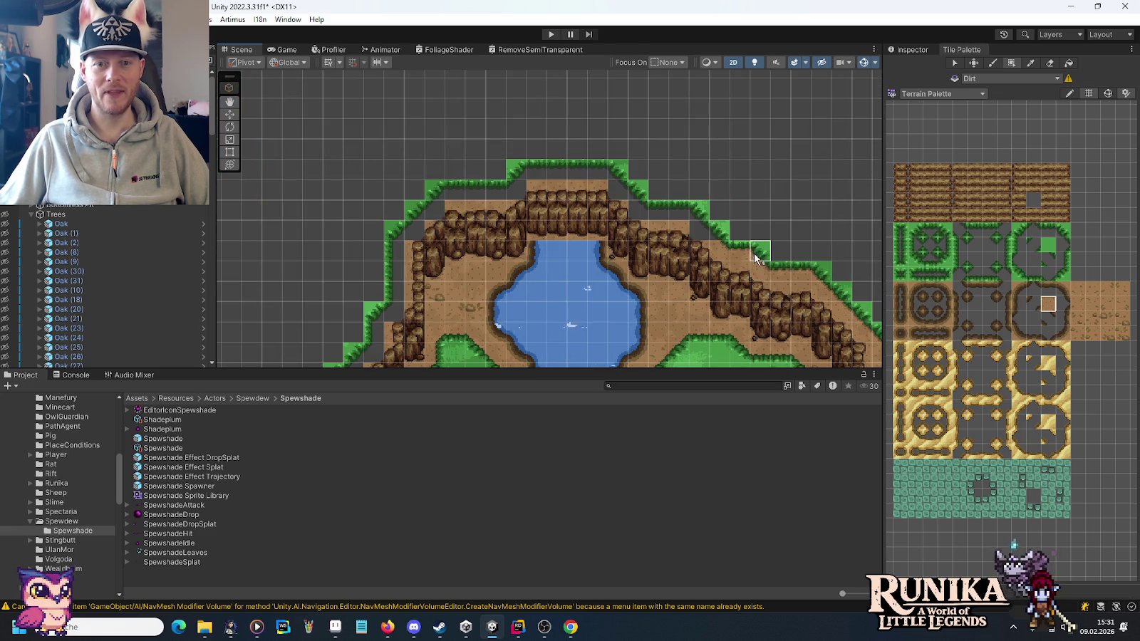
mouse_move(641, 207)
left_mouse_down()
mouse_move(577, 181)
mouse_move(456, 188)
mouse_move(393, 239)
mouse_move(396, 305)
mouse_move(437, 311)
mouse_move(613, 164)
left_mouse_up()
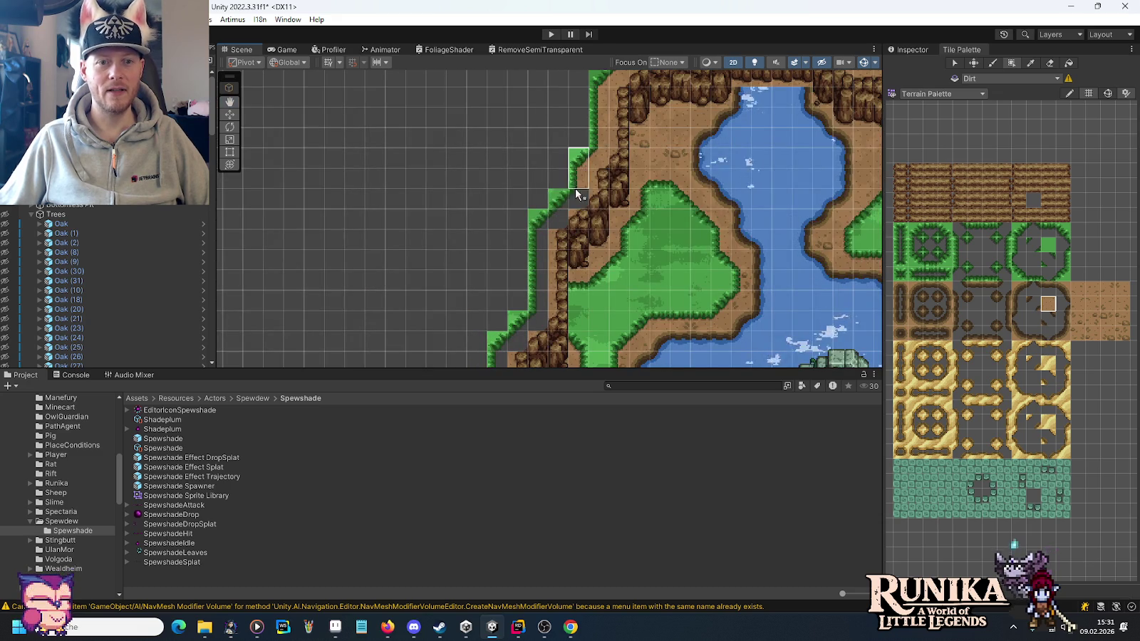
mouse_move(558, 214)
left_mouse_down()
mouse_move(570, 315)
mouse_move(669, 188)
left_mouse_up()
mouse_move(629, 227)
left_mouse_down()
mouse_move(636, 308)
mouse_move(734, 139)
mouse_move(692, 196)
mouse_move(741, 257)
mouse_move(720, 285)
mouse_move(606, 324)
mouse_move(552, 287)
left_mouse_up()
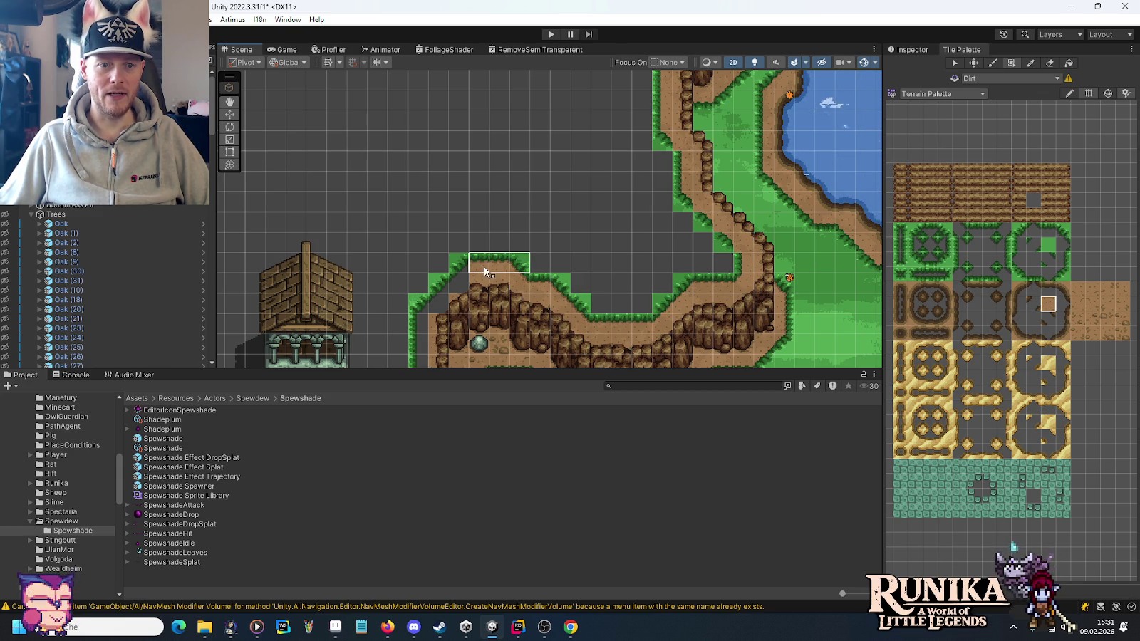
Fill the grey cells beside the cliffs near the house with dirt, then select dirt edge tiles.
mouse_move(434, 306)
left_mouse_down()
mouse_move(495, 114)
mouse_move(496, 187)
left_mouse_up()
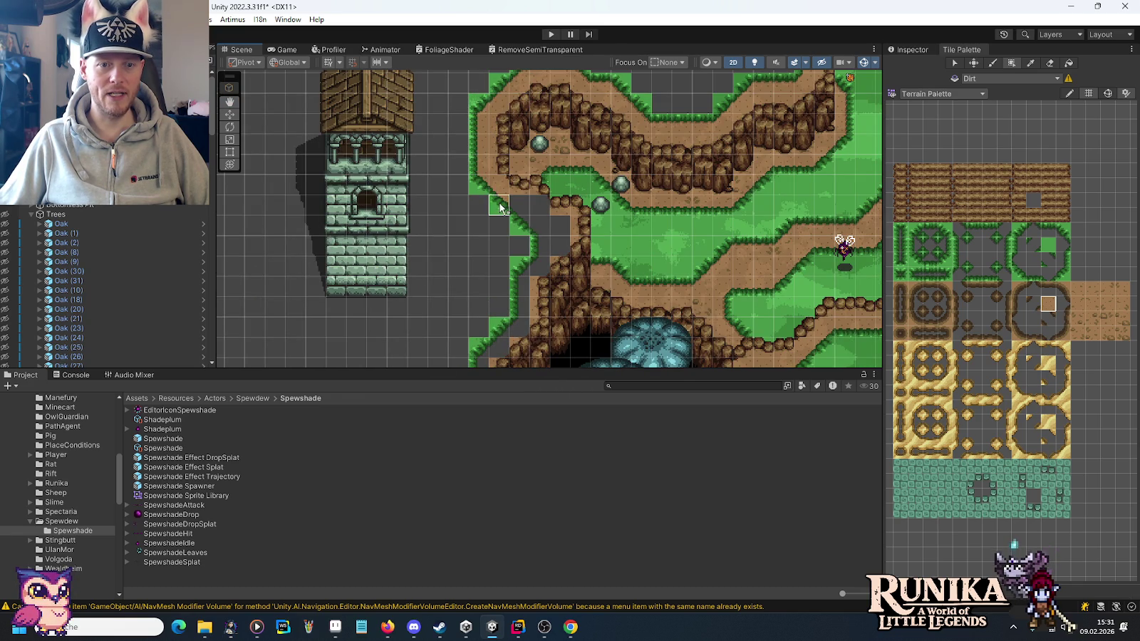
mouse_move(548, 231)
left_mouse_down()
mouse_move(541, 257)
mouse_move(629, 158)
left_mouse_up()
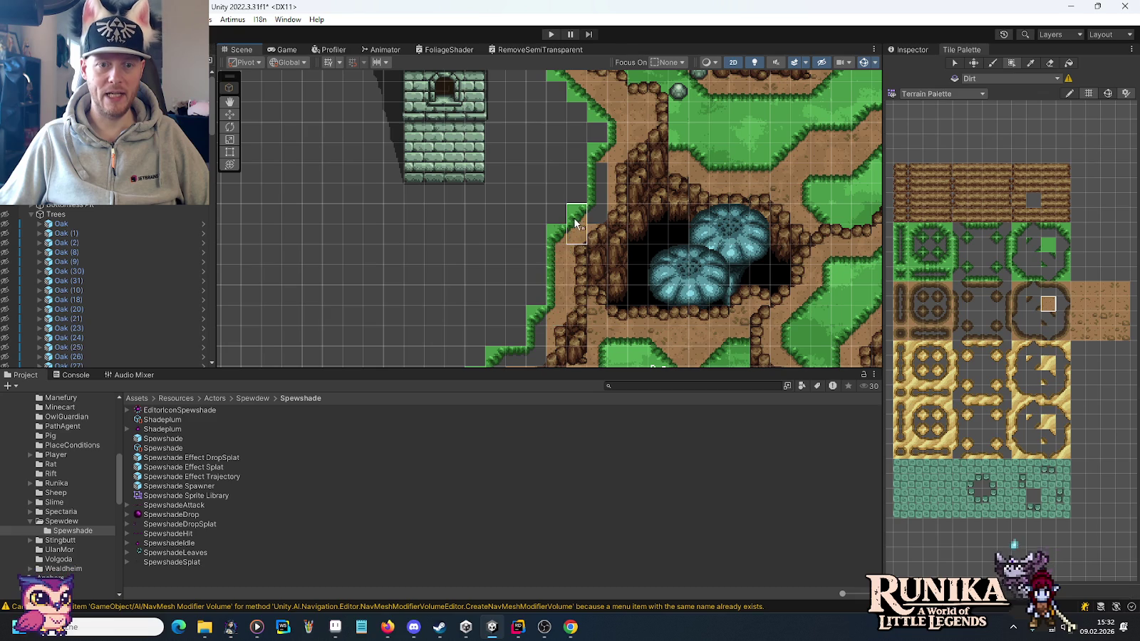
left_click_drag(533, 335, 604, 235)
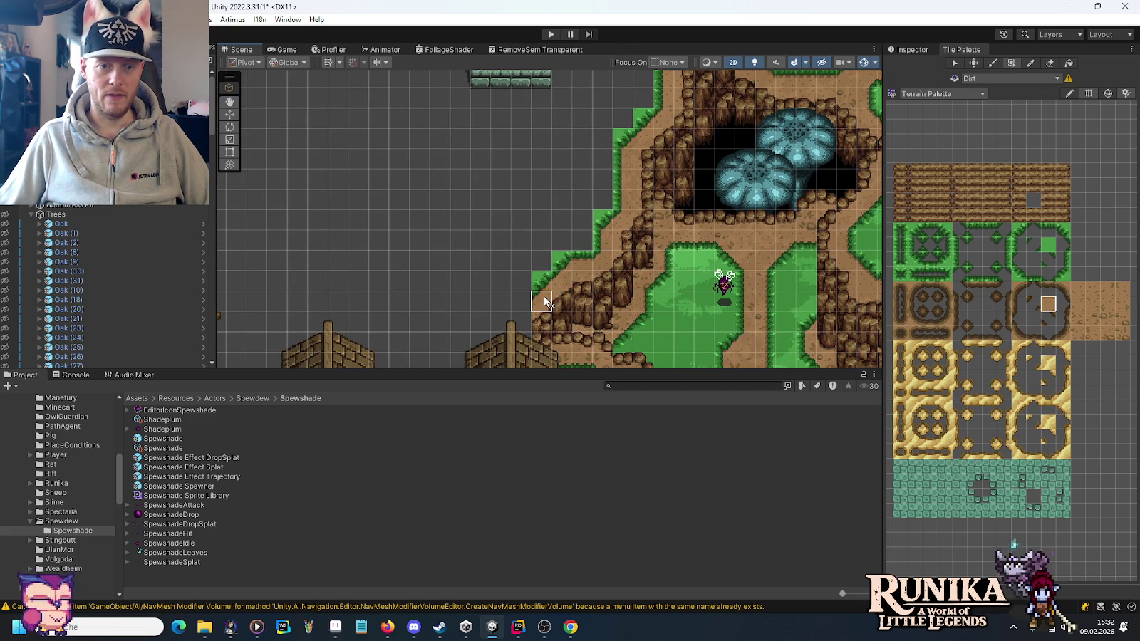
scroll(1118, 324, "up", 2)
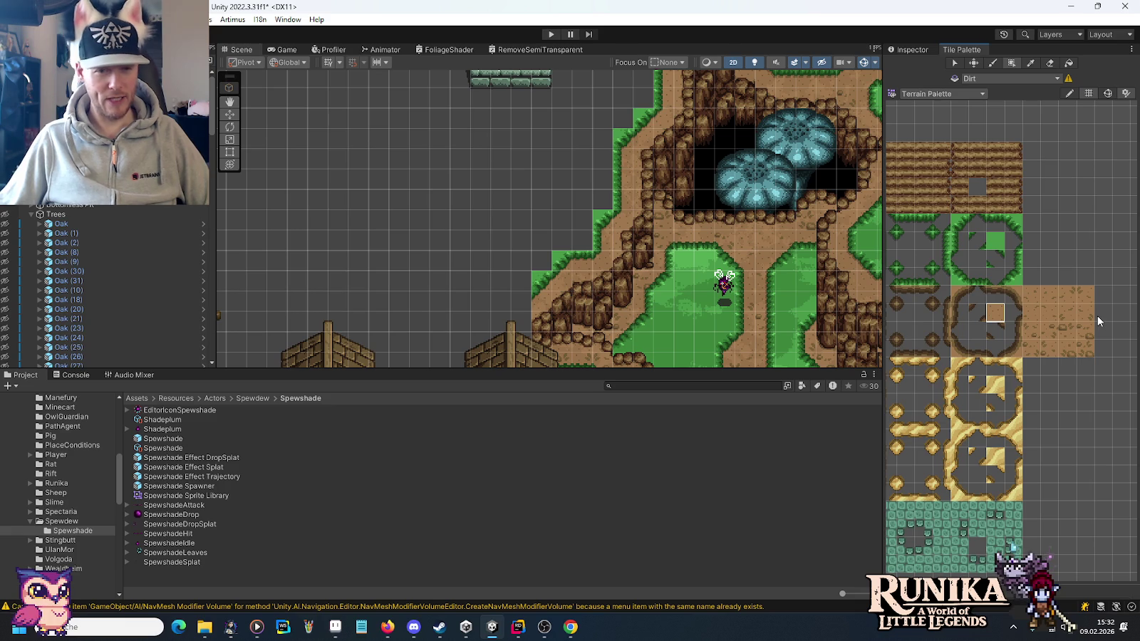
left_click(1050, 329)
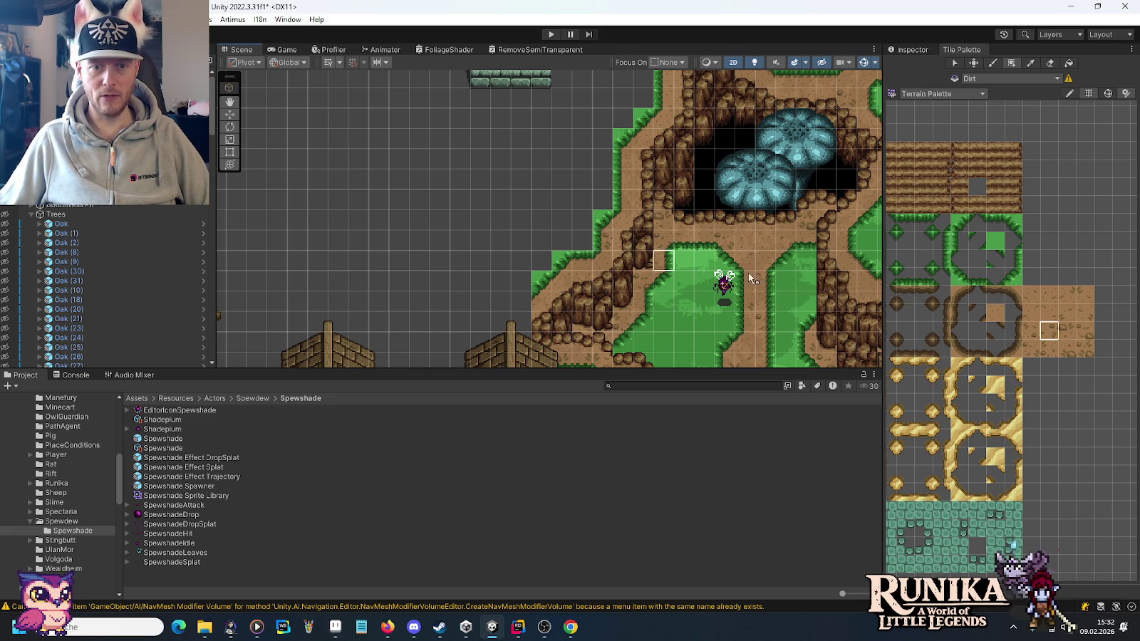
left_click(1084, 295)
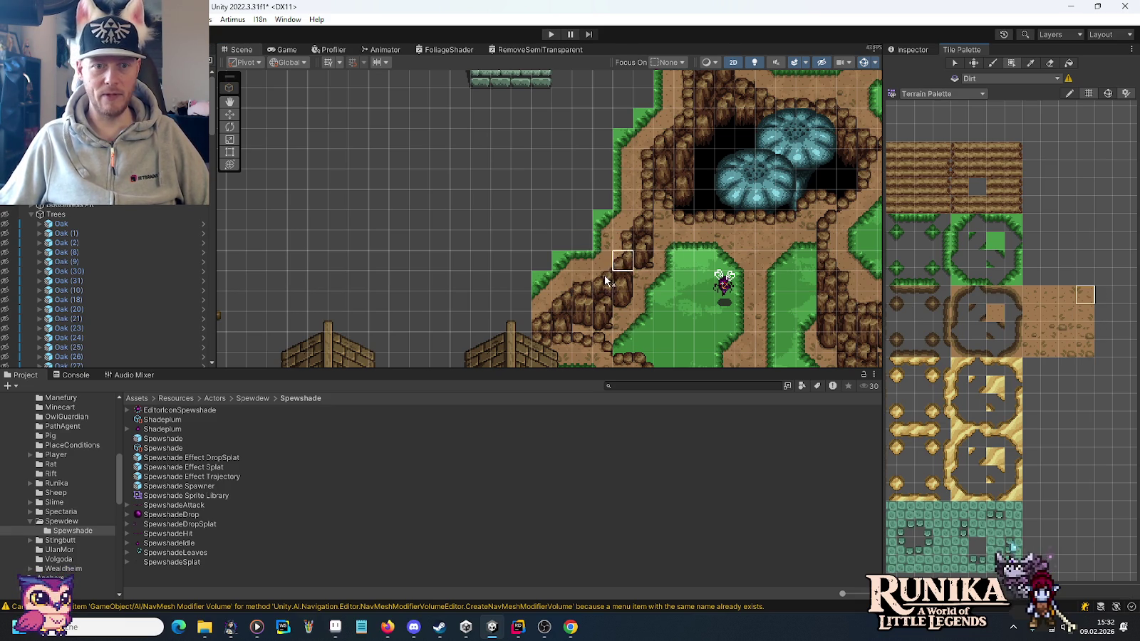
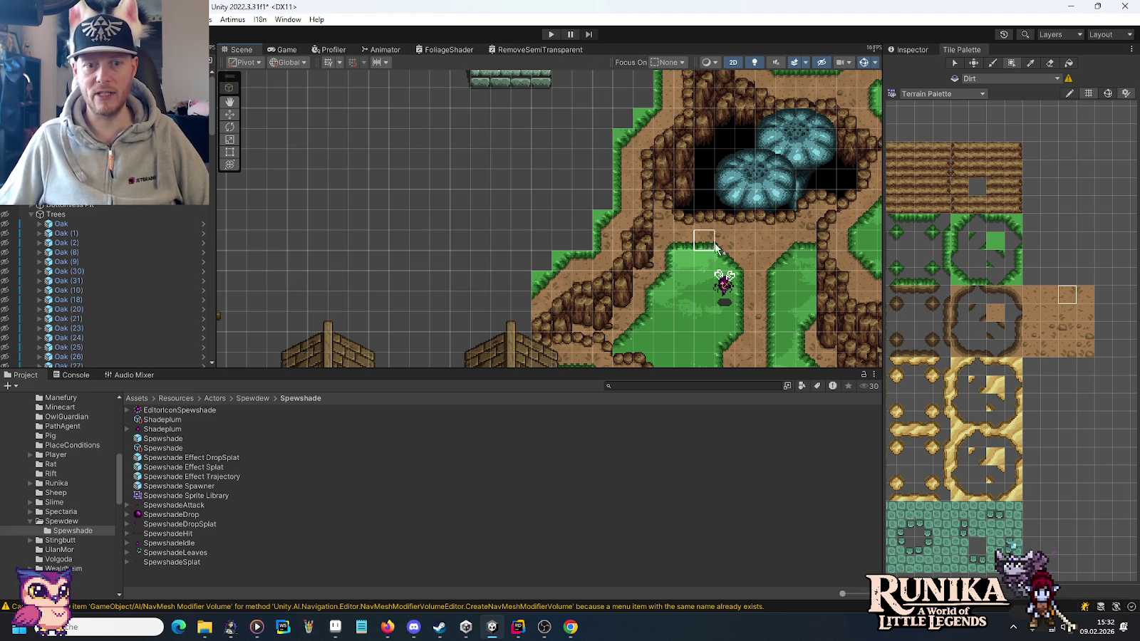
Pan over the cliff paths by the stone tower and pick dirt edge tiles.
mouse_move(716, 182)
left_mouse_down()
mouse_move(688, 214)
mouse_move(674, 265)
left_mouse_up()
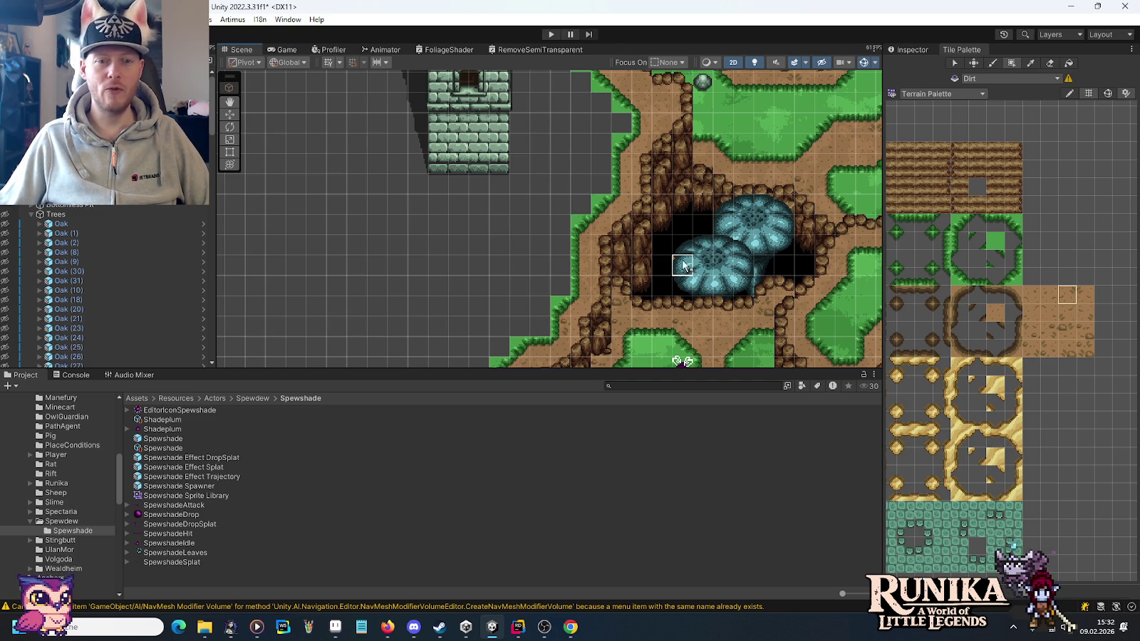
left_click_drag(620, 95, 631, 230)
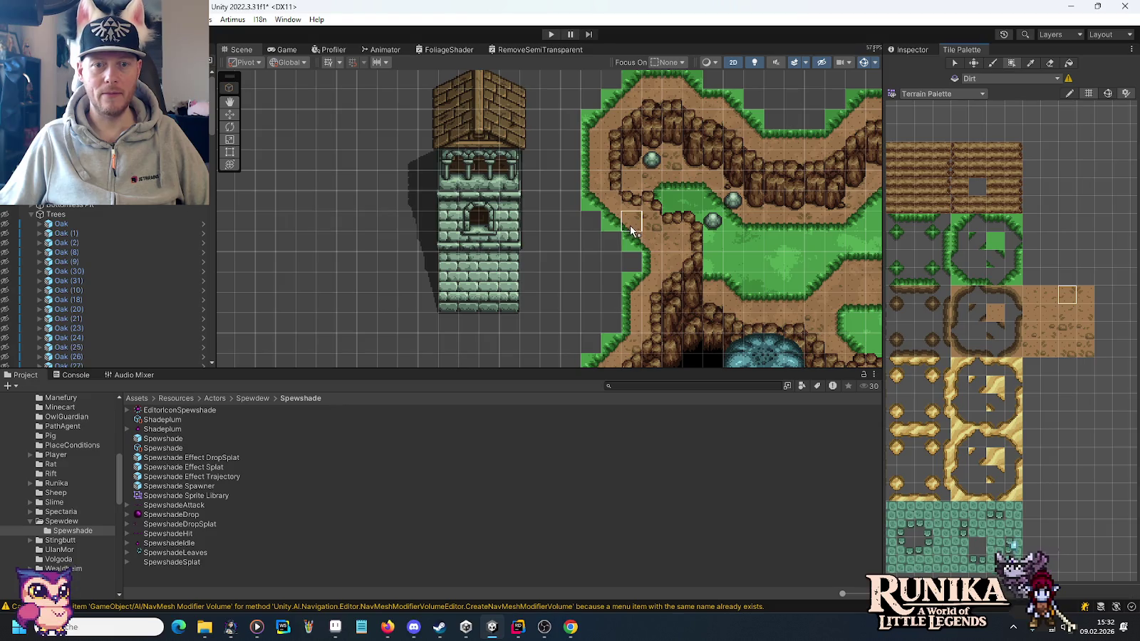
left_click_drag(738, 284, 736, 238)
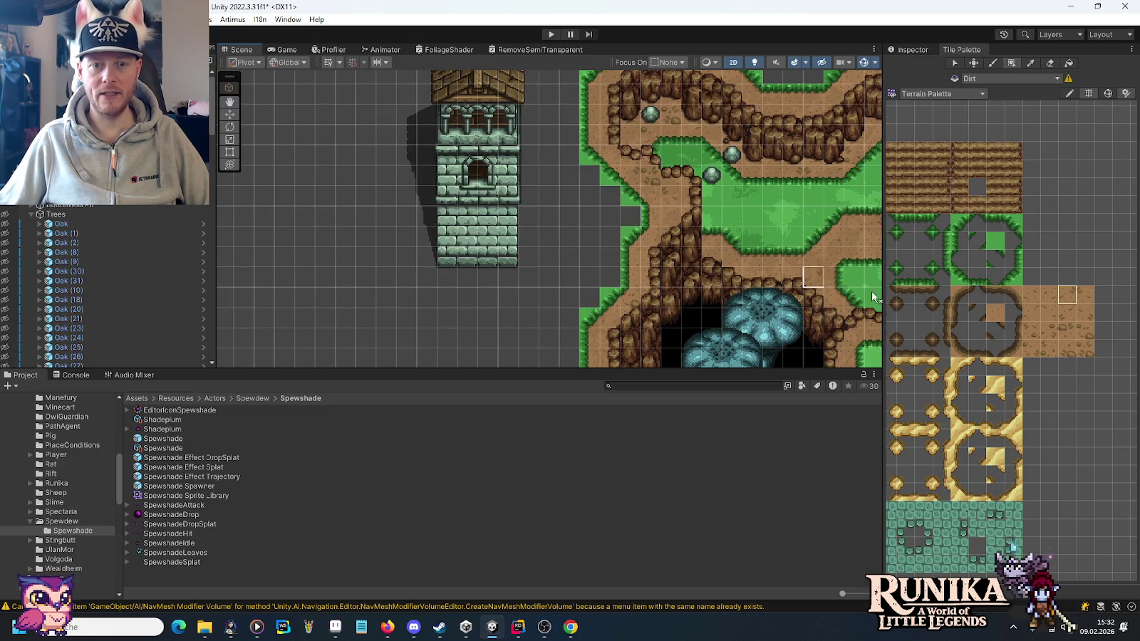
left_click(1056, 328)
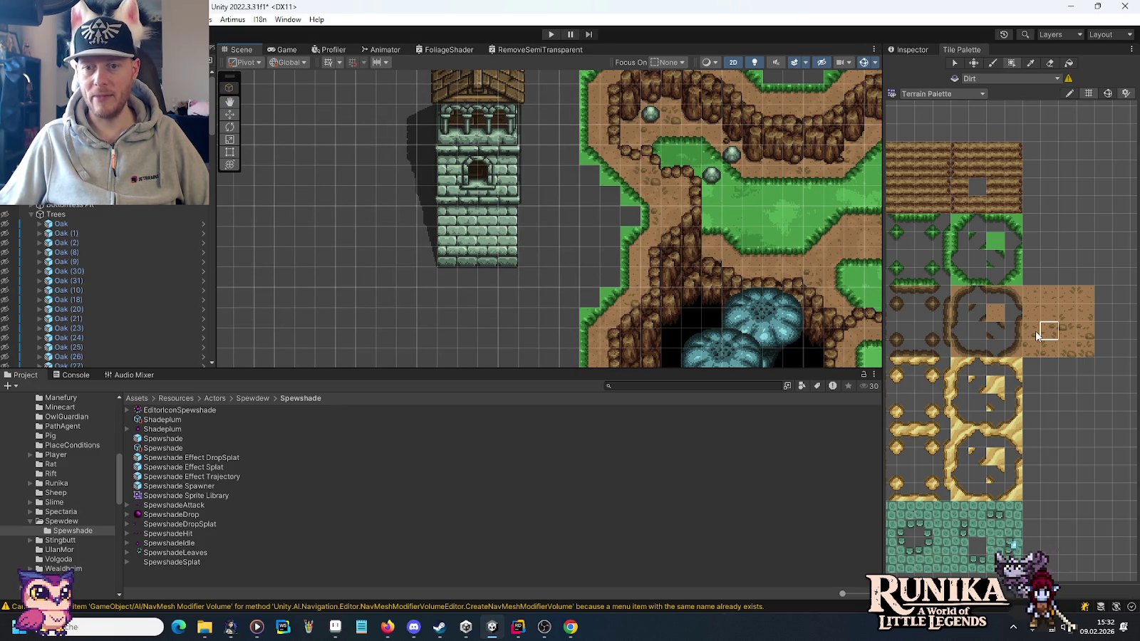
left_click(1078, 294)
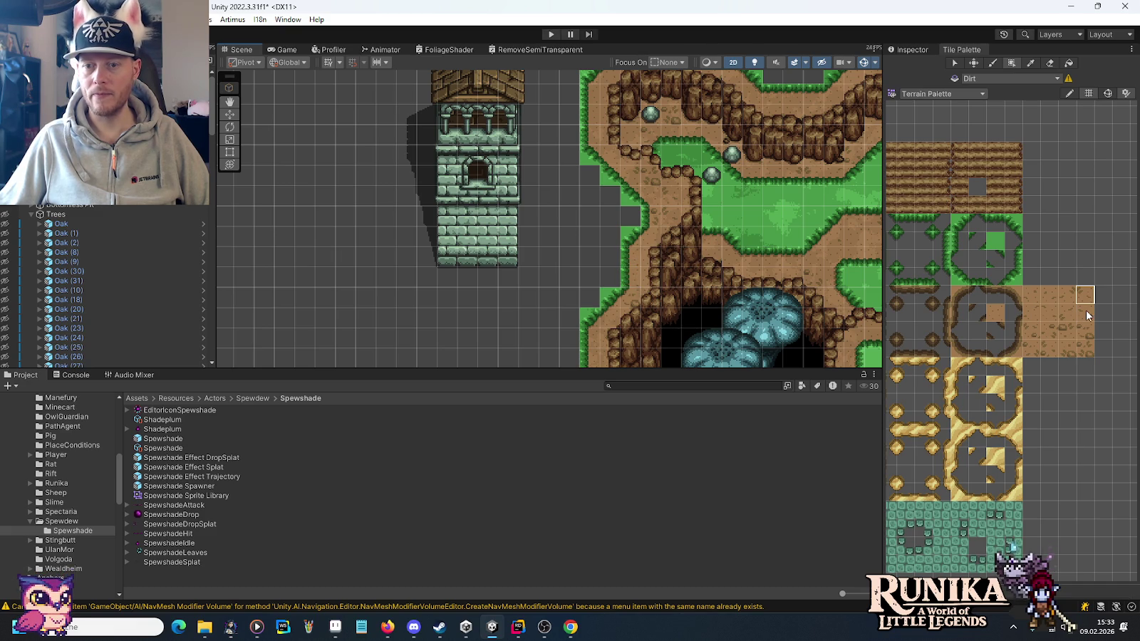
Paint more dirt edge tiles around the tower, working toward the lake and winding cliff path.
left_click_drag(713, 157, 713, 268)
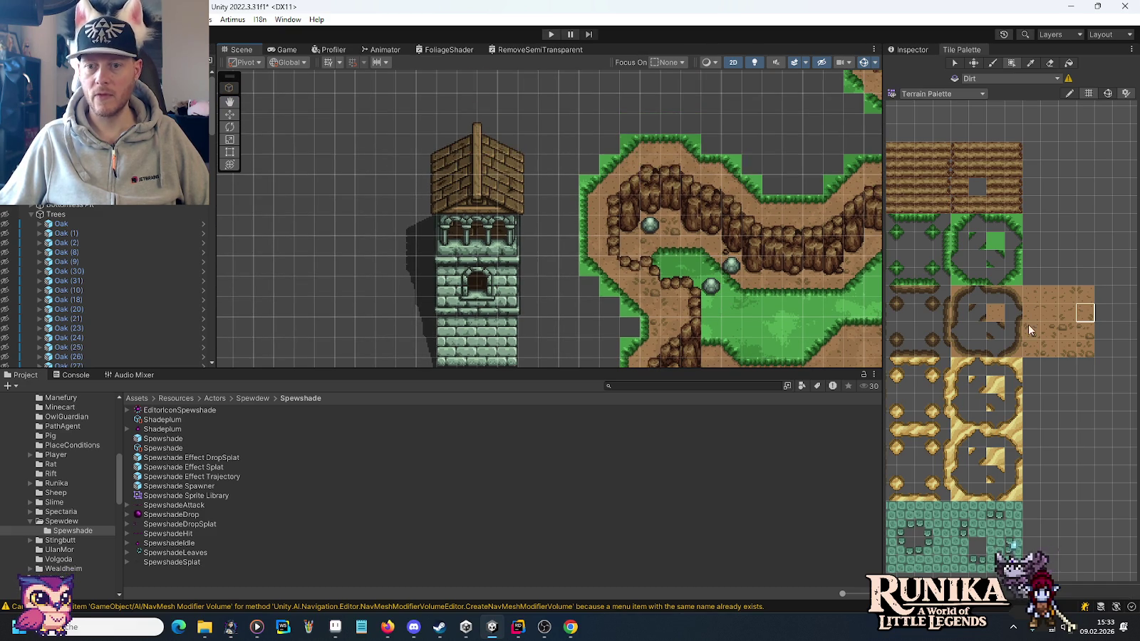
left_click(1034, 330)
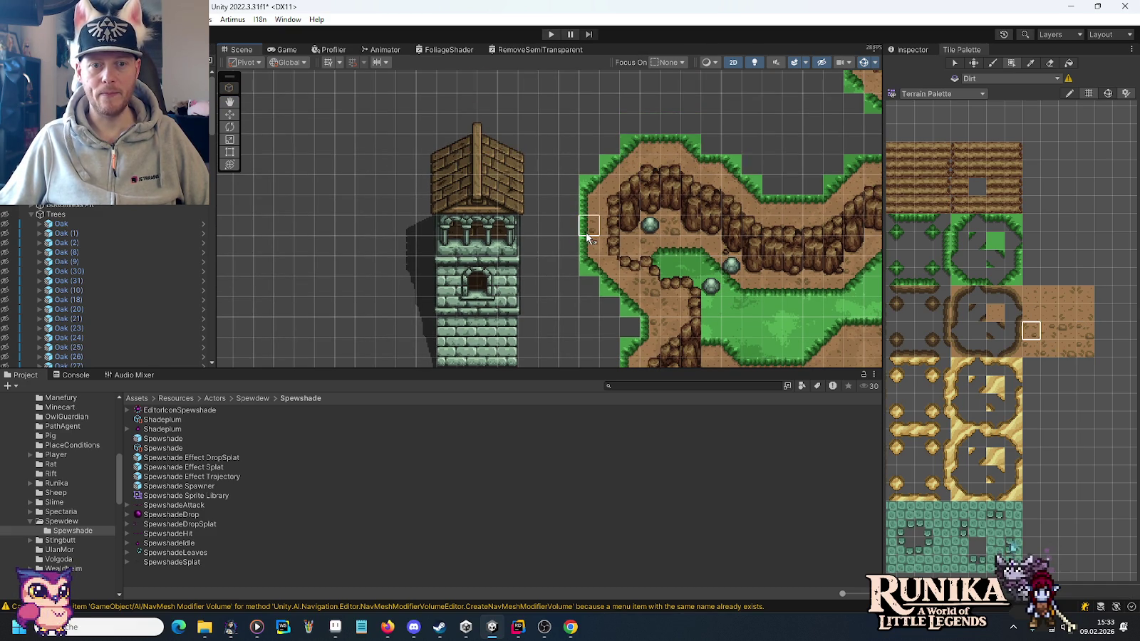
left_click(1052, 332)
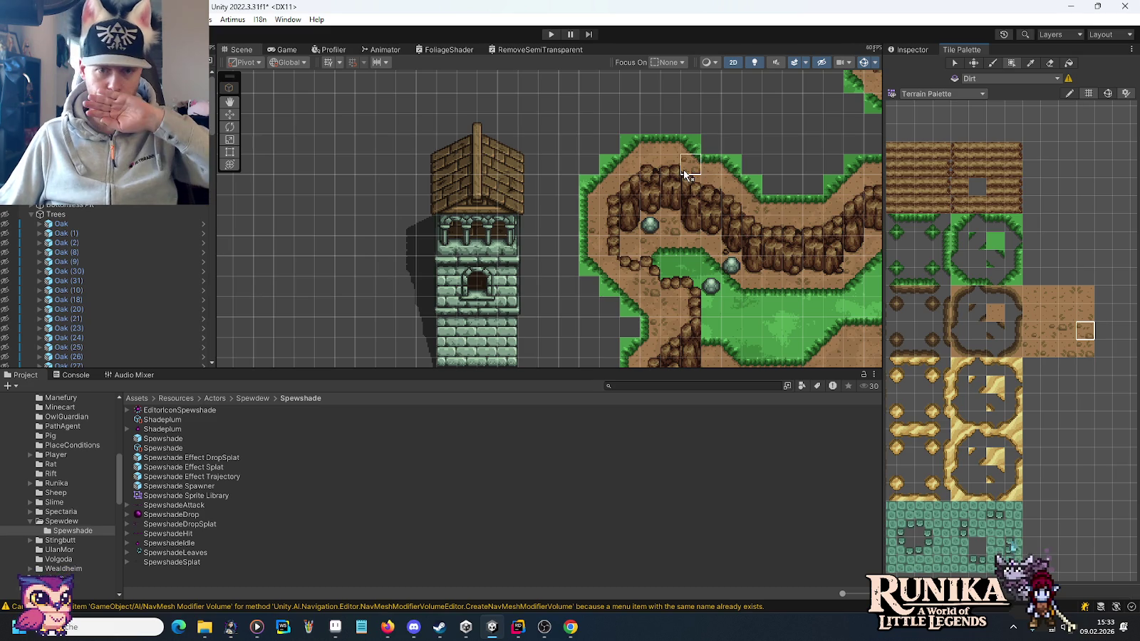
left_click(1031, 349)
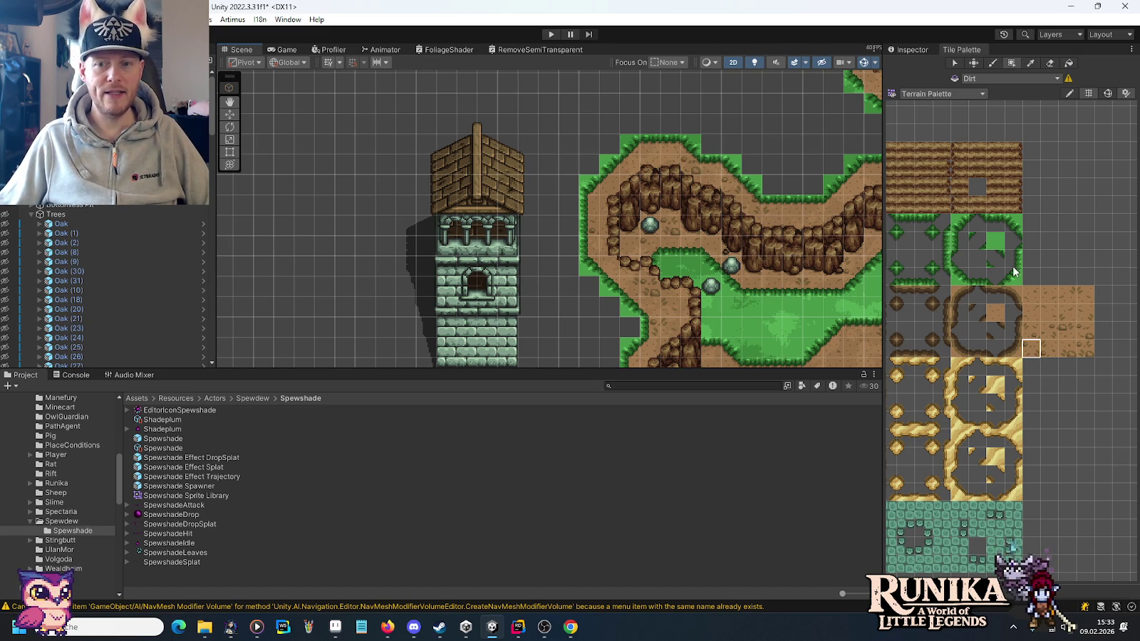
left_click(1053, 332)
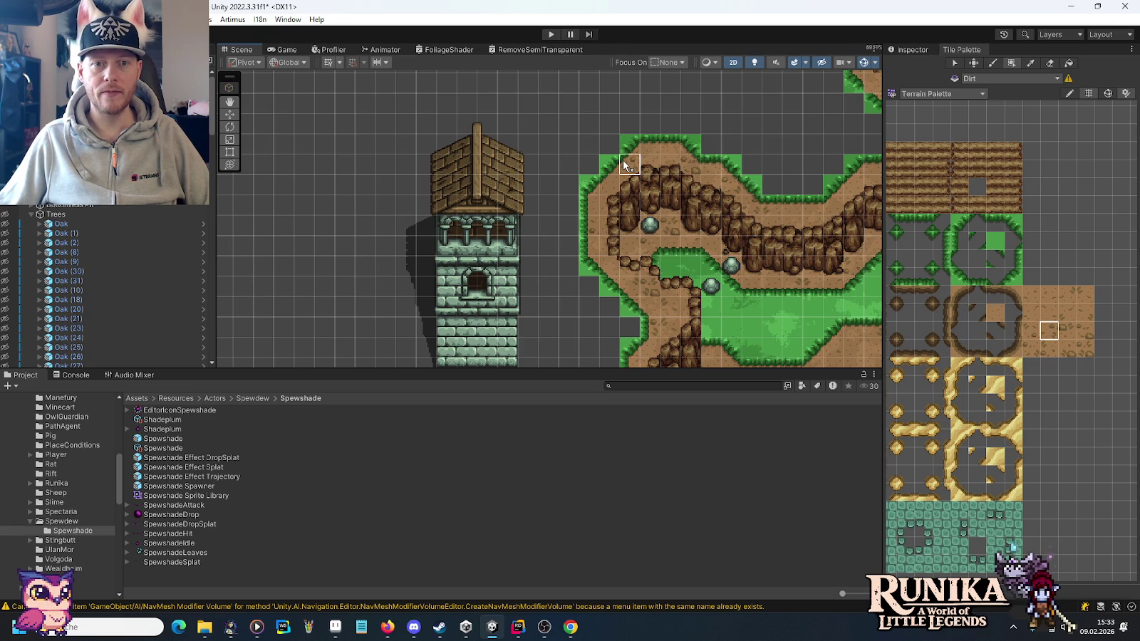
left_click(1049, 298)
mouse_move(749, 275)
left_mouse_down()
mouse_move(707, 172)
mouse_move(677, 244)
left_mouse_up()
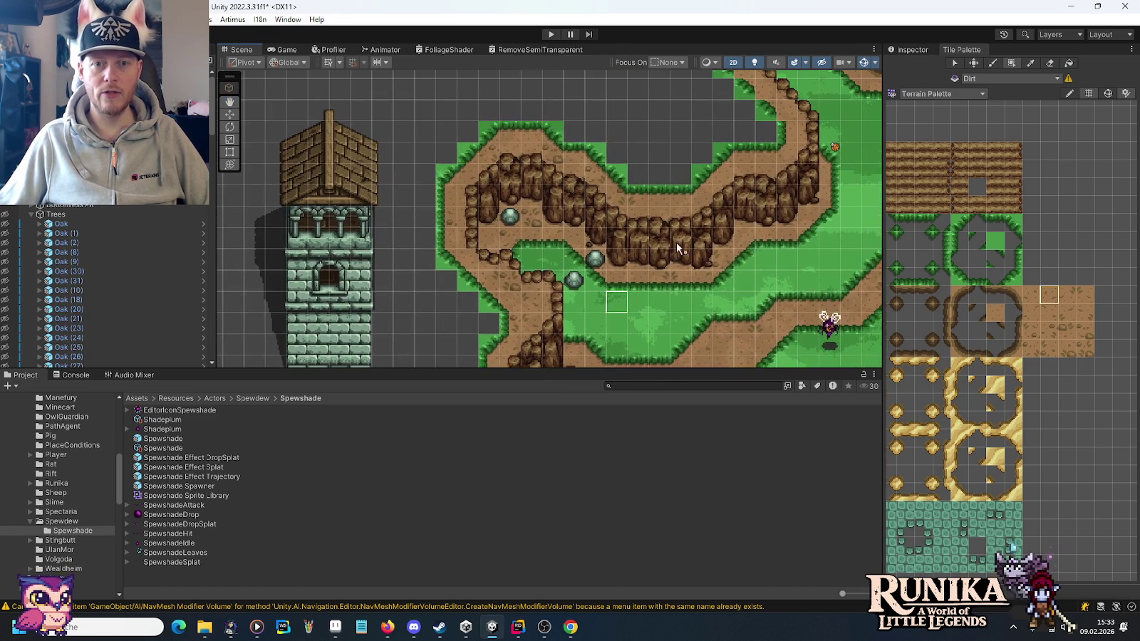
mouse_move(760, 158)
left_mouse_down()
mouse_move(741, 171)
mouse_move(473, 182)
left_mouse_up()
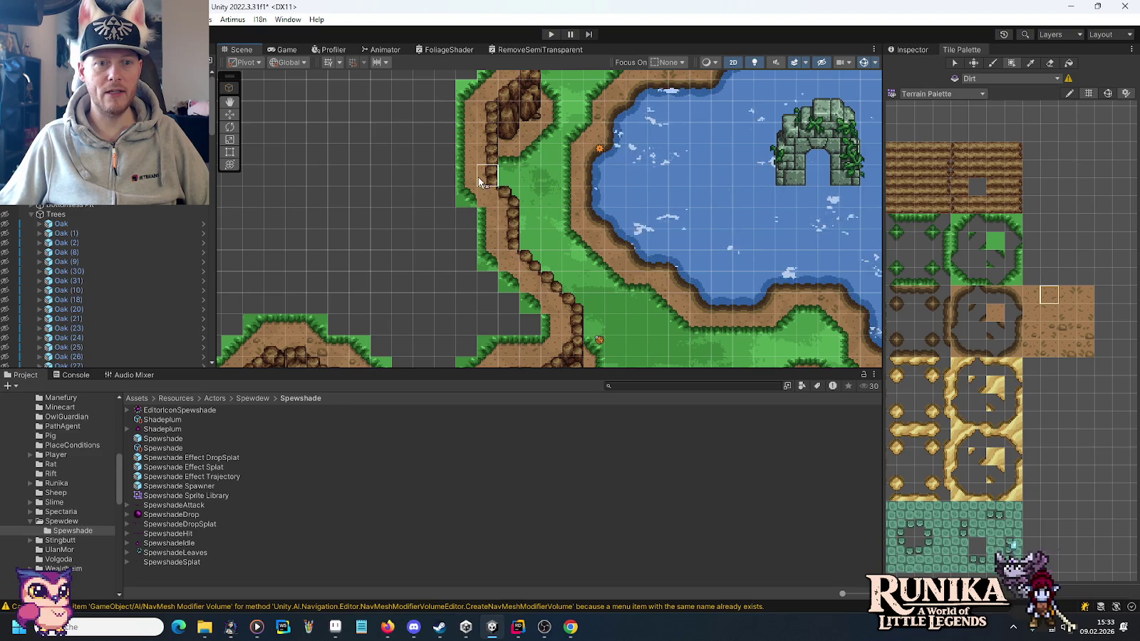
left_click(679, 218)
left_click(905, 258)
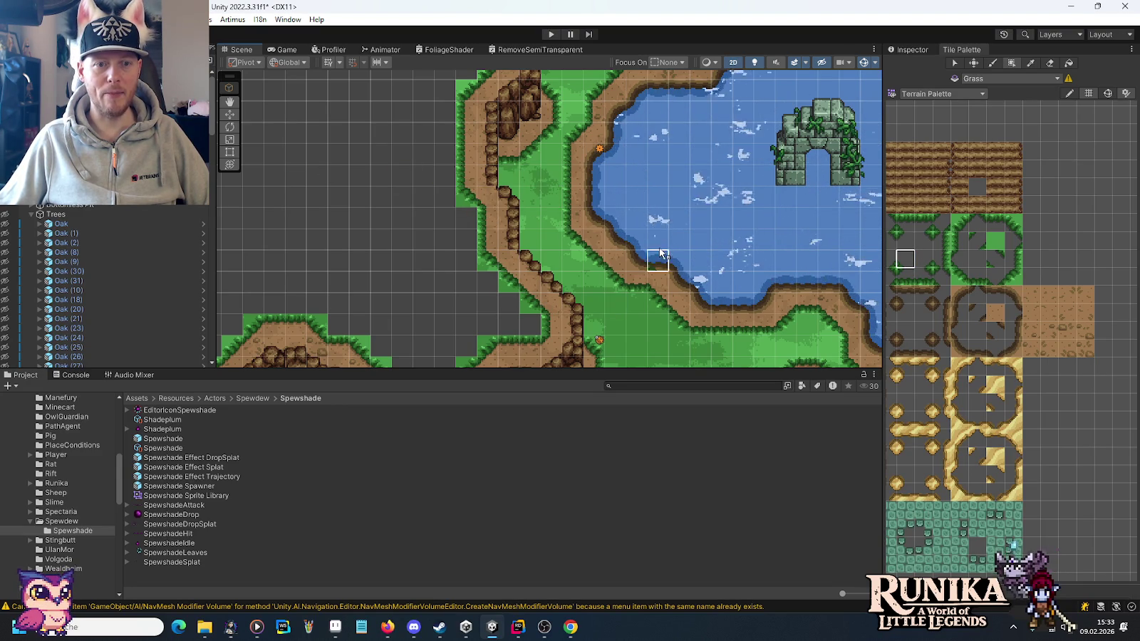
left_click_drag(576, 173, 583, 216)
left_click(1052, 319)
left_click(1052, 317)
left_click_drag(750, 173, 723, 320)
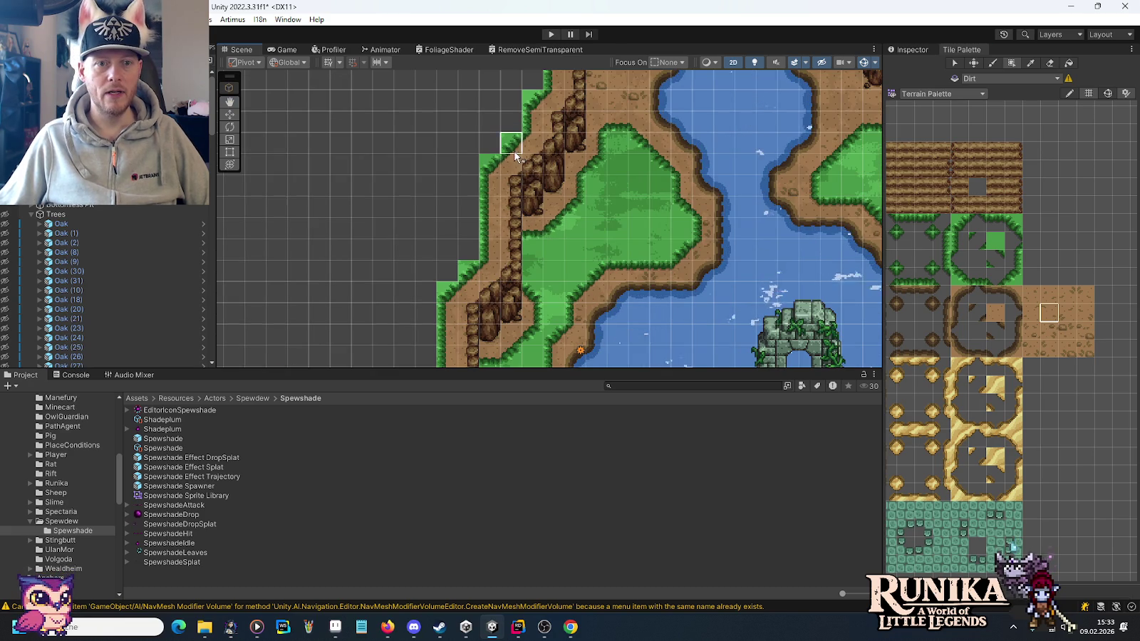
left_click_drag(608, 163, 554, 326)
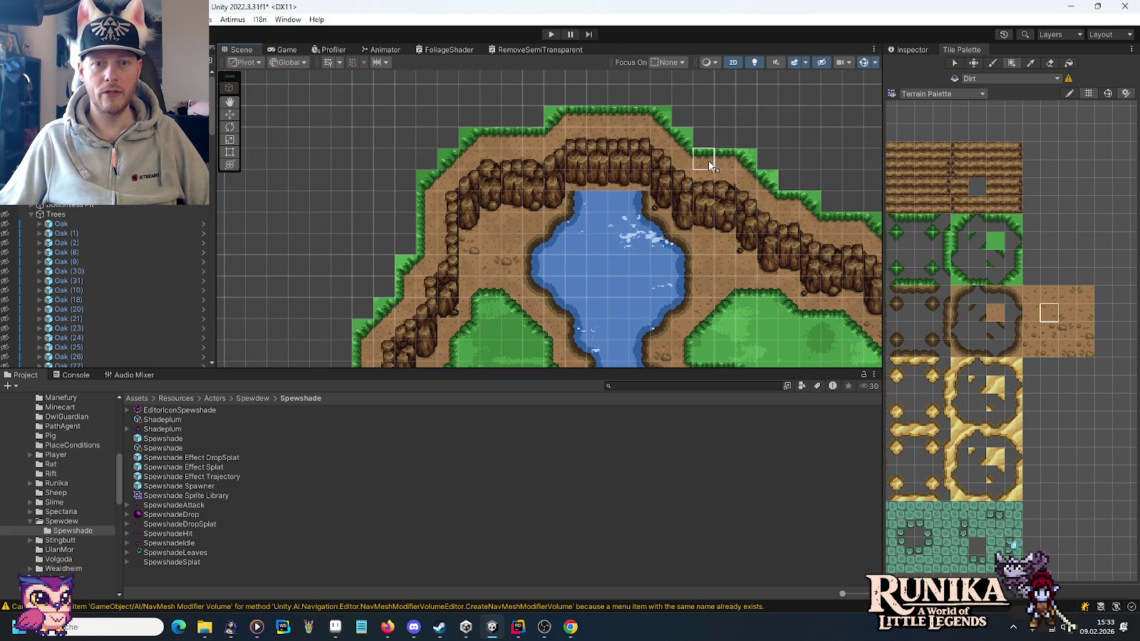
left_click_drag(813, 269, 477, 165)
mouse_move(552, 251)
left_mouse_down()
mouse_move(581, 203)
mouse_move(703, 276)
mouse_move(676, 223)
left_mouse_up()
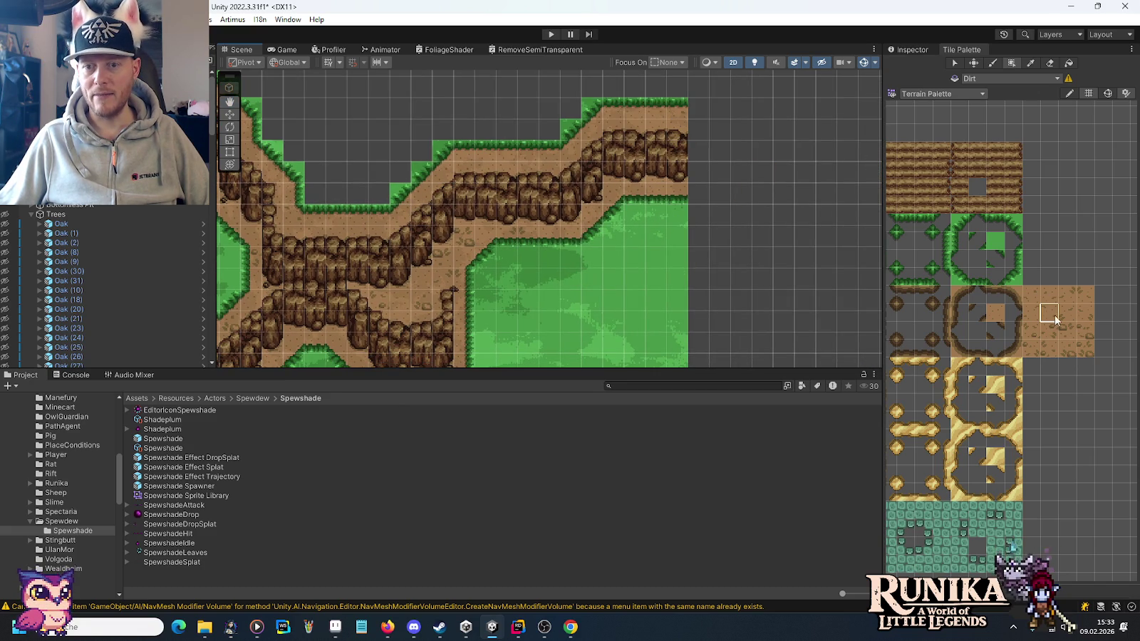
left_click(1030, 297)
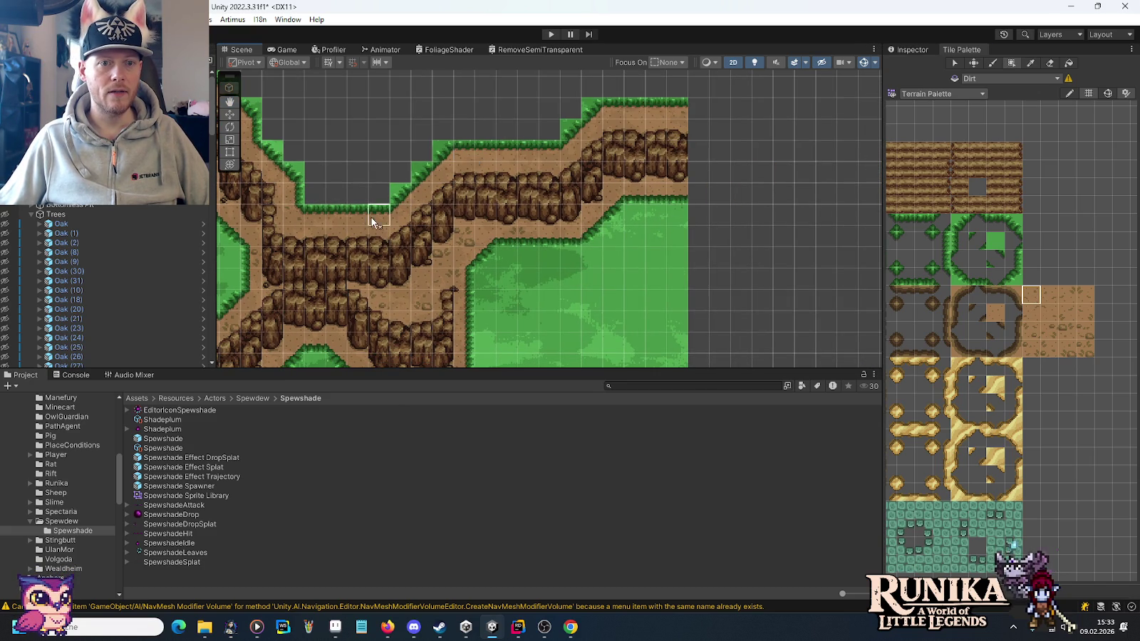
key("Left")
key("Left")
key("Left")
mouse_move(576, 112)
left_mouse_down()
mouse_move(673, 146)
mouse_move(506, 258)
mouse_move(612, 151)
left_mouse_up()
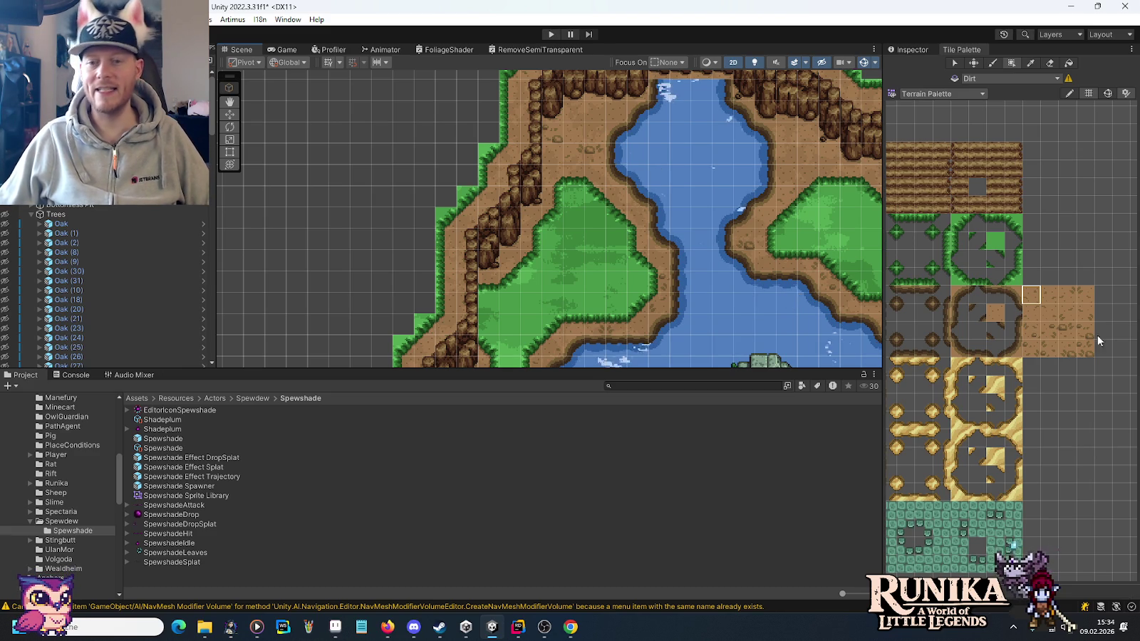
left_click(1049, 348)
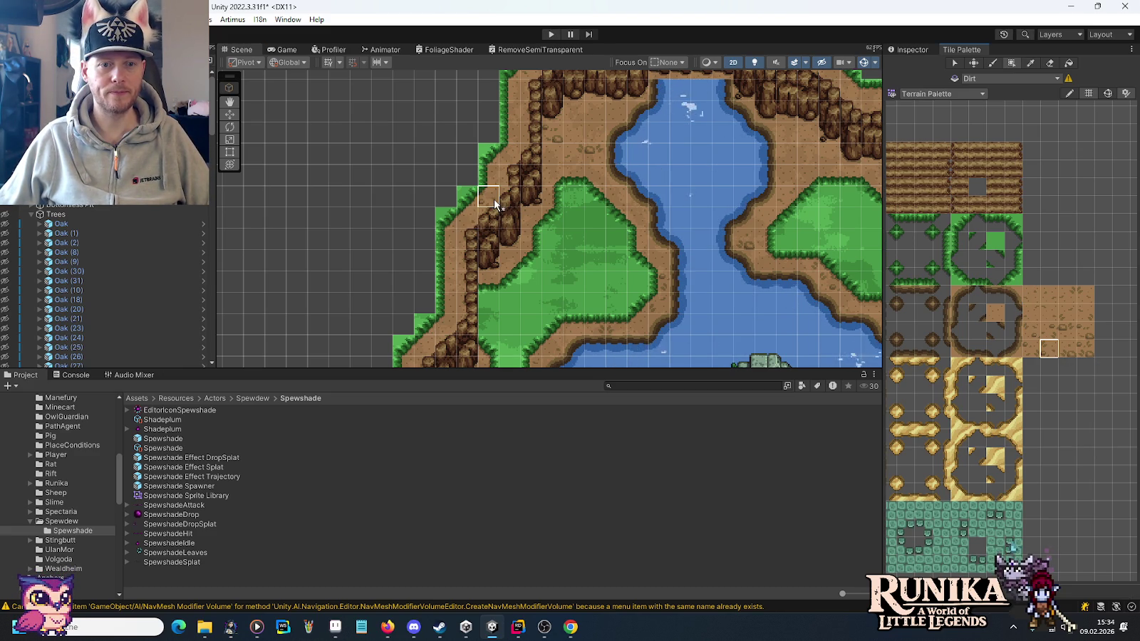
Move along the cliffs while choosing dirt edge and lower corner tiles.
left_click_drag(616, 147, 666, 215)
key("Right")
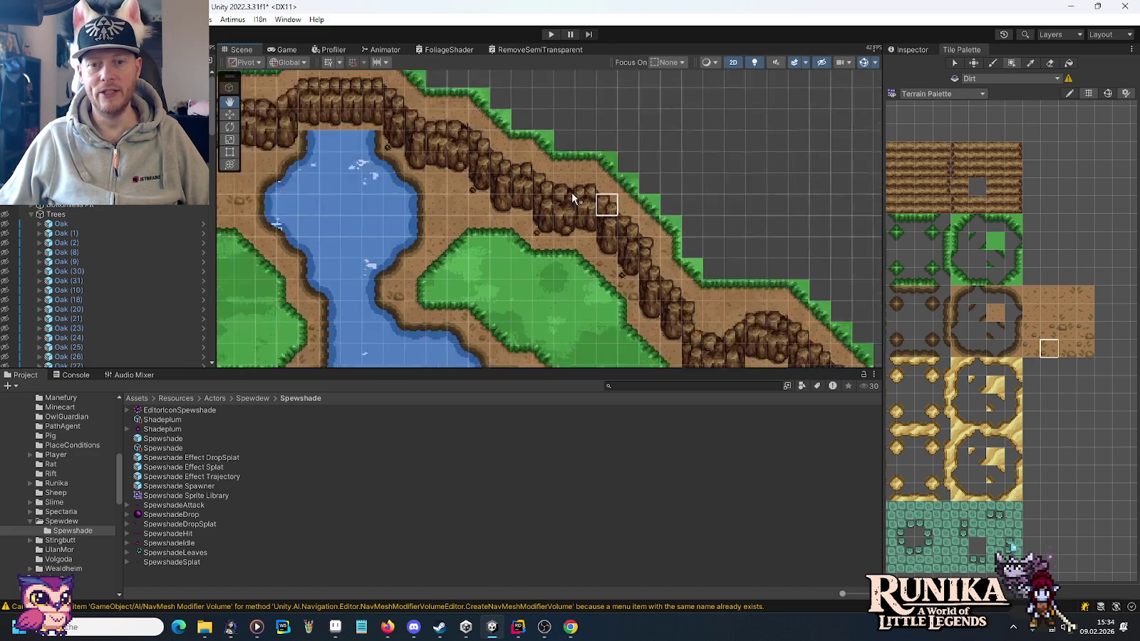
key("Down")
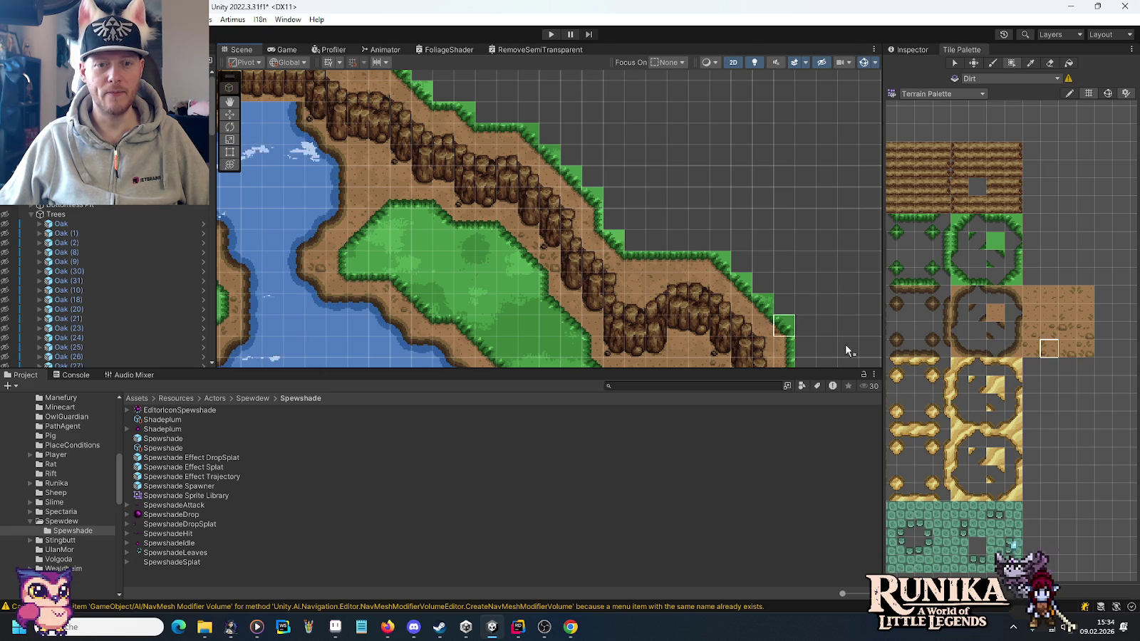
left_click(1084, 314)
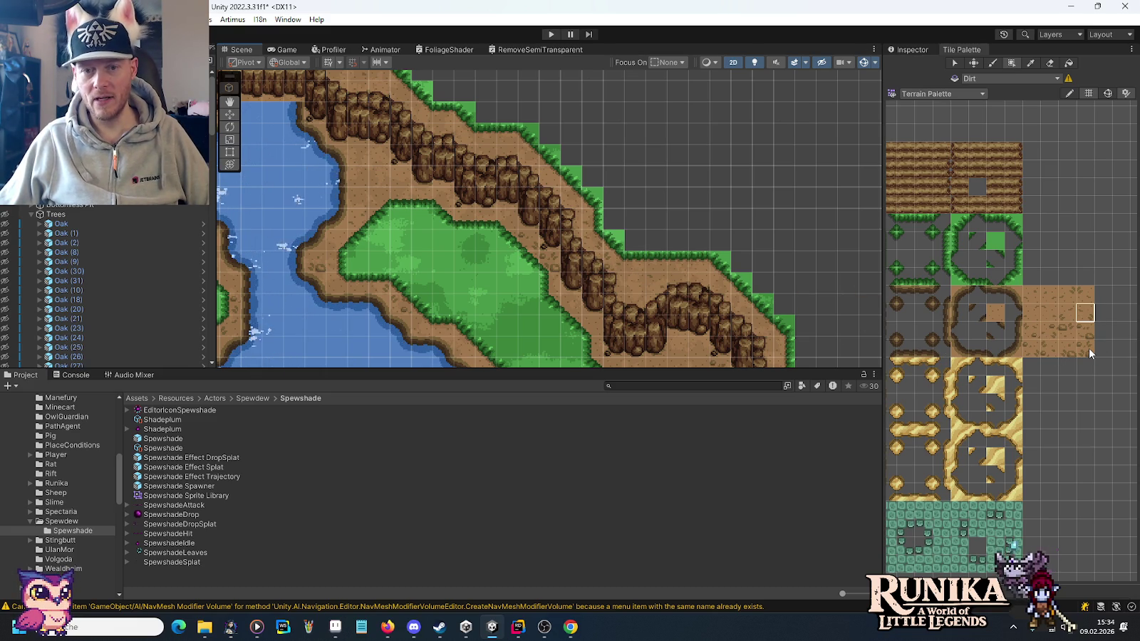
left_click(1070, 348)
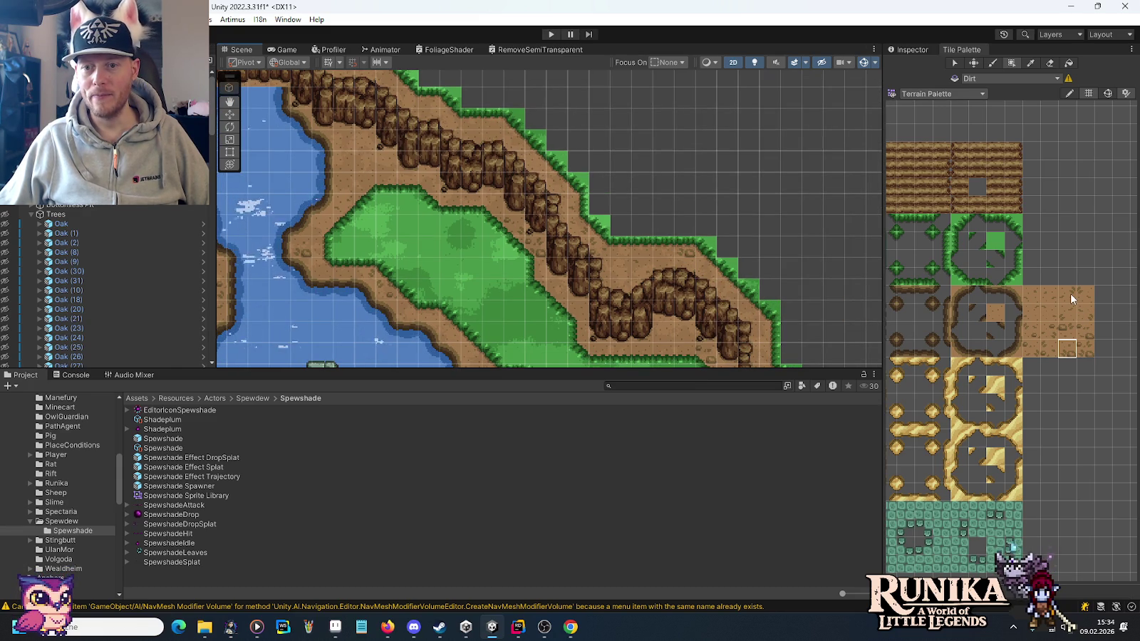
key("Down")
key("Down")
key("Down")
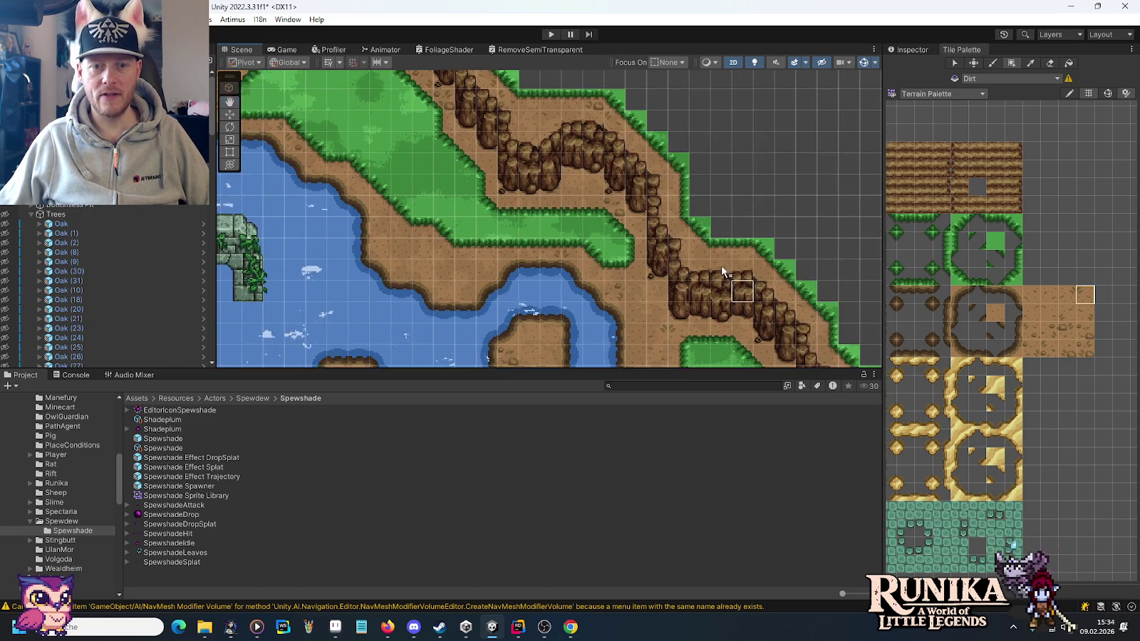
left_click(1049, 331)
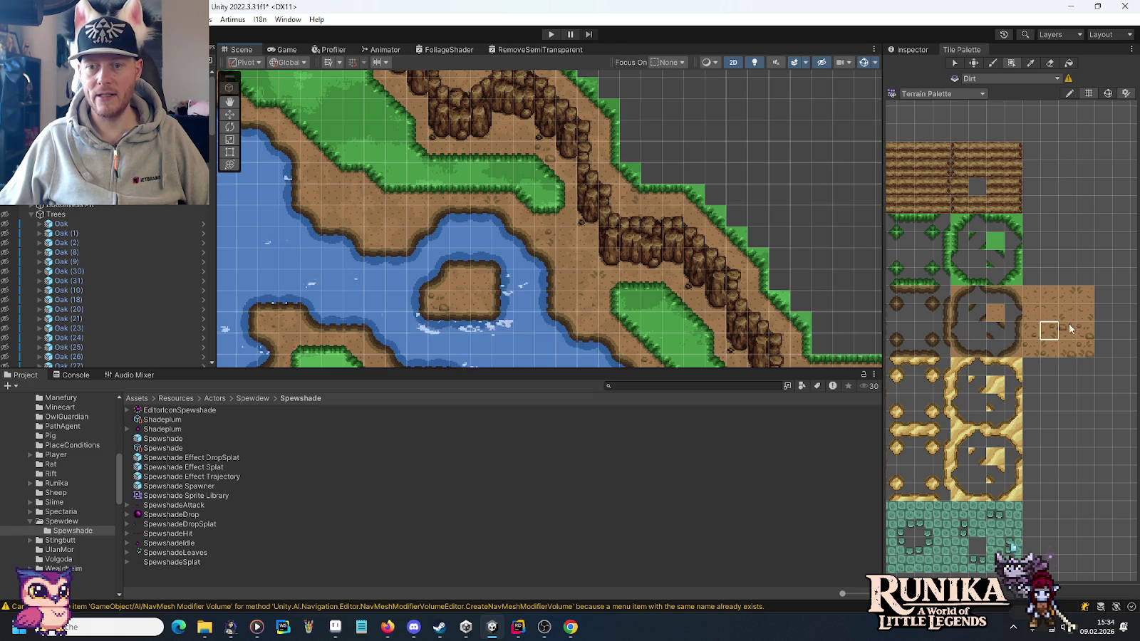
left_click(1036, 354)
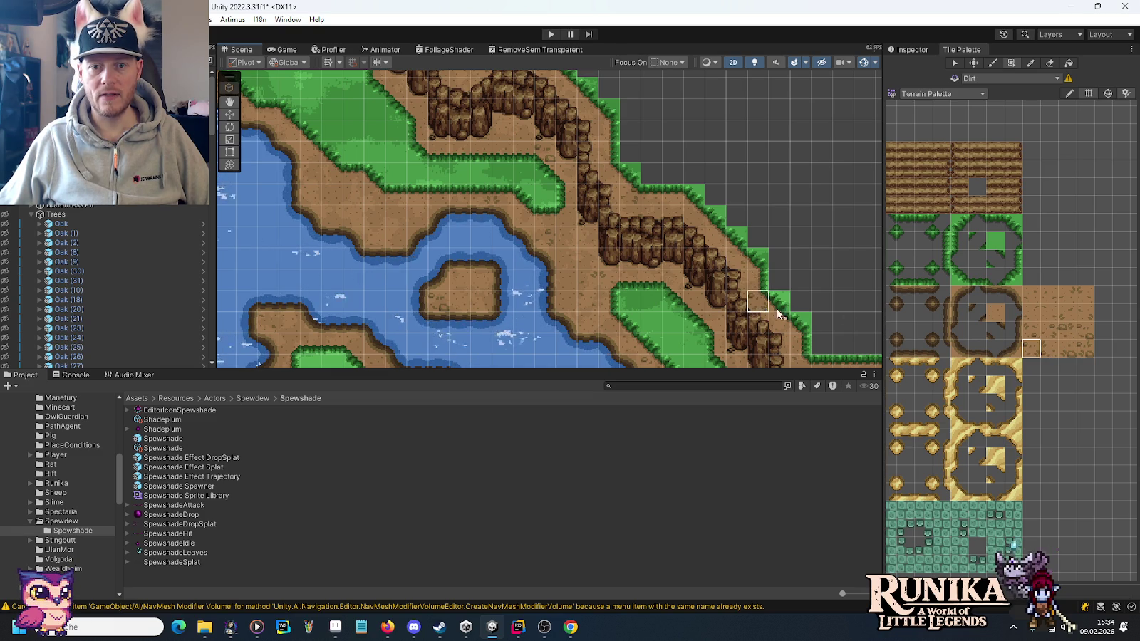
Continue down the cliff path, picking the next dirt tiles along it.
key("Down")
key("Right")
key("Down")
key("Right")
left_click(1068, 347)
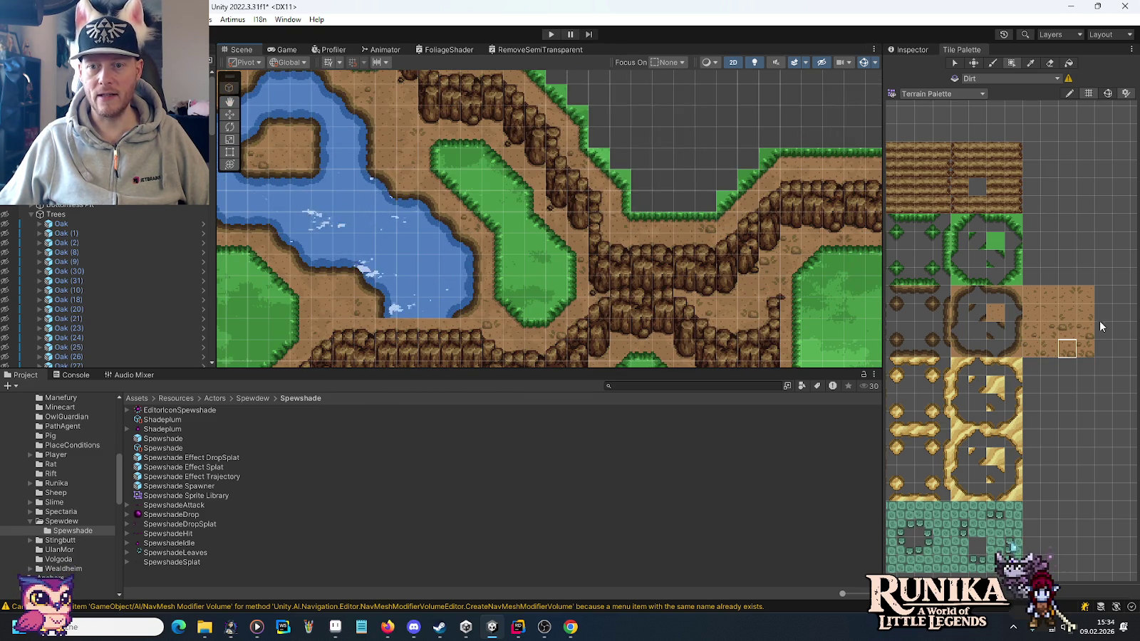
left_click(1073, 318)
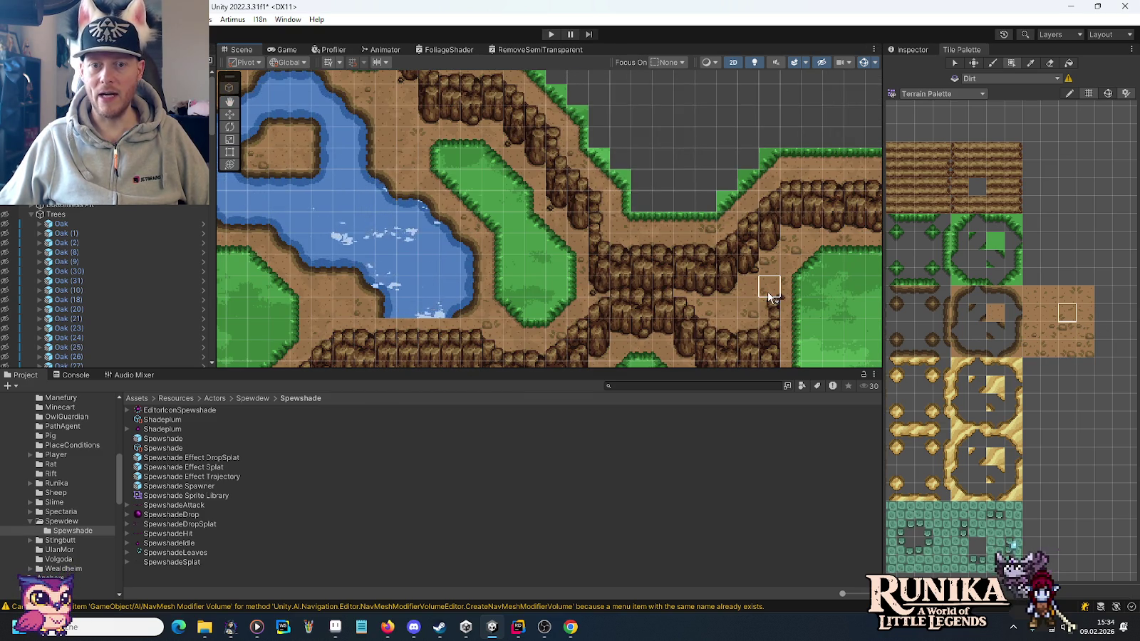
Pick a few more neighbouring dirt edge tiles and move over to the cliff-ringed pond.
left_click_drag(780, 253, 747, 263)
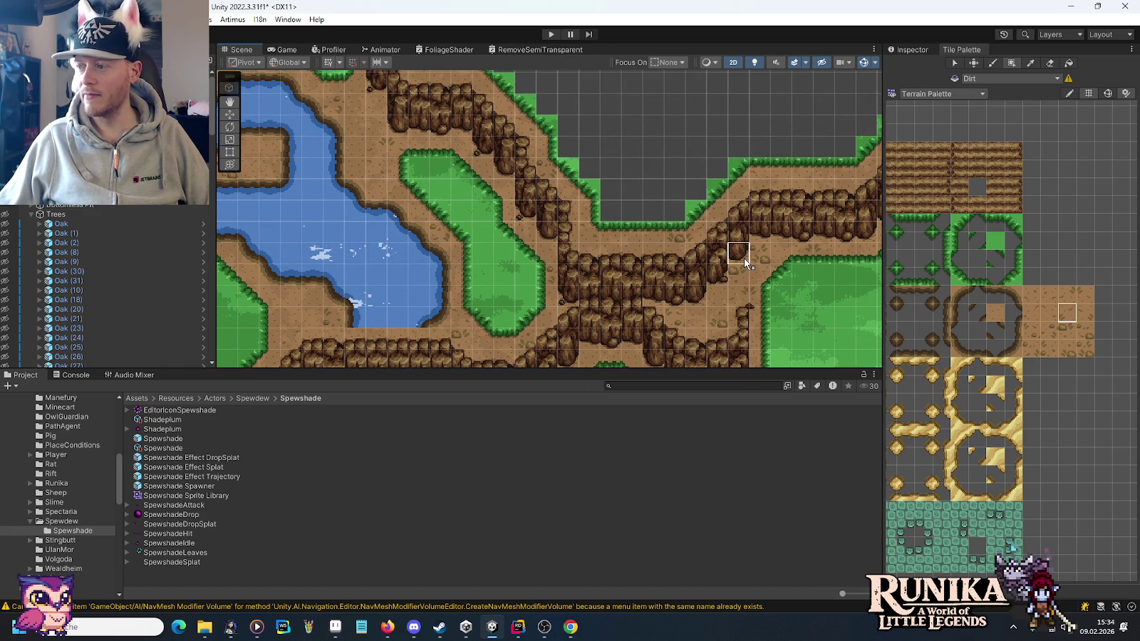
left_click(1054, 334)
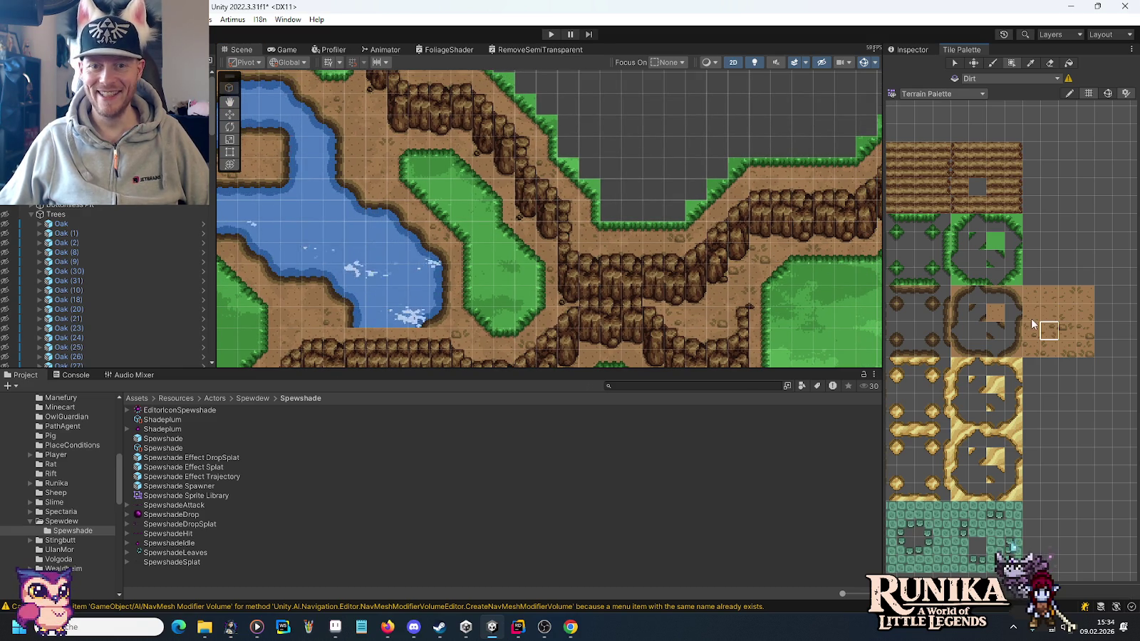
left_click(1085, 314)
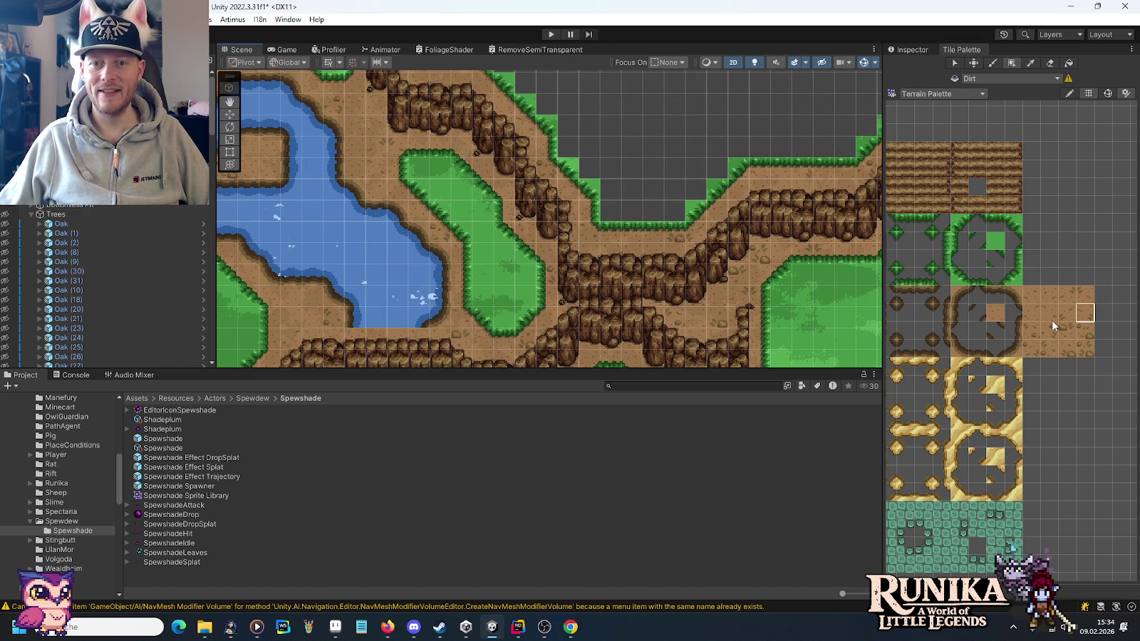
left_click(1067, 313)
mouse_move(448, 196)
left_mouse_down()
mouse_move(682, 303)
mouse_move(648, 292)
left_mouse_up()
left_click_drag(540, 145, 619, 226)
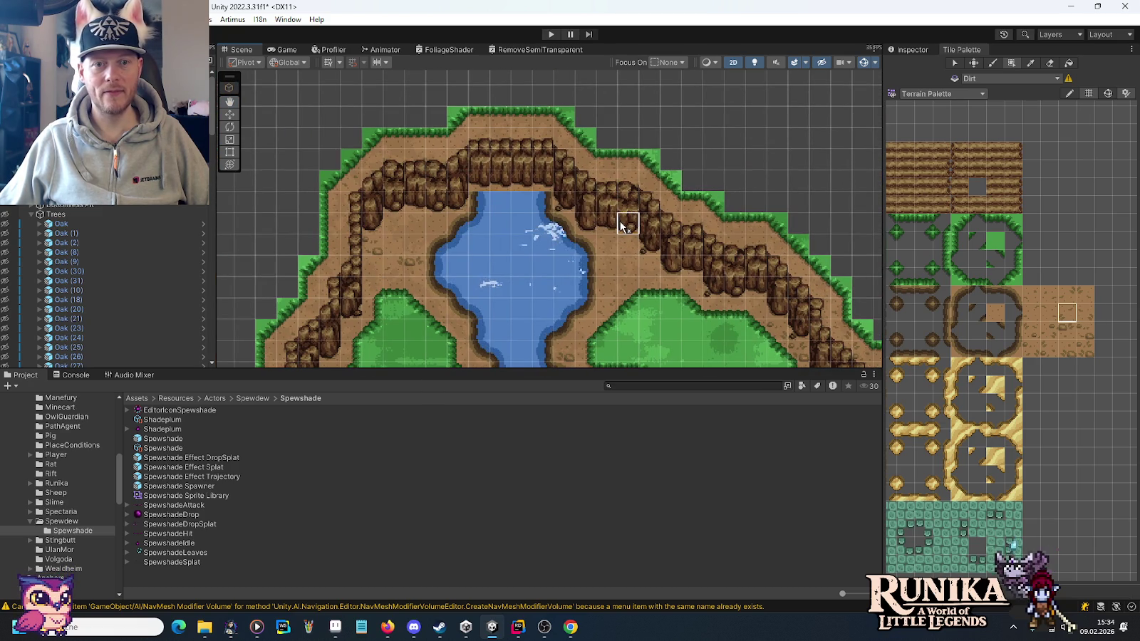
Cycle through dirt edge tiles, including a two-tile-wide piece, heading to the lake's grassy shore.
left_click(1085, 313)
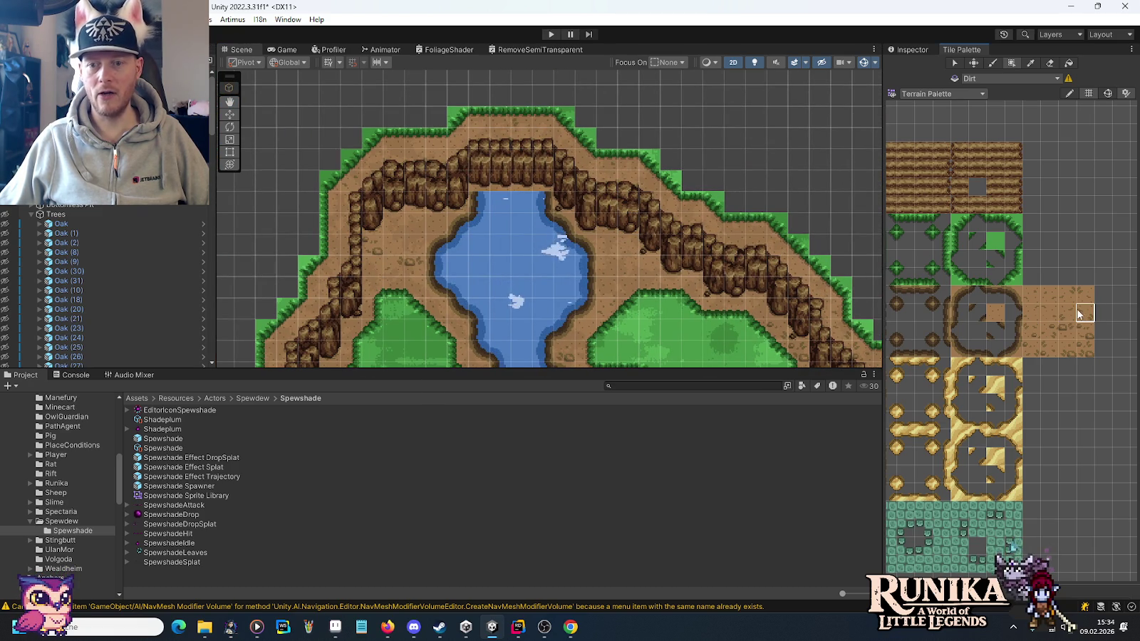
left_click_drag(491, 226, 625, 213)
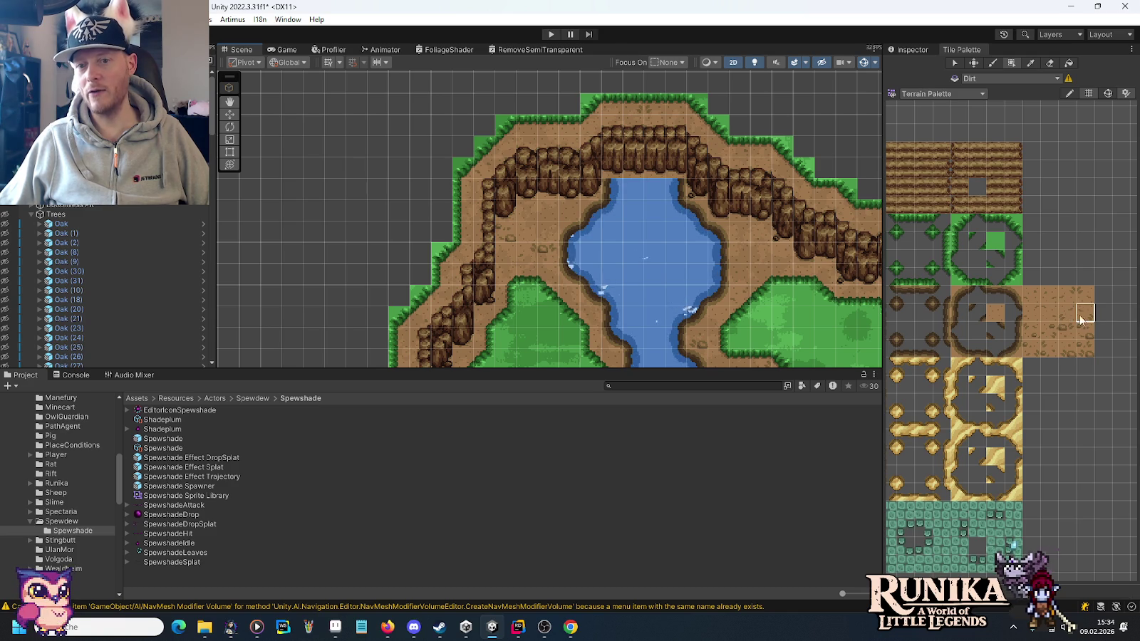
left_click_drag(1069, 292, 1087, 295)
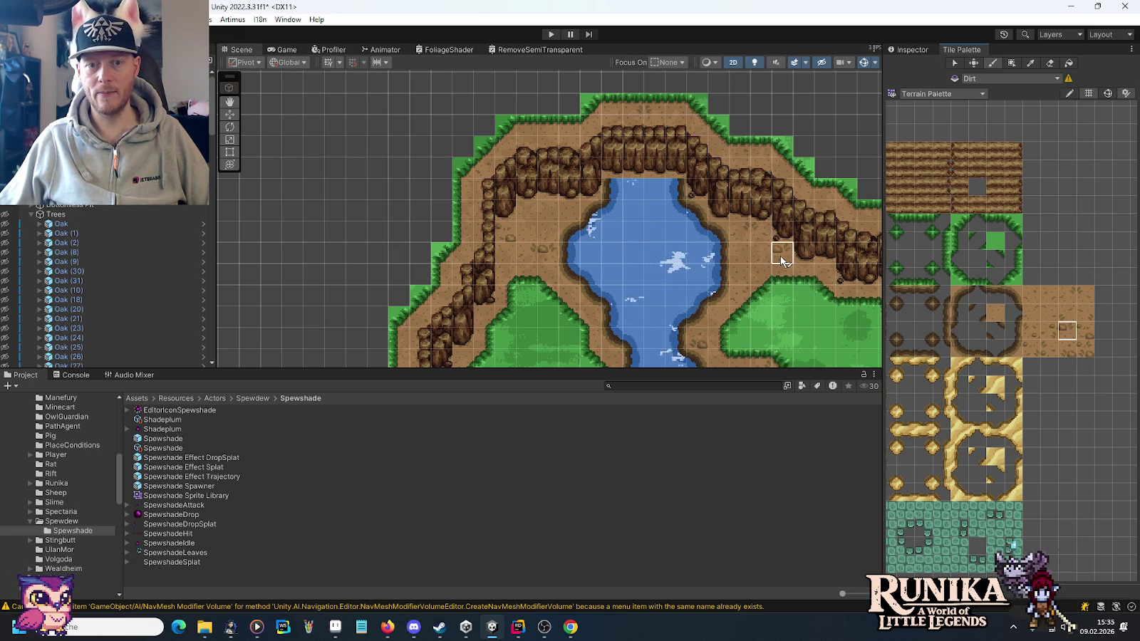
left_click(1034, 333)
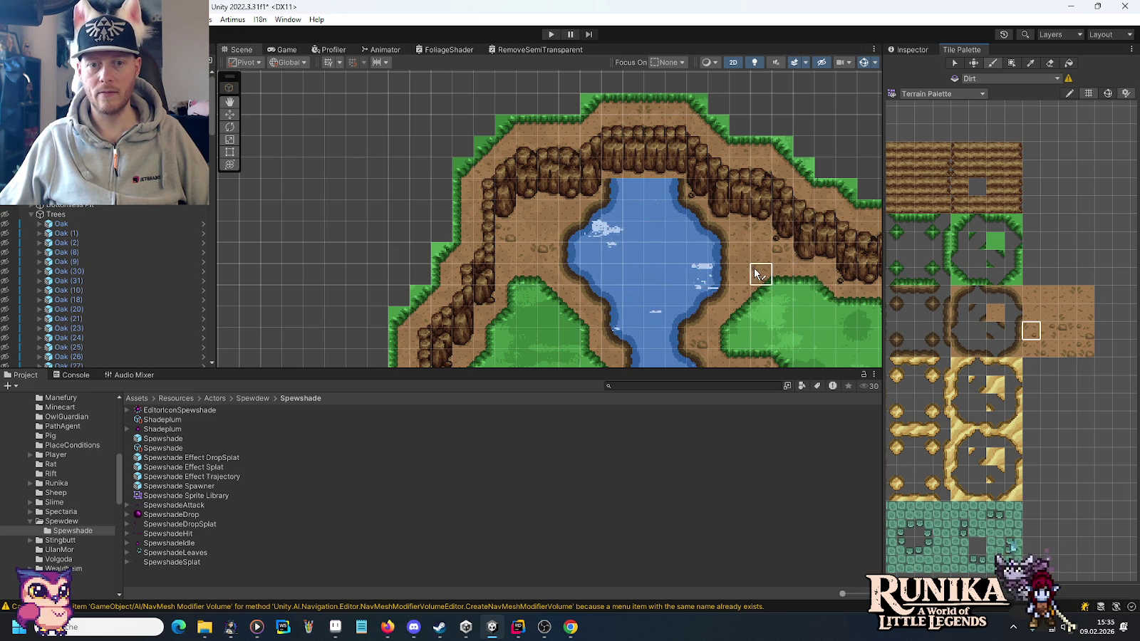
mouse_move(580, 261)
left_mouse_down()
mouse_move(713, 273)
mouse_move(712, 143)
mouse_move(727, 99)
left_mouse_up()
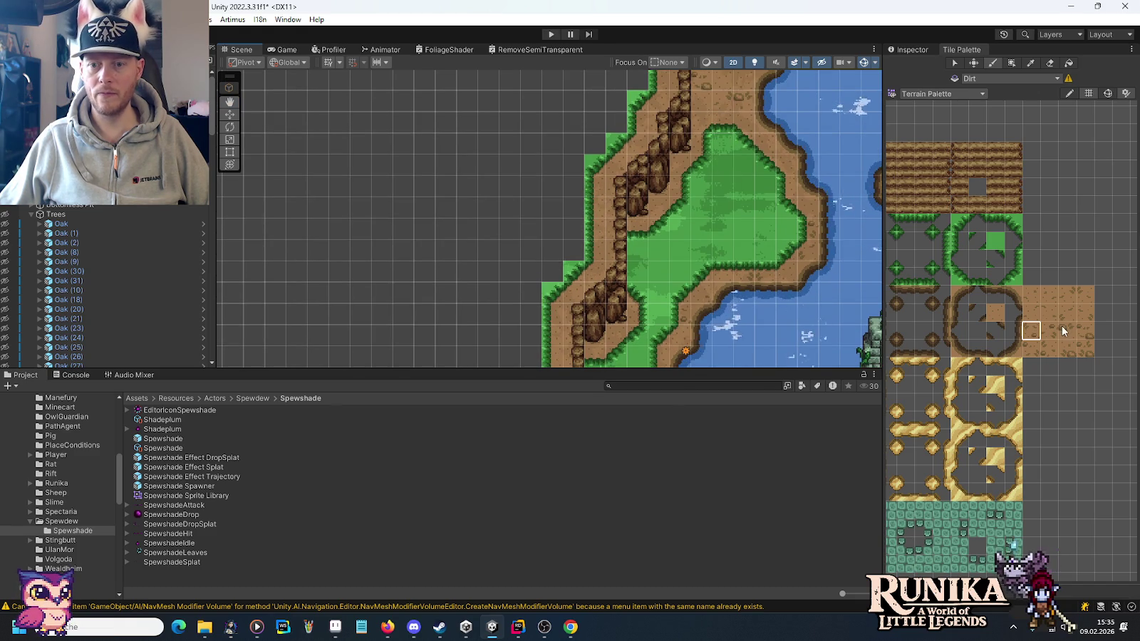
left_click(1050, 348)
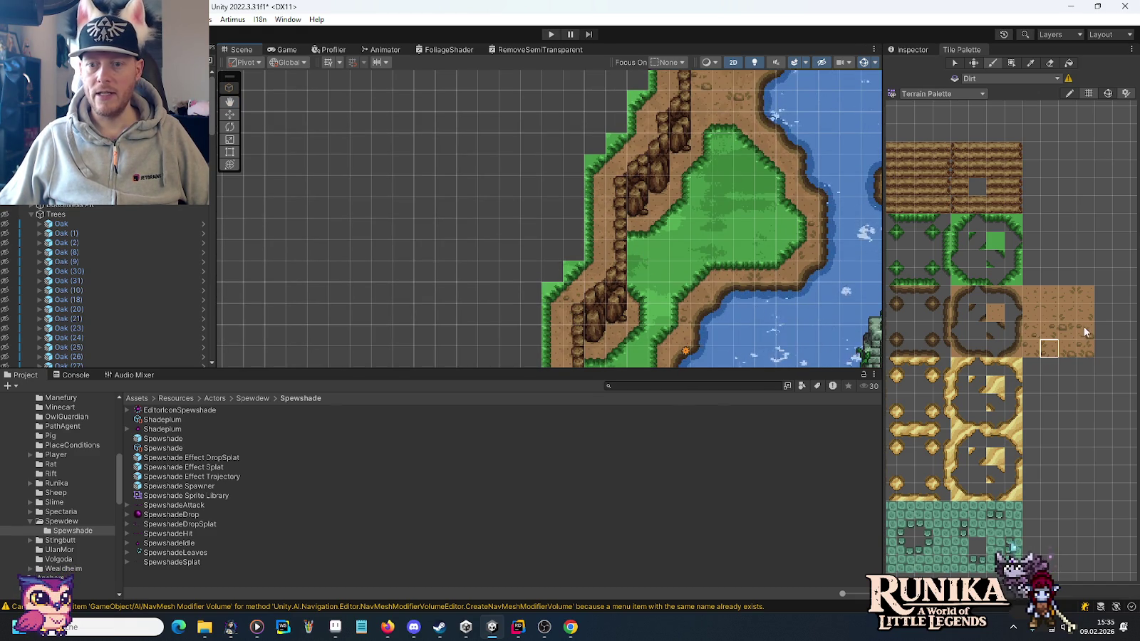
left_click(1082, 302)
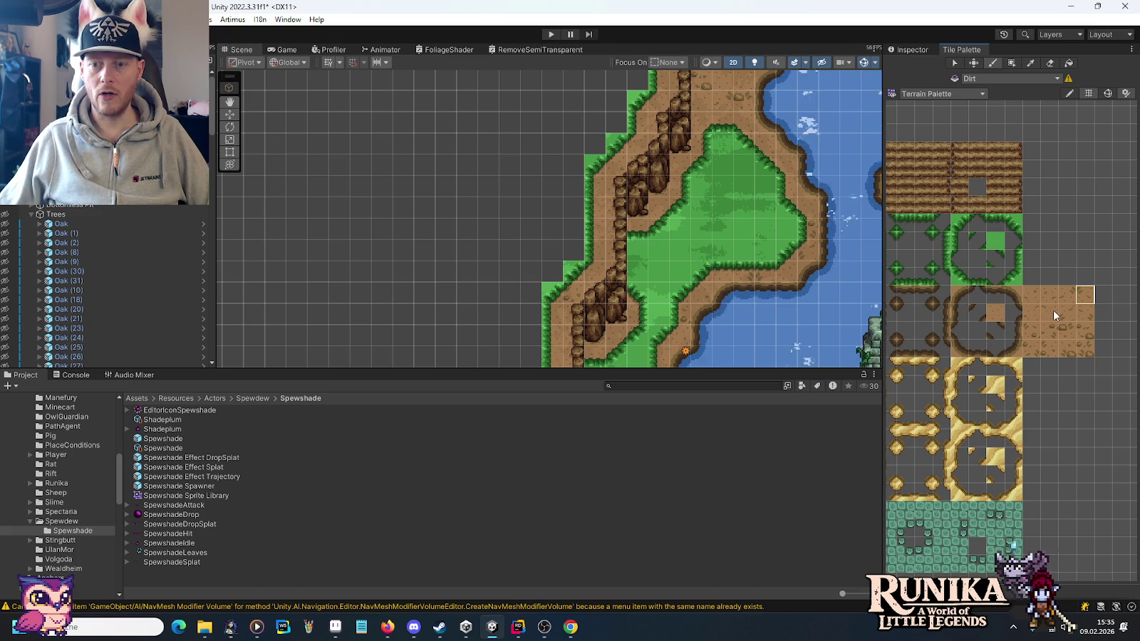
left_click(1086, 317)
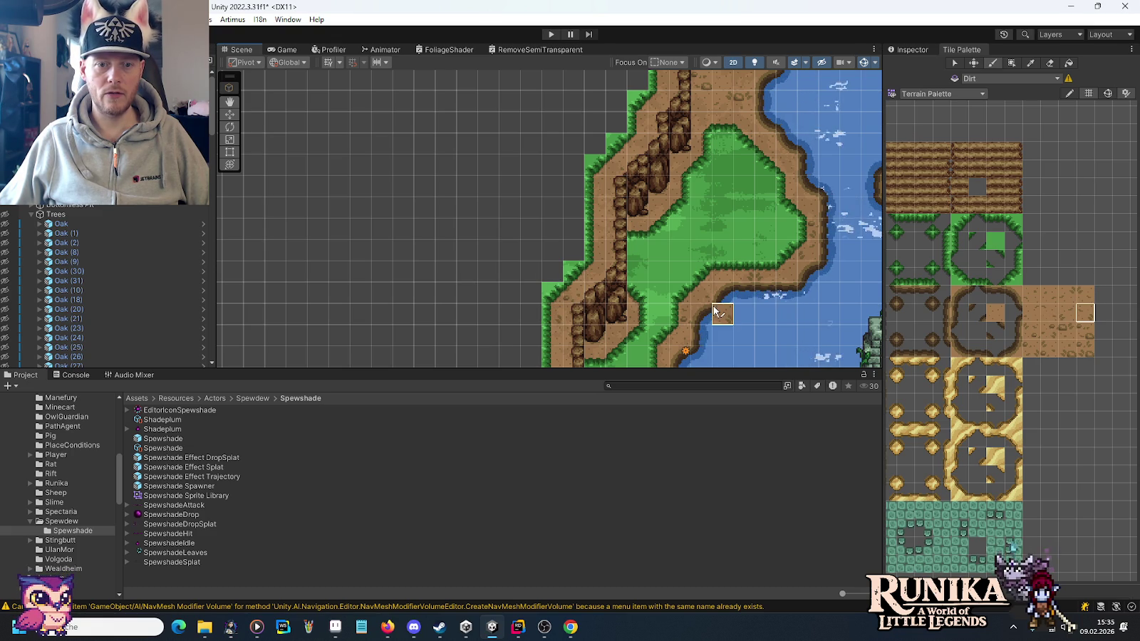
Work up the lake shore and south terrain with dirt edge tiles, reaching the western cliff path.
left_click_drag(721, 310, 736, 170)
left_click(1067, 294)
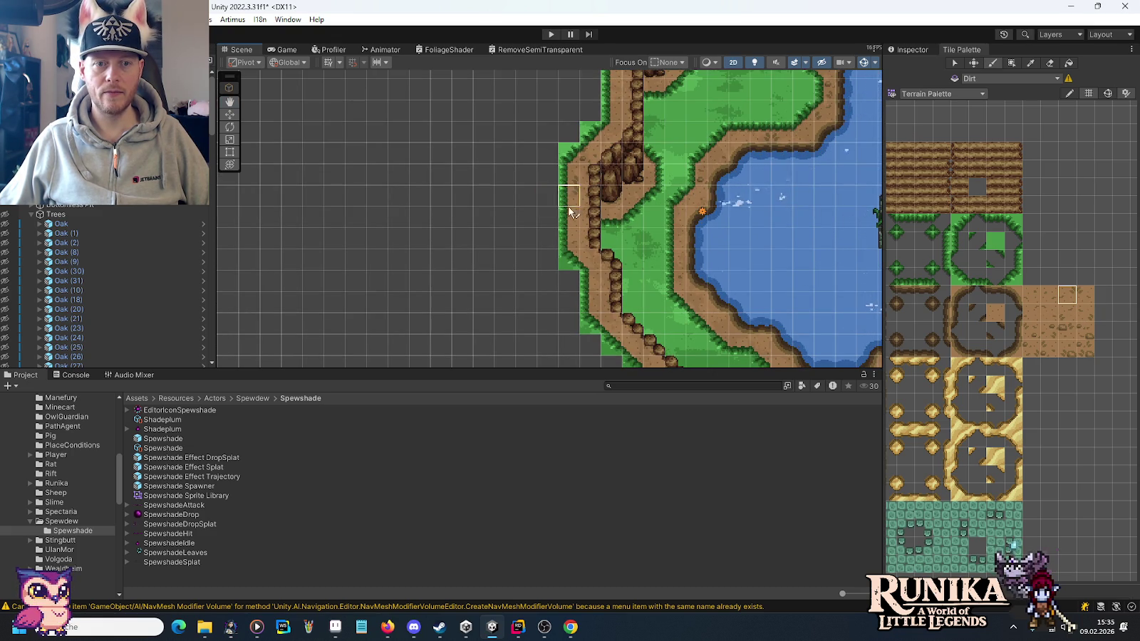
left_click_drag(563, 202, 567, 145)
left_click(1085, 330)
left_click_drag(667, 260, 650, 207)
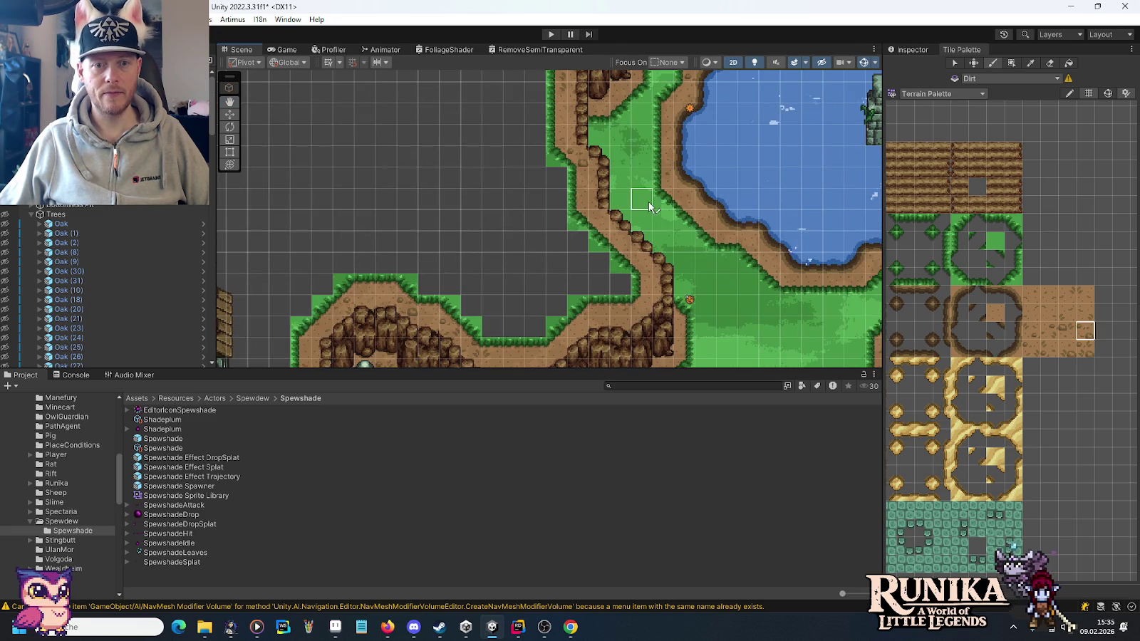
left_click(1050, 330)
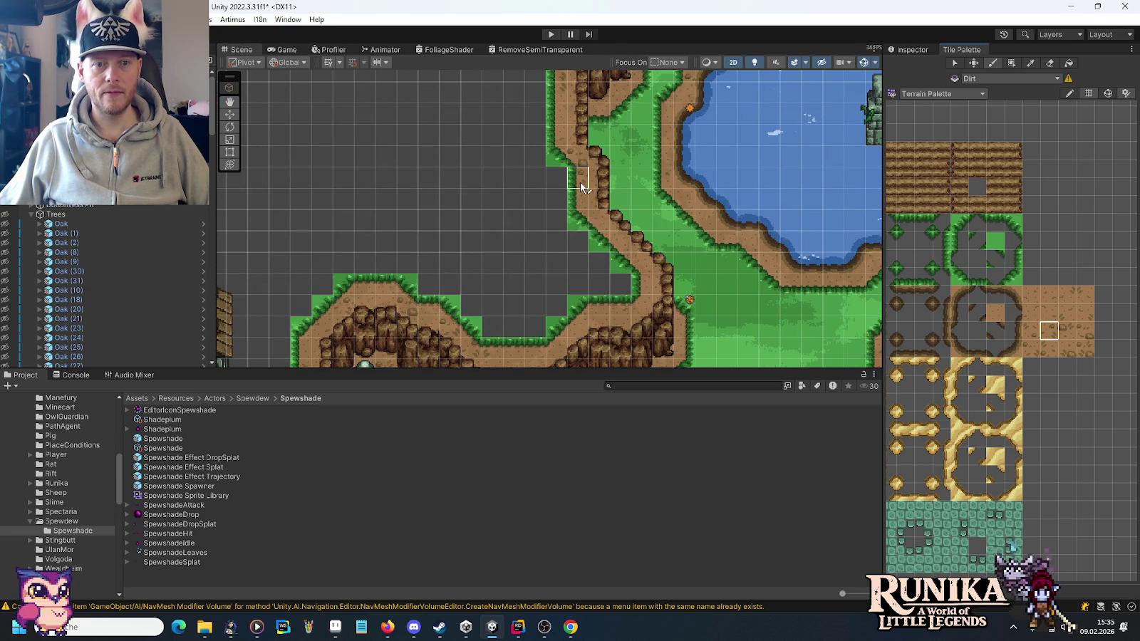
left_click(1032, 331)
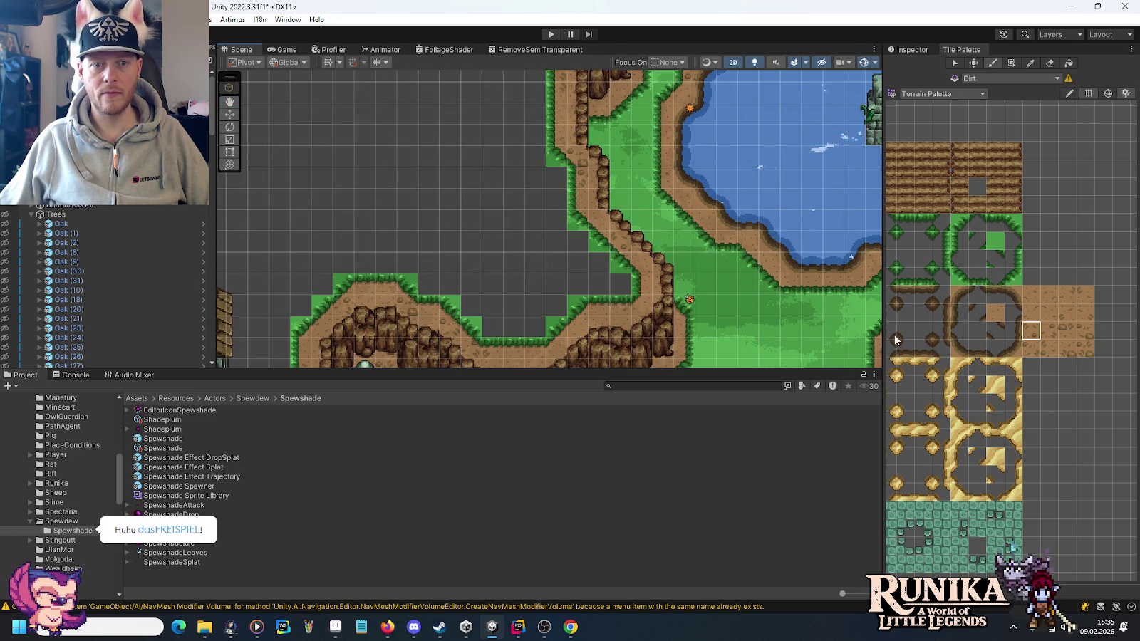
left_click(638, 261, "ctrl")
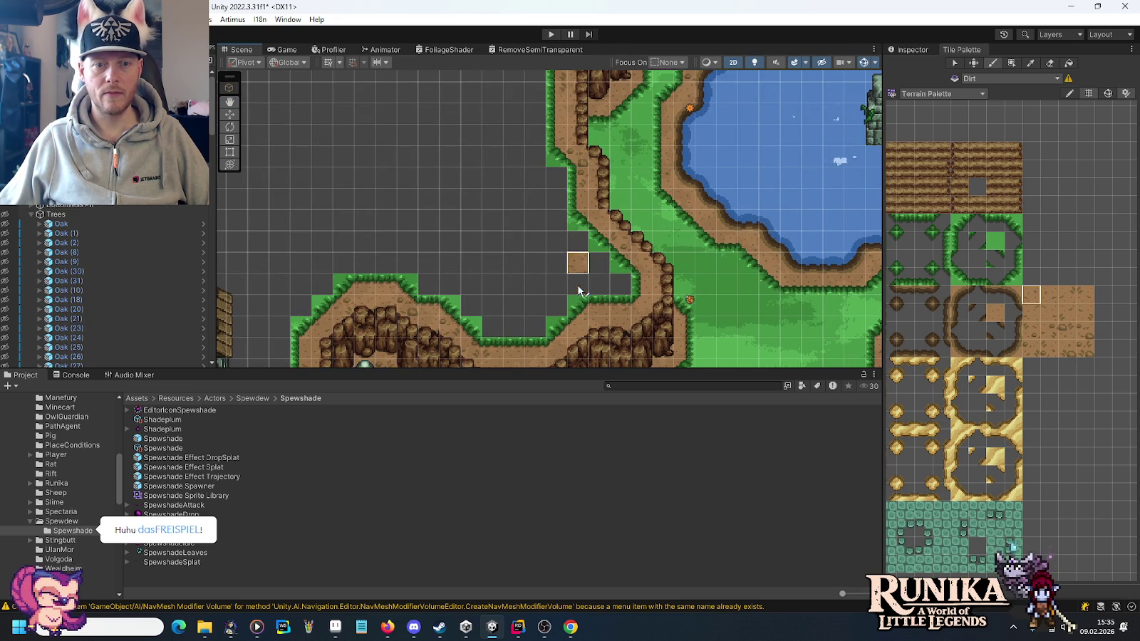
left_click_drag(578, 261, 609, 157)
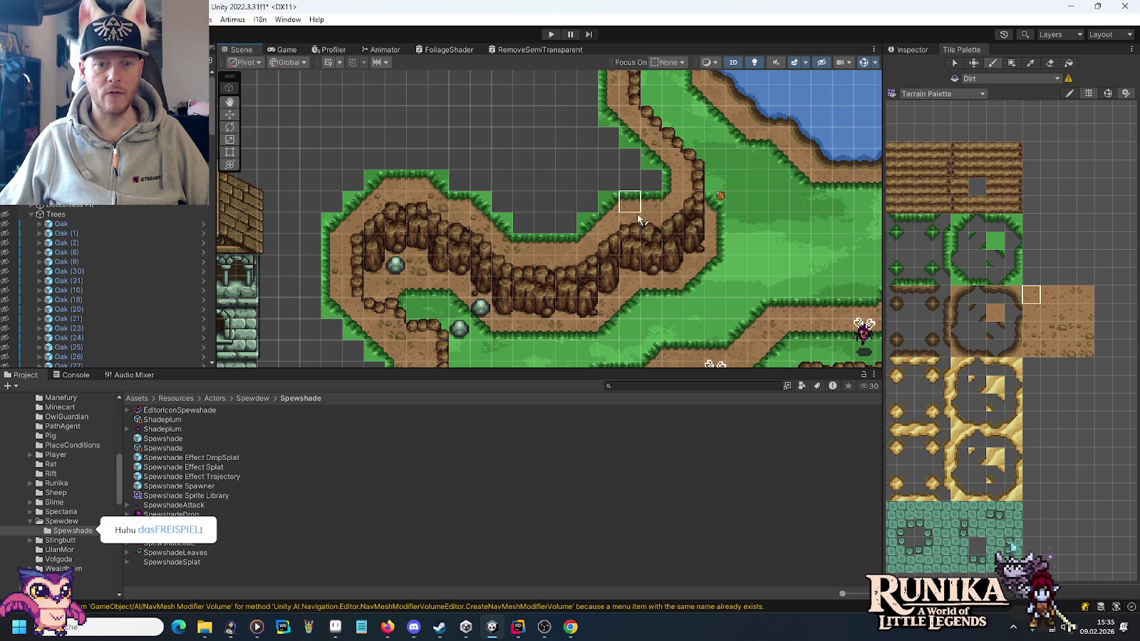
left_click(1031, 349)
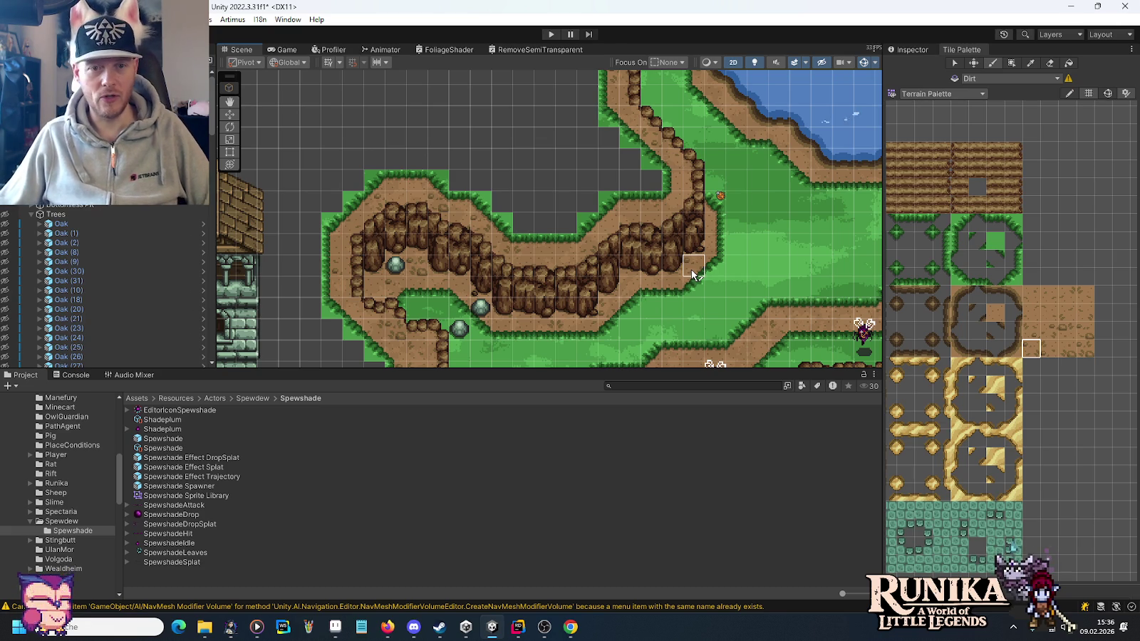
Move past the ruined lake to the stream cutting through the cliffs, picking another dirt tile.
left_click_drag(683, 173, 498, 338)
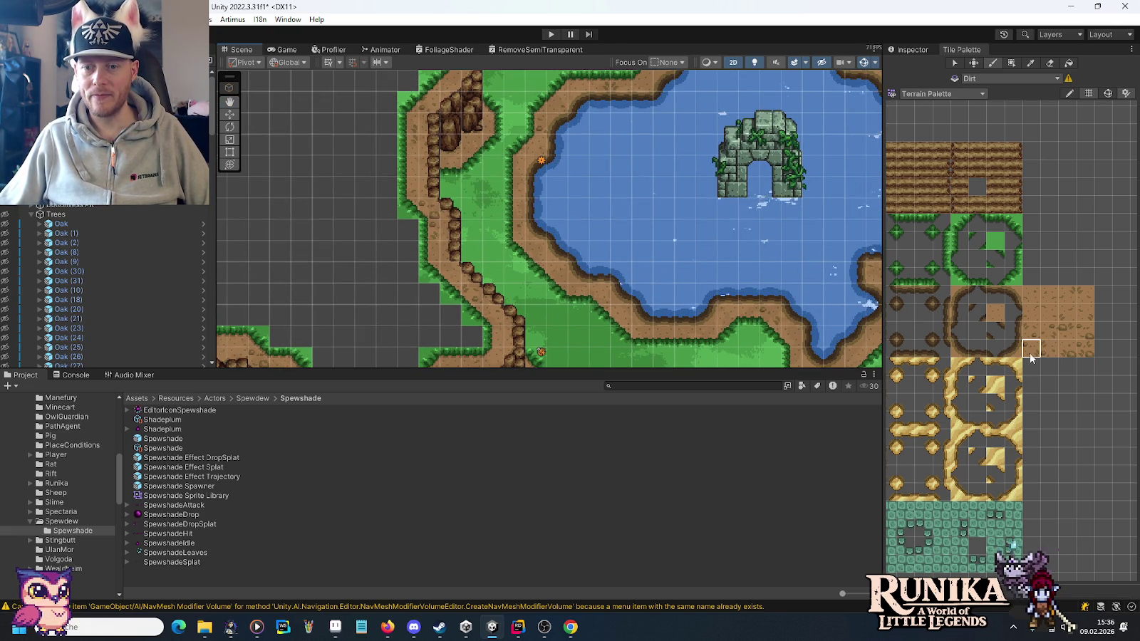
key("Up")
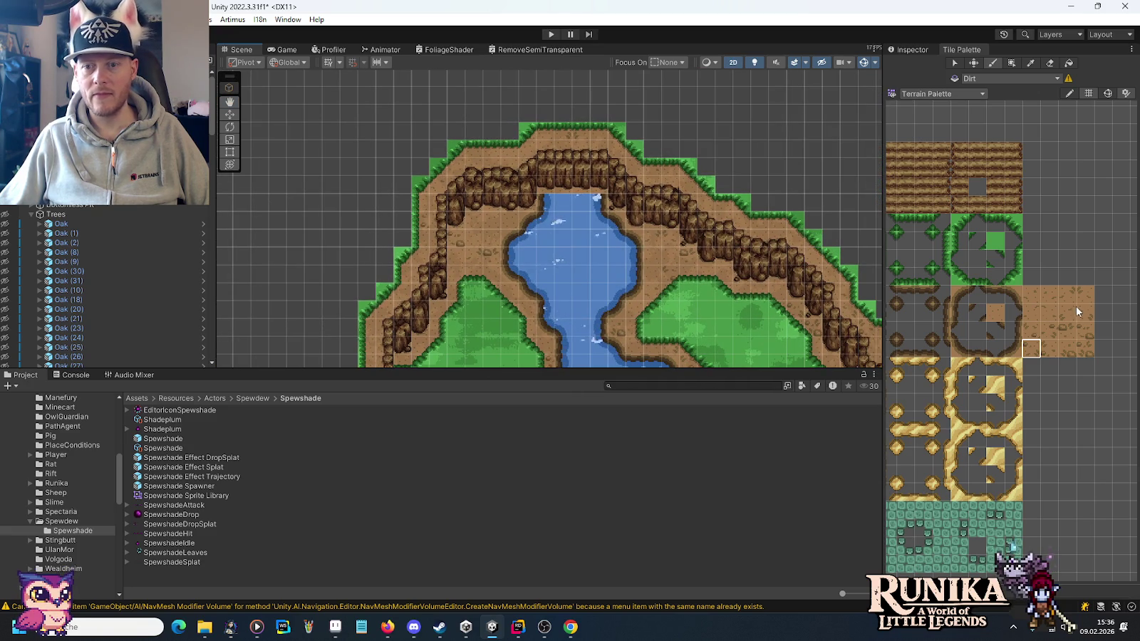
left_click(1086, 331)
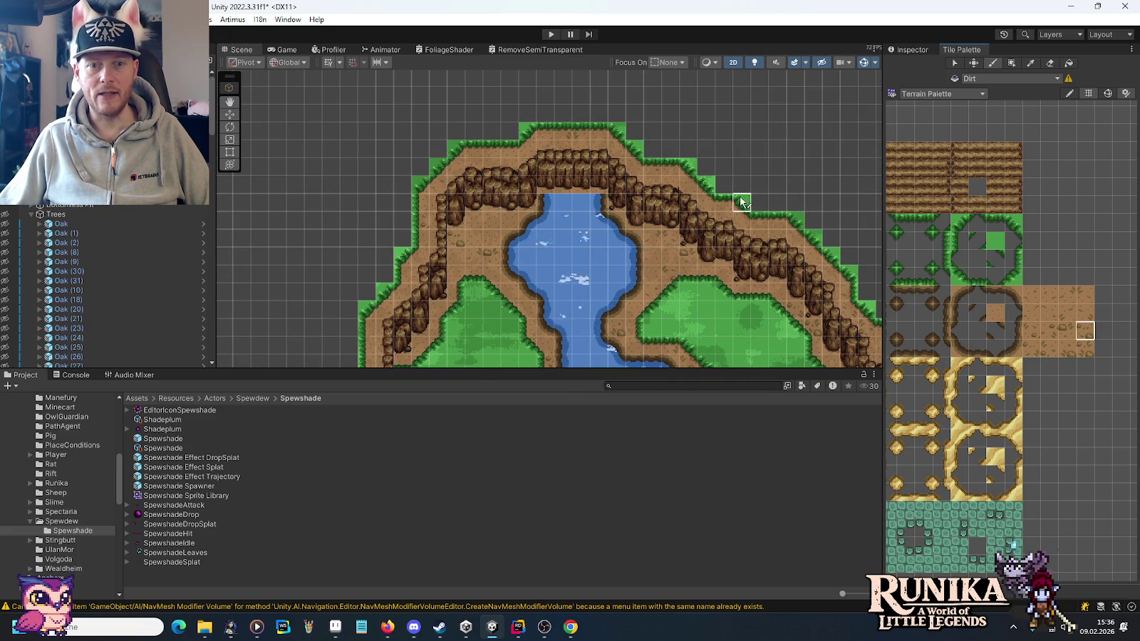
mouse_move(763, 298)
left_mouse_down()
mouse_move(361, 112)
mouse_move(619, 262)
mouse_move(402, 140)
mouse_move(619, 247)
mouse_move(451, 246)
mouse_move(441, 217)
left_mouse_up()
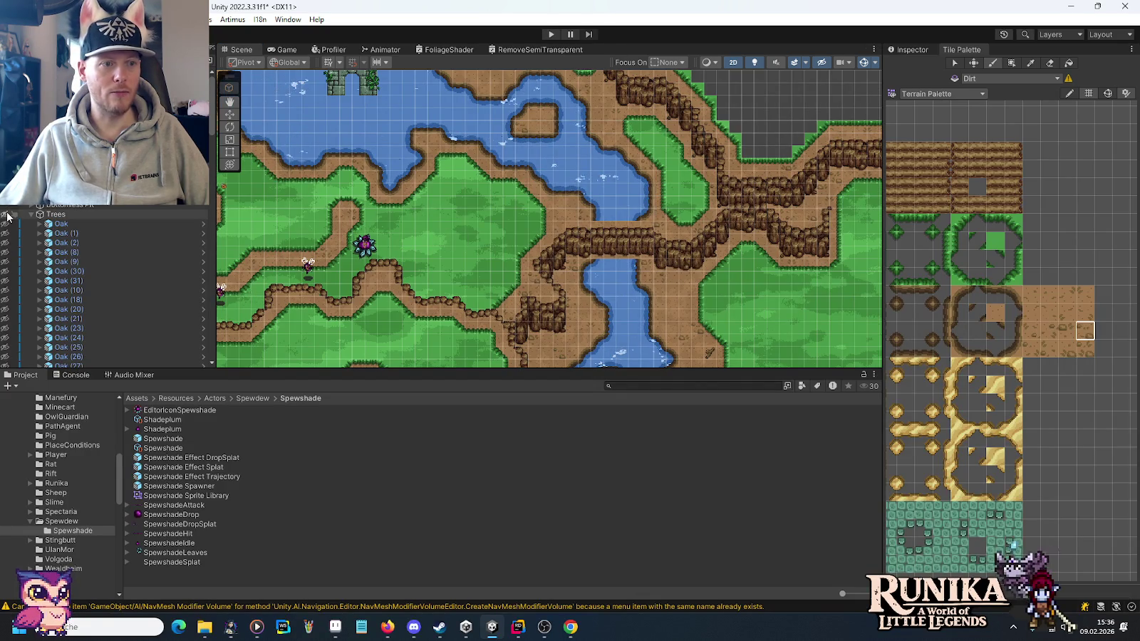
Unhide the Trees objects and select the Grass tile, moving toward the map's unpainted edge.
left_click(5, 214)
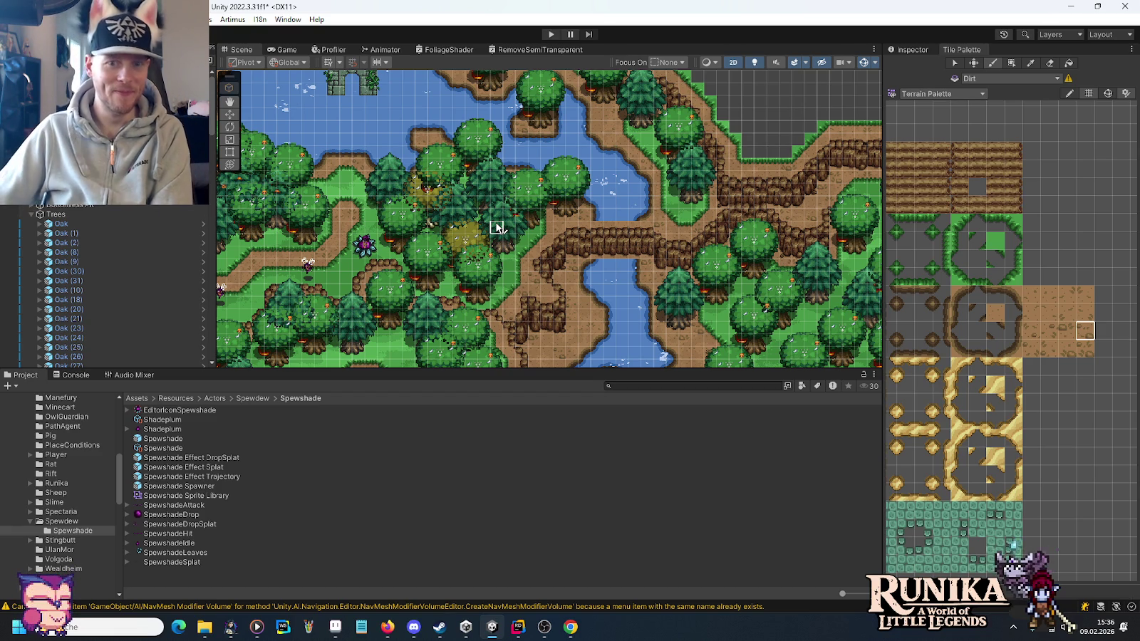
left_click_drag(751, 120, 674, 228)
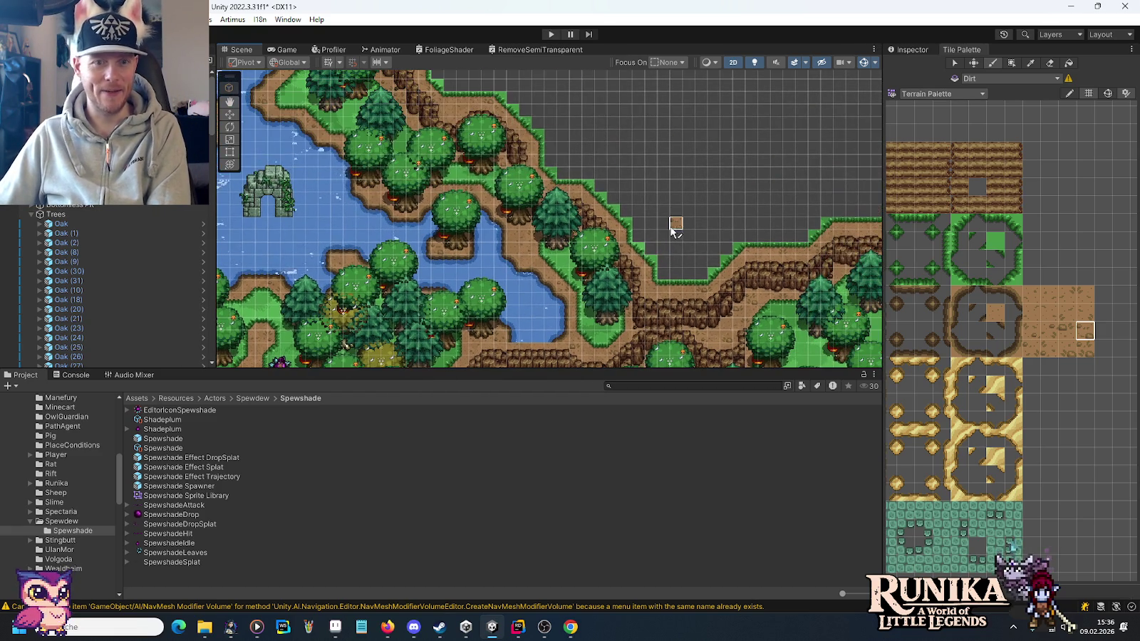
left_click(996, 241)
left_click_drag(750, 197, 633, 265)
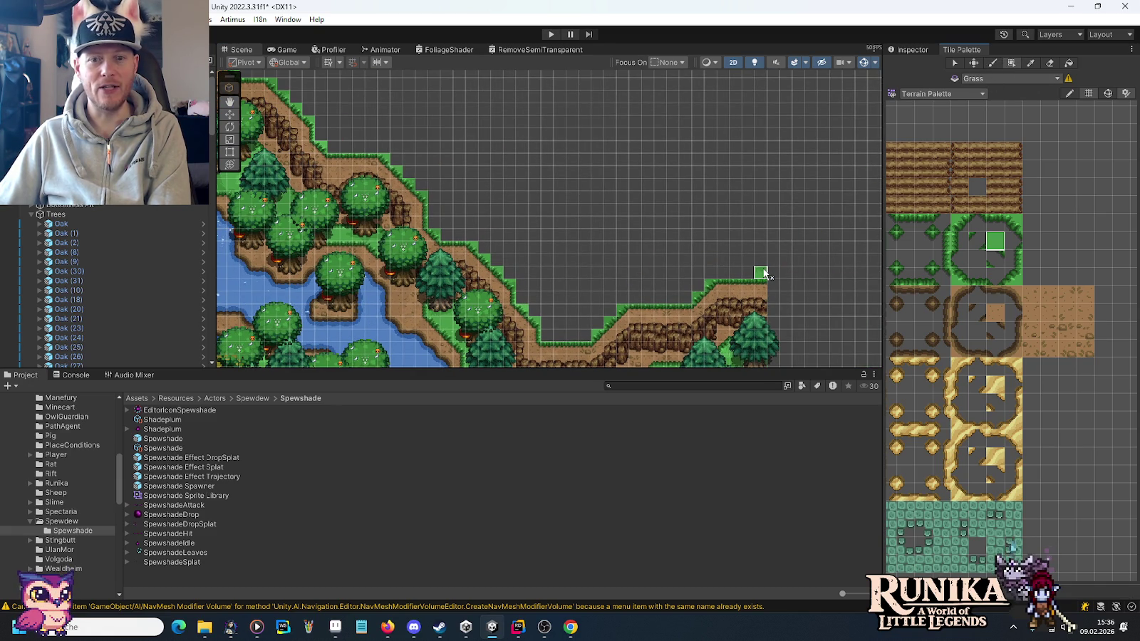
Box-fill vertical and horizontal grass strips outlining the first region.
left_click_drag(760, 273, 759, 93)
left_click_drag(633, 132, 810, 288)
left_click_drag(384, 148, 466, 227)
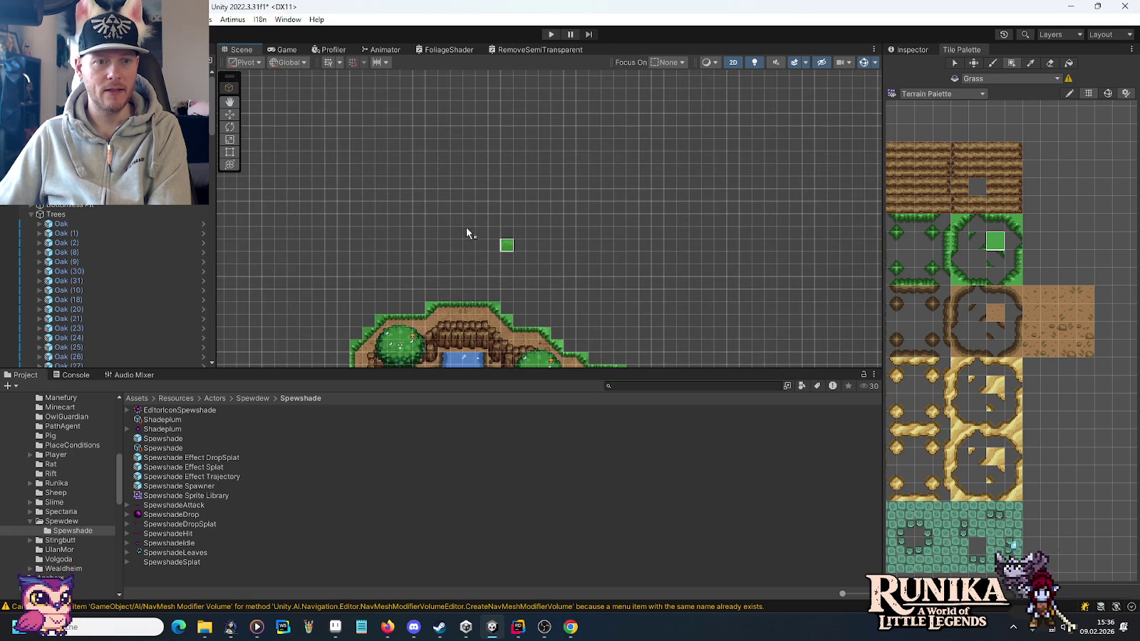
left_click_drag(332, 154, 610, 146)
mouse_move(662, 204)
left_mouse_down()
mouse_move(470, 122)
mouse_move(453, 204)
mouse_move(506, 235)
left_mouse_up()
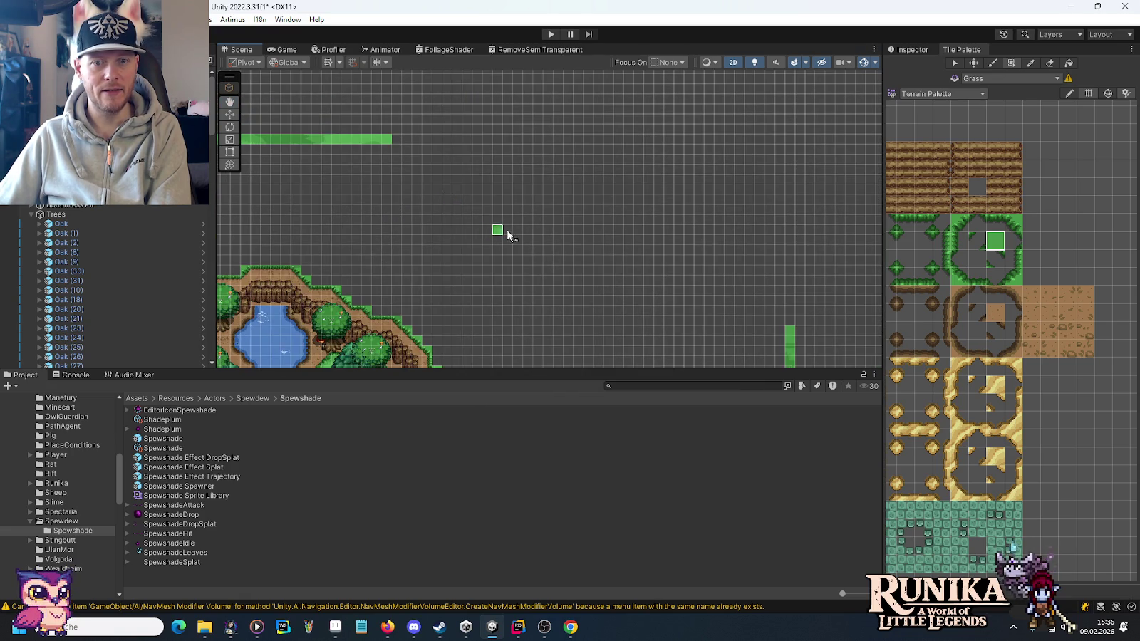
scroll(803, 268, "down", 1)
left_click_drag(802, 291, 569, 292)
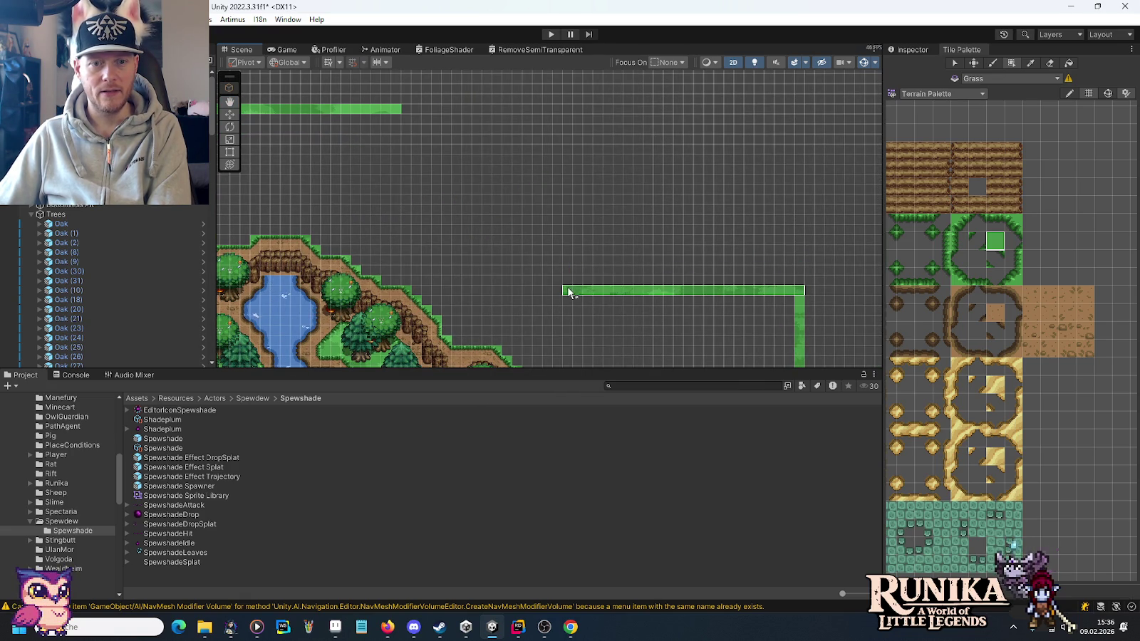
mouse_move(567, 199)
left_mouse_down()
mouse_move(459, 198)
mouse_move(468, 116)
left_mouse_up()
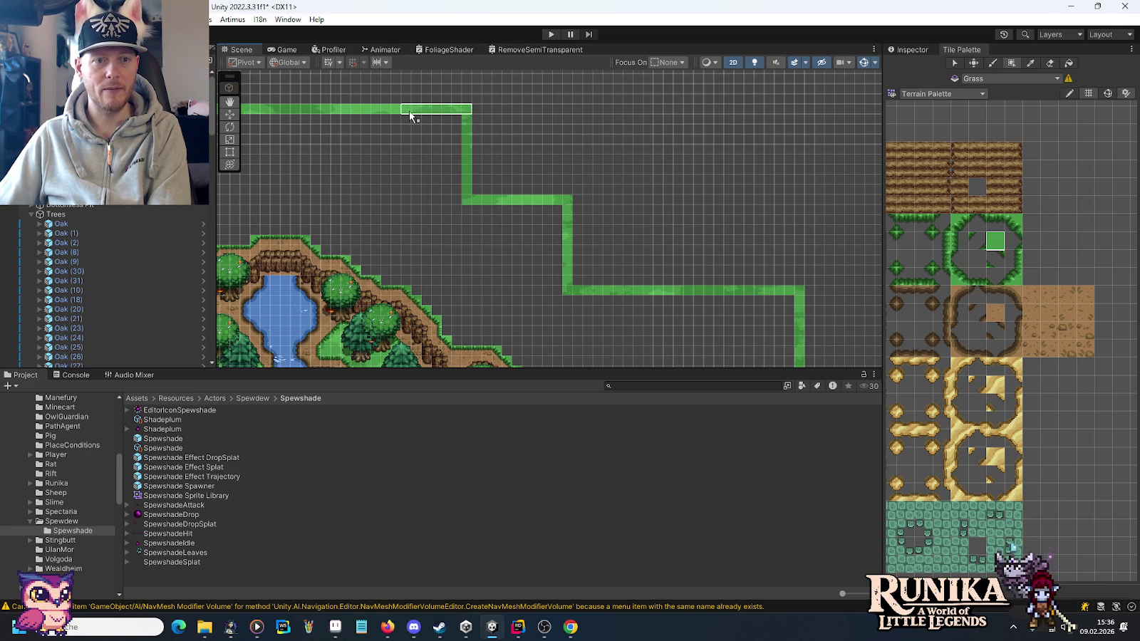
Extend the grass border along the top and fill grass columns beside the tower.
scroll(389, 200, "left", 5)
left_click_drag(574, 96, 487, 95)
scroll(501, 265, "down", 10)
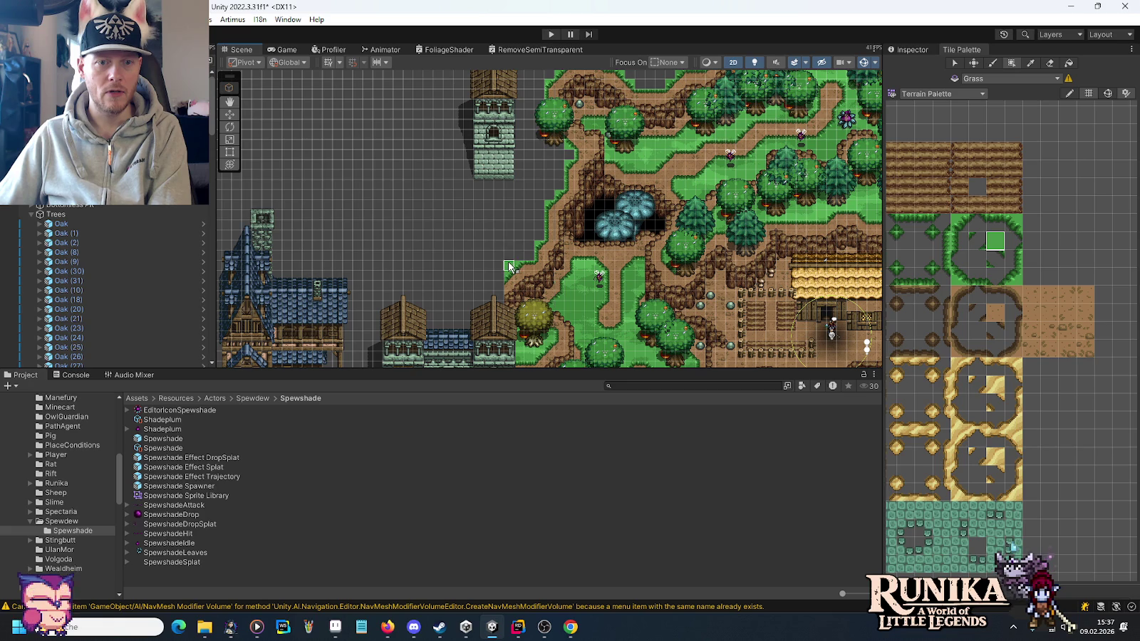
left_click_drag(507, 187, 521, 139)
left_click_drag(522, 93, 522, 93)
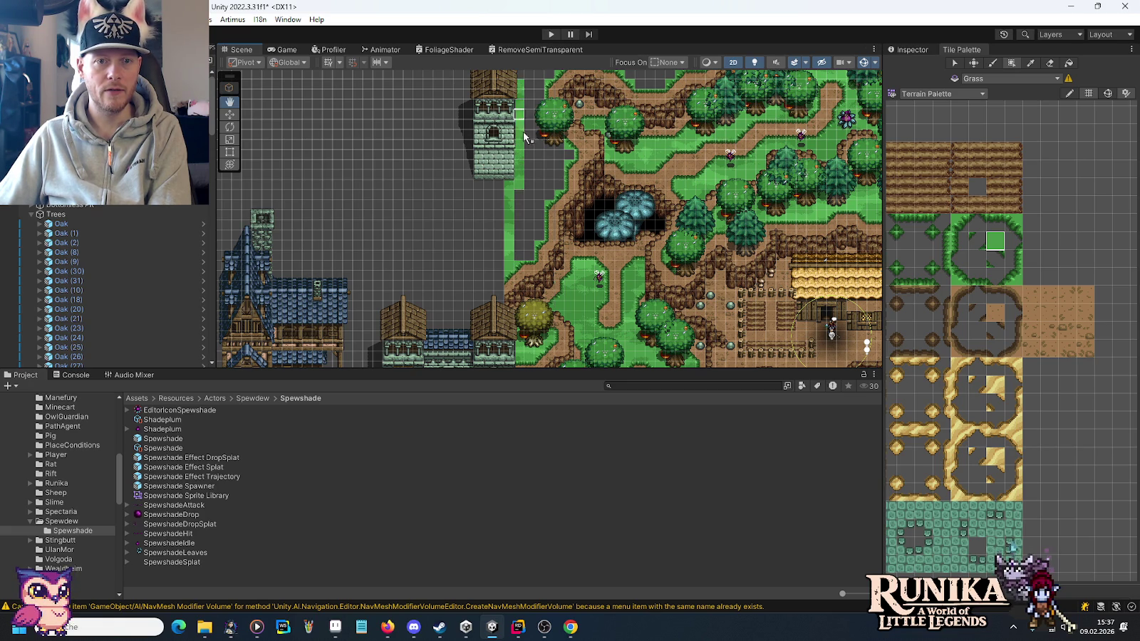
scroll(525, 226, "up", 5)
mouse_move(509, 223)
left_mouse_down()
mouse_move(509, 114)
mouse_move(522, 115)
left_mouse_up()
scroll(522, 114, "up", 7)
mouse_move(510, 303)
left_mouse_down()
mouse_move(509, 142)
mouse_move(606, 147)
left_mouse_up()
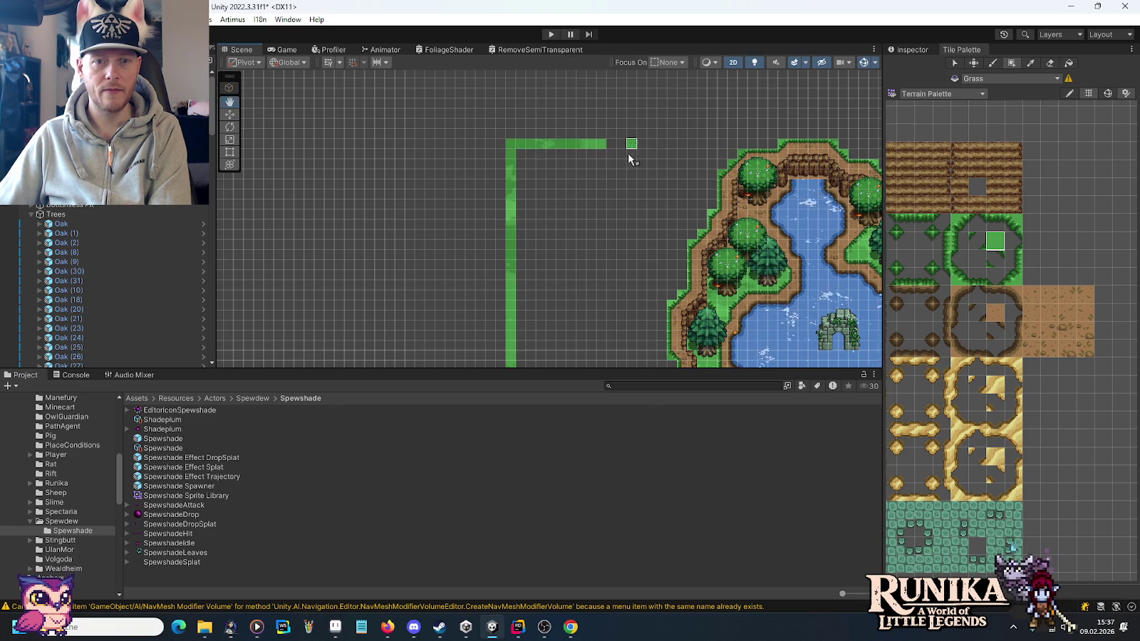
scroll(628, 152, "up", 3)
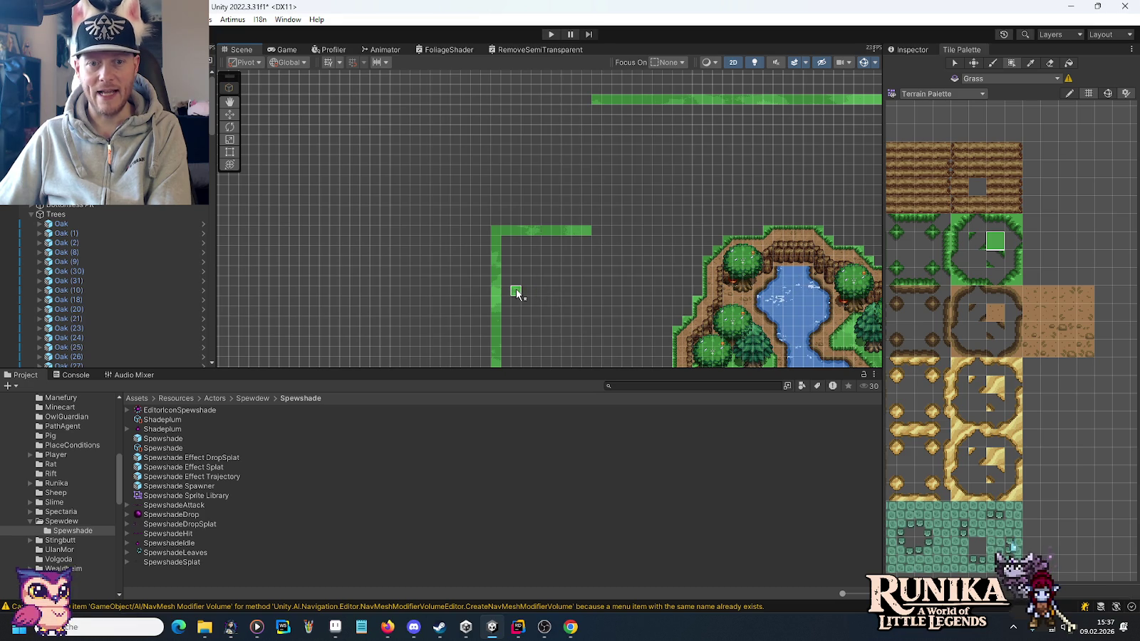
Box-fill the area above the corner line, the large area and the vertical strip with grass.
left_click_drag(588, 101, 495, 221)
key("Right")
key("Up")
left_click_drag(526, 151, 611, 222)
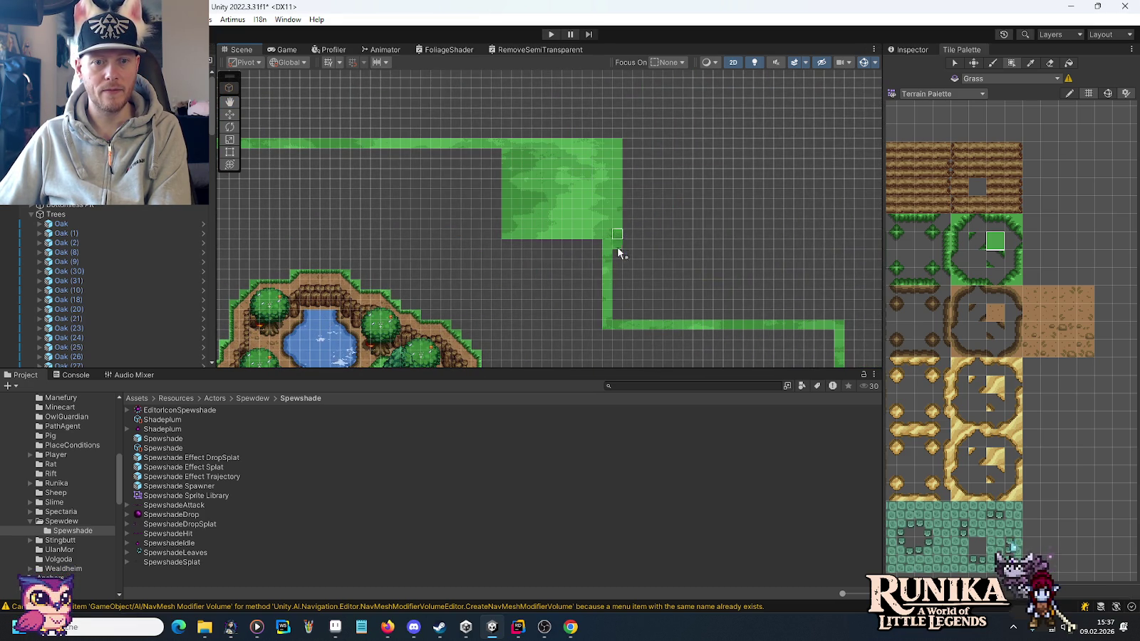
left_click_drag(616, 300, 616, 300)
key("Down")
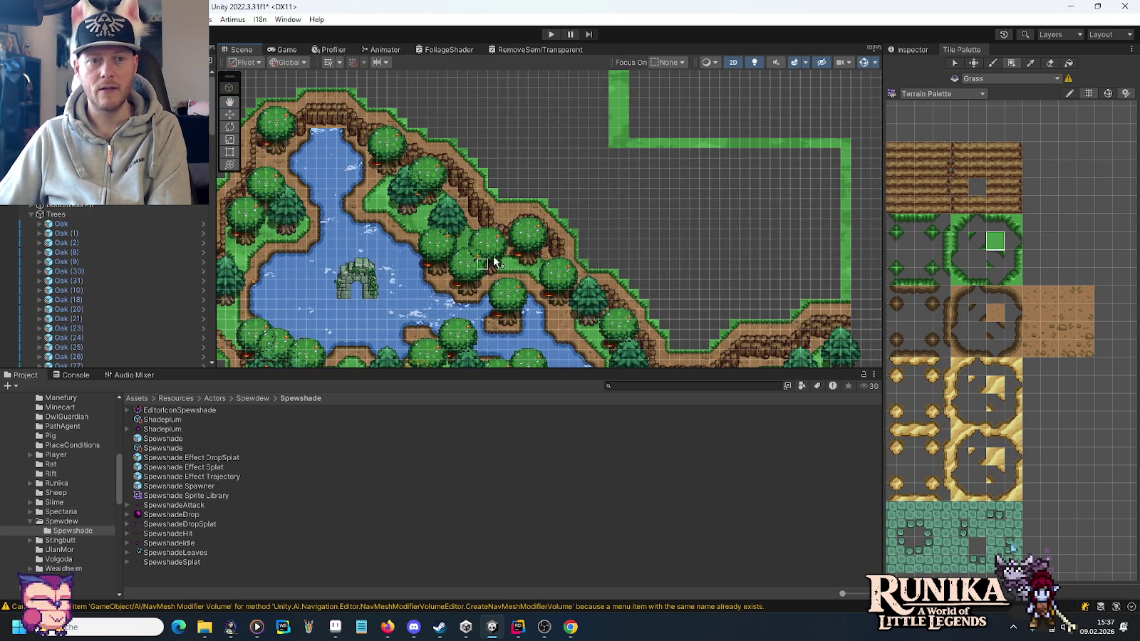
Flood-fill the empty grey area around the lake with grass using the bucket tool.
key("Left")
key("Down")
left_click(1069, 63)
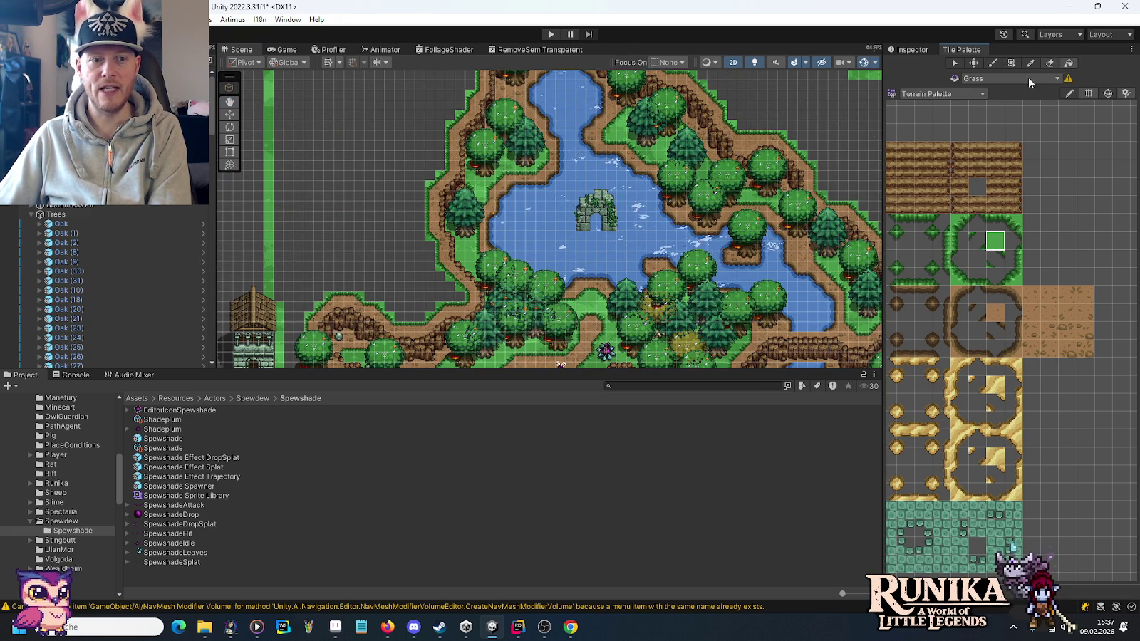
left_click(388, 244)
key("Left")
key("Down")
key("Up")
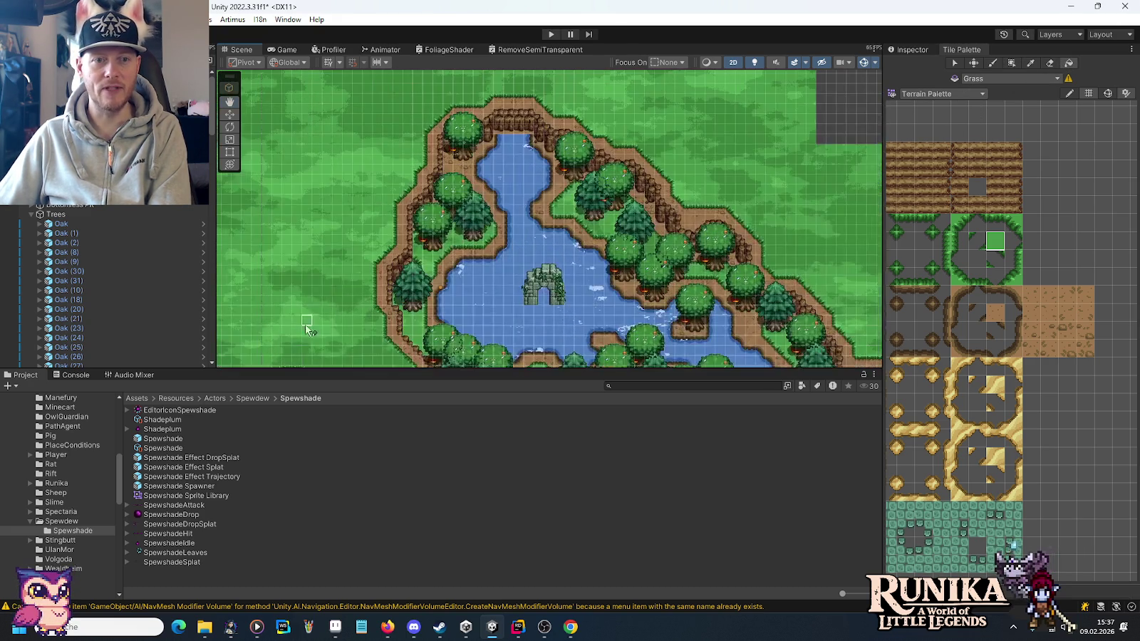
key("Right")
key("Up")
key("Down")
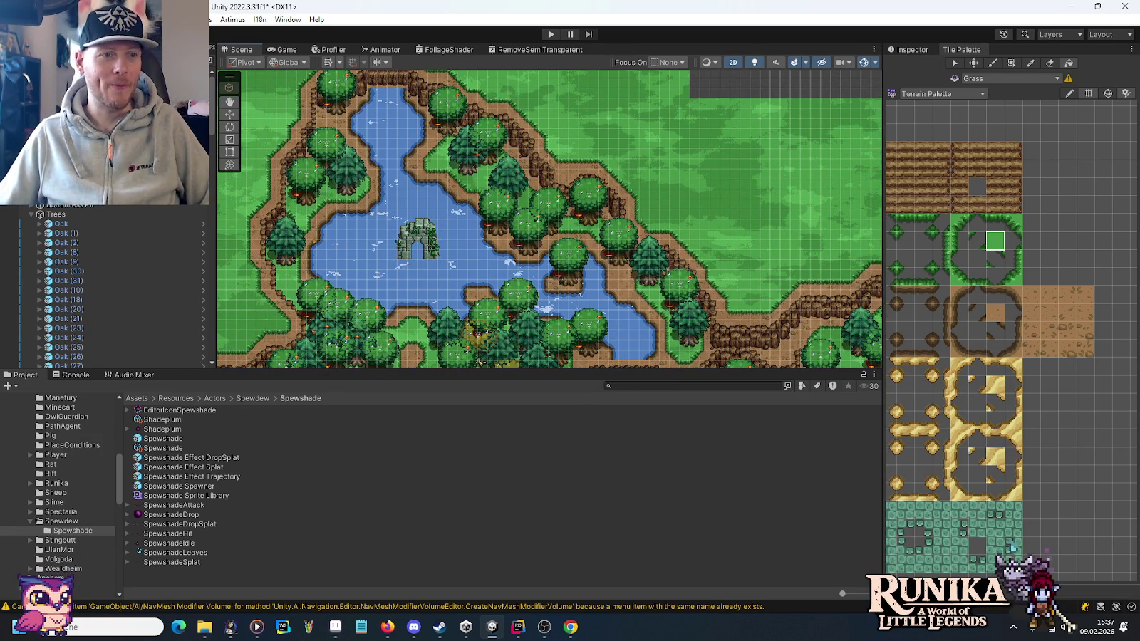
Zoom to the top of the map and add a grass tile at the grass edge.
left_click_drag(649, 172, 798, 297)
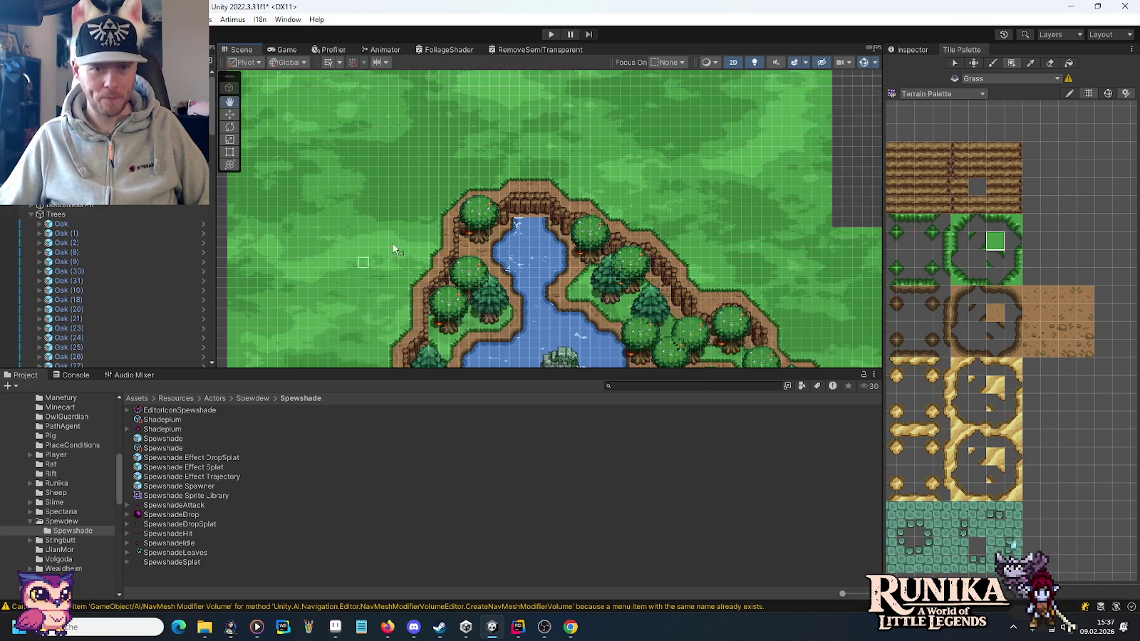
left_click_drag(392, 244, 466, 191)
left_click_drag(641, 96, 603, 224)
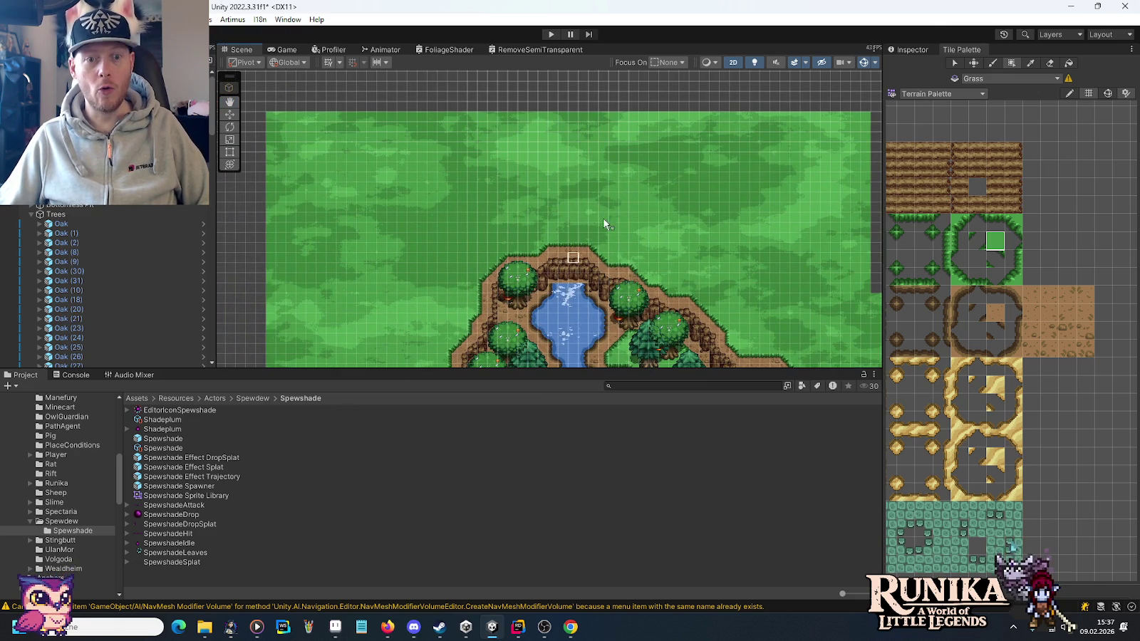
scroll(571, 269, "up", 5)
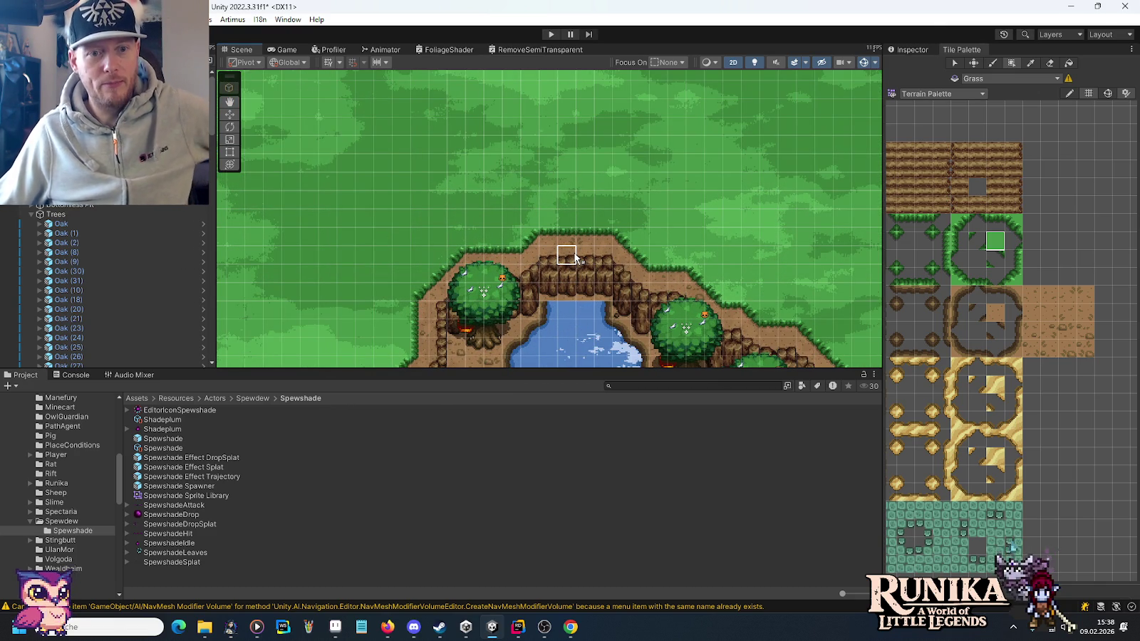
left_click(603, 239)
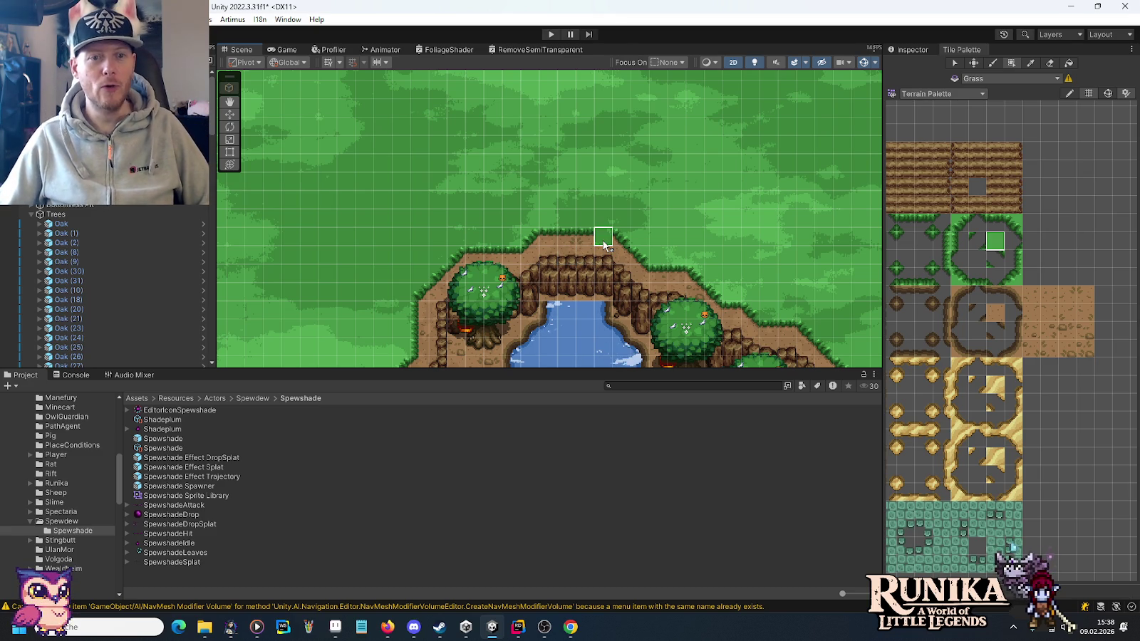
Erase grass cells above the pond's dirt ledge to carve a channel up to the map's top.
left_click_drag(476, 165, 454, 225)
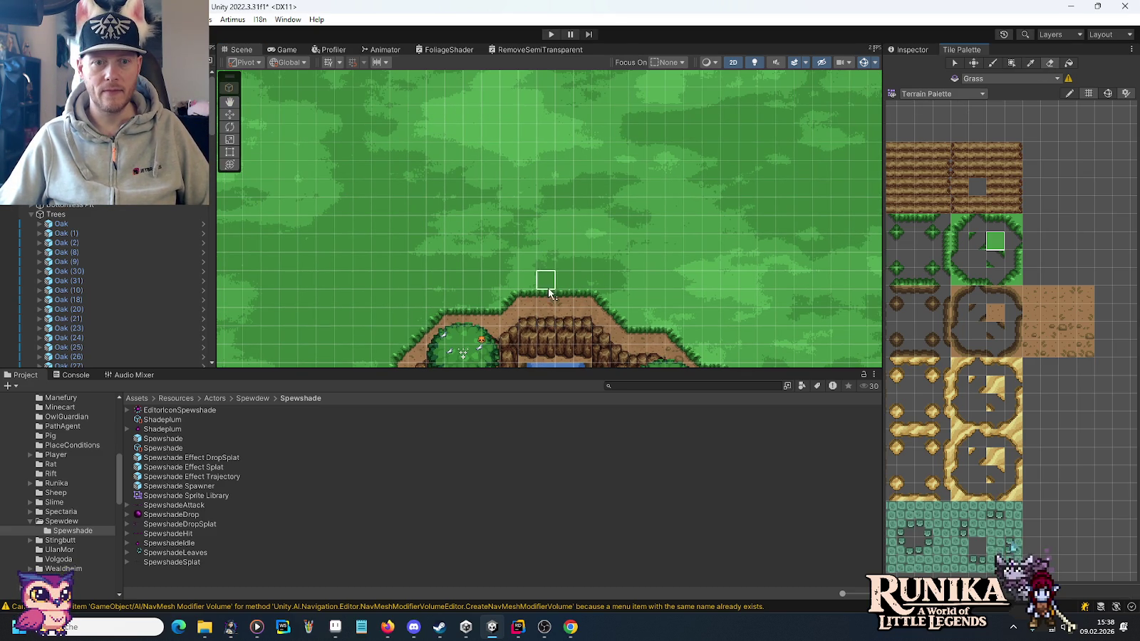
mouse_move(582, 284)
left_mouse_down()
mouse_move(541, 280)
mouse_move(509, 229)
mouse_move(524, 191)
mouse_move(570, 227)
left_mouse_up()
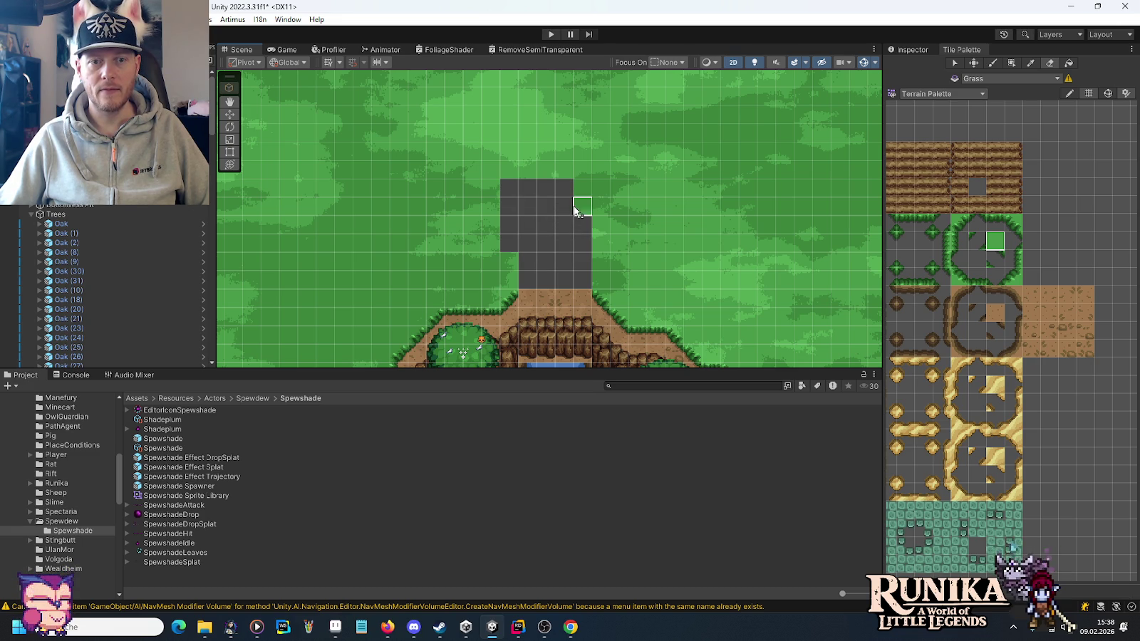
left_click_drag(550, 206, 536, 283)
mouse_move(503, 207)
left_mouse_down()
mouse_move(513, 244)
mouse_move(561, 225)
mouse_move(576, 204)
mouse_move(534, 211)
mouse_move(542, 171)
mouse_move(562, 151)
mouse_move(579, 154)
left_mouse_up()
left_click_drag(547, 281, 559, 116)
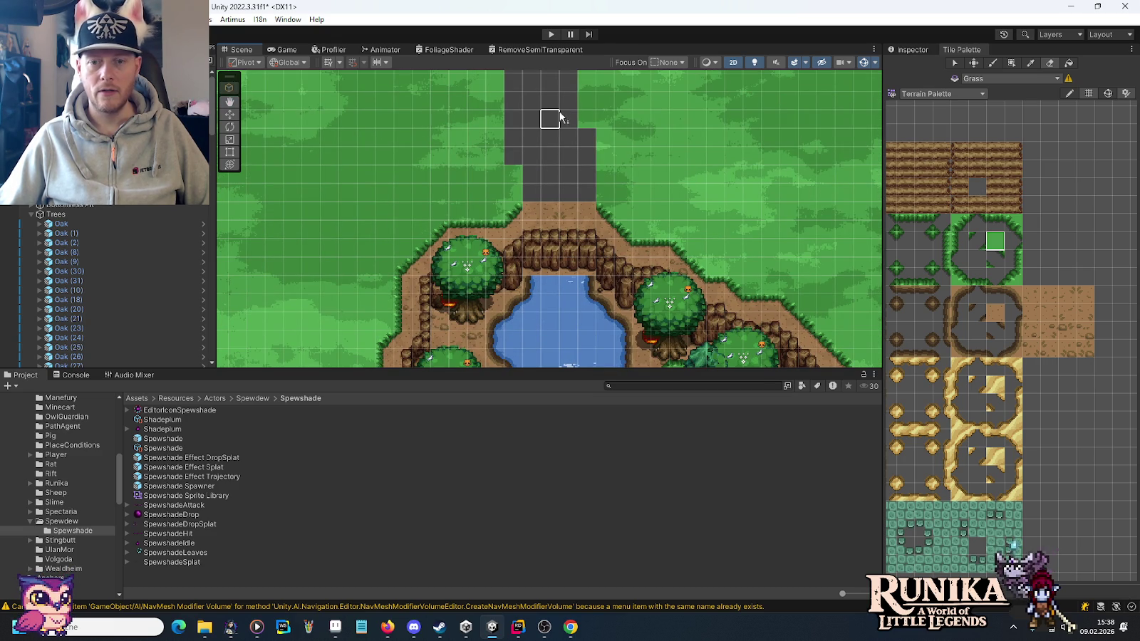
left_click(959, 240)
Paint grass-edge and corner tiles along the channel's left side.
mouse_move(532, 179)
left_mouse_down()
mouse_move(529, 133)
mouse_move(516, 186)
mouse_move(520, 122)
mouse_move(533, 116)
mouse_move(537, 217)
mouse_move(528, 154)
left_mouse_up()
left_click(959, 223)
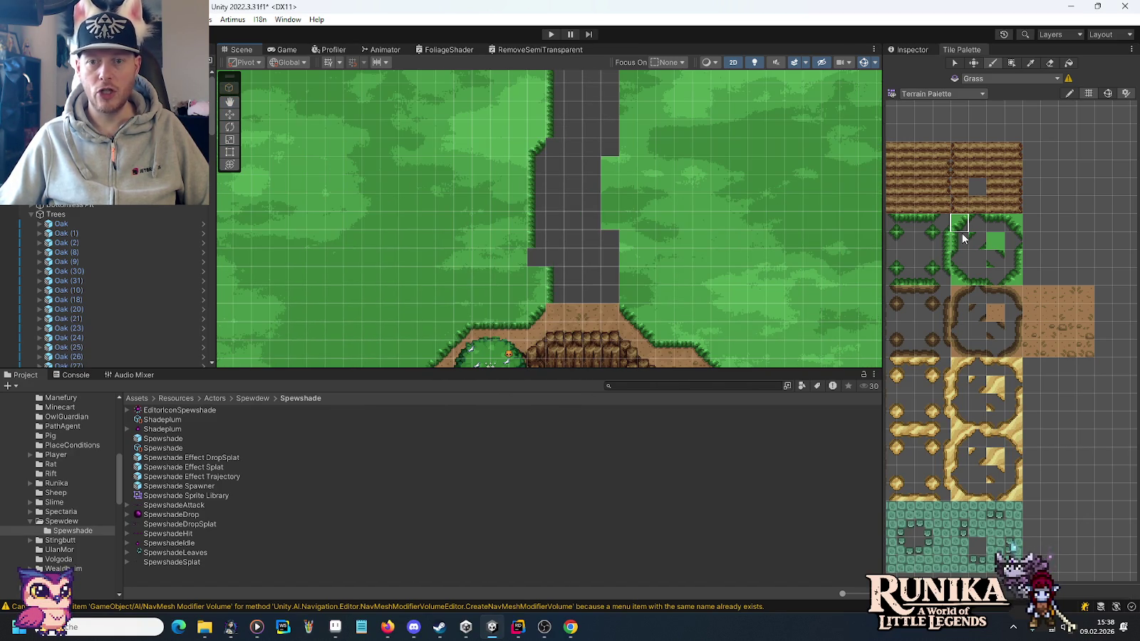
left_click(906, 240)
left_click(955, 277)
left_click(907, 241)
left_click(904, 262)
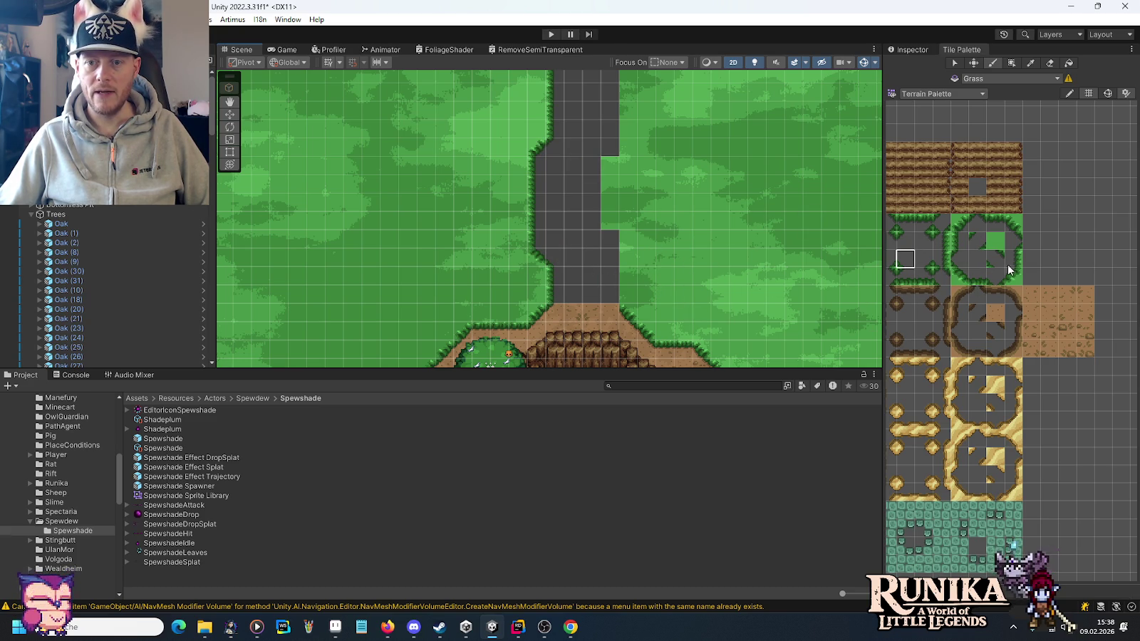
left_click(928, 247)
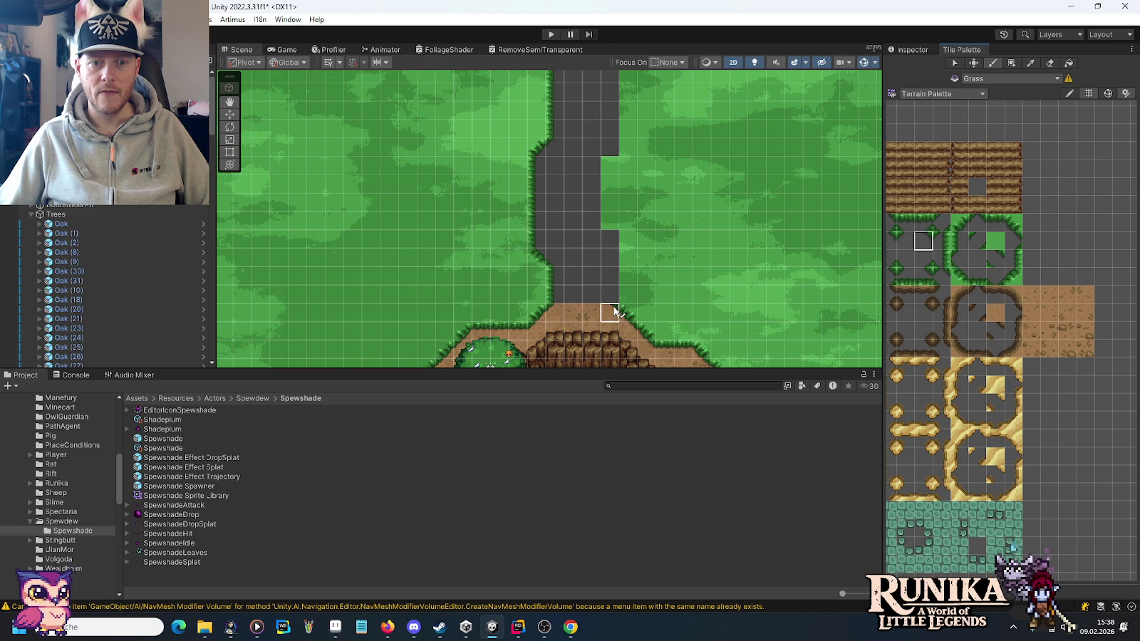
left_click(626, 248)
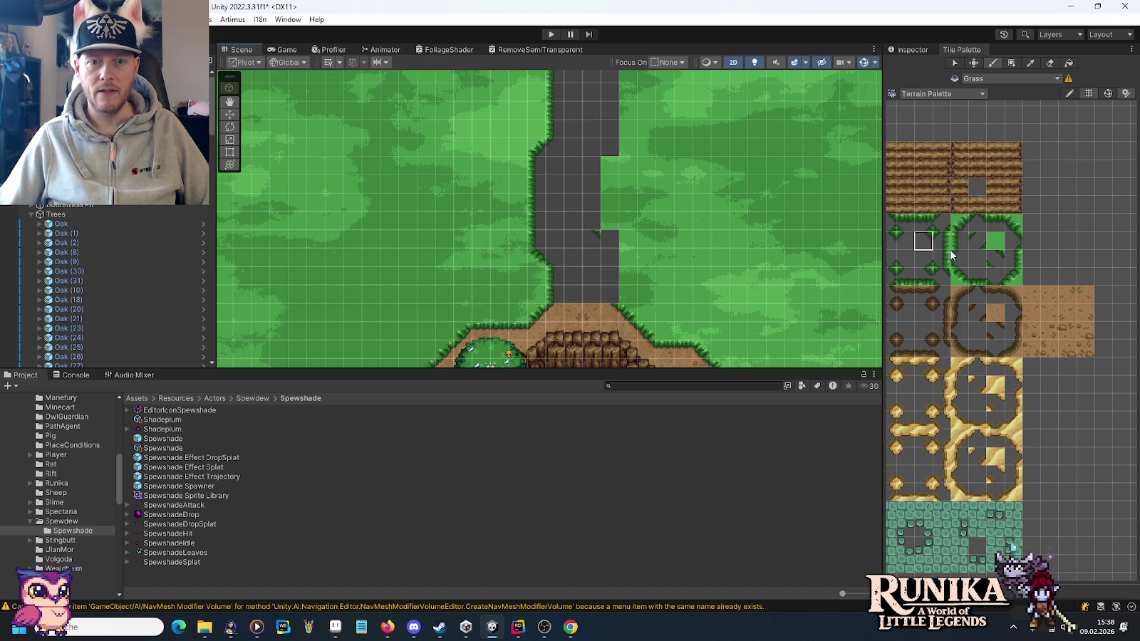
left_click(925, 262)
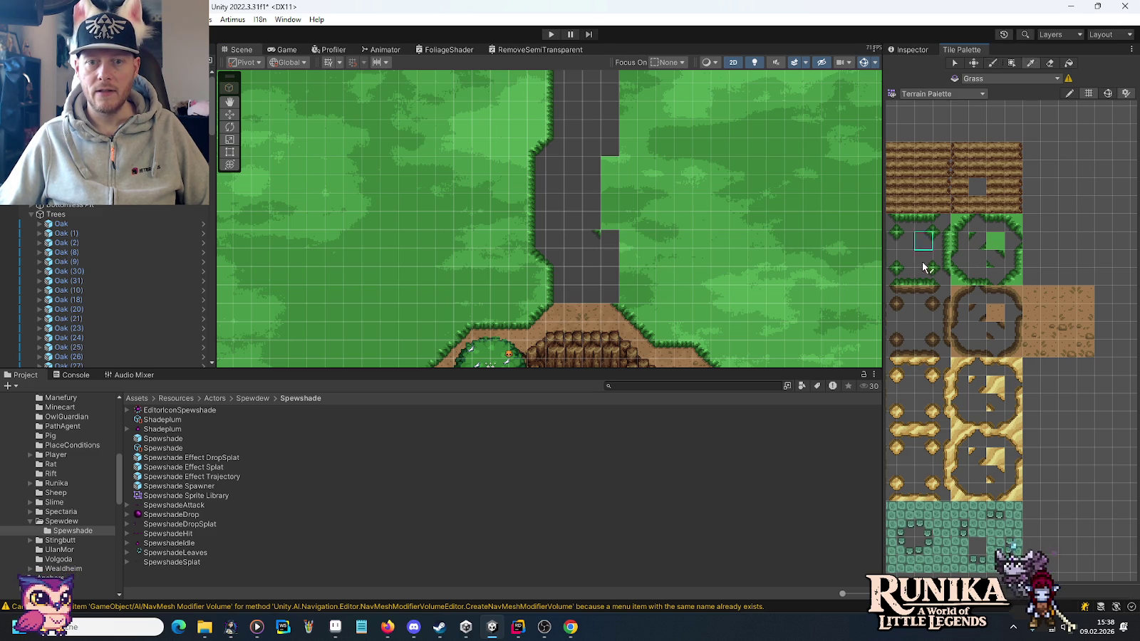
left_click(1010, 261)
Paint right-bank grass edges from the pond to the map top, filling the grey notch.
left_click_drag(585, 220, 592, 92)
mouse_move(677, 303)
left_mouse_down()
mouse_move(677, 189)
mouse_move(677, 303)
left_mouse_up()
mouse_move(642, 73)
left_mouse_down()
mouse_move(641, 184)
mouse_move(726, 258)
left_mouse_up()
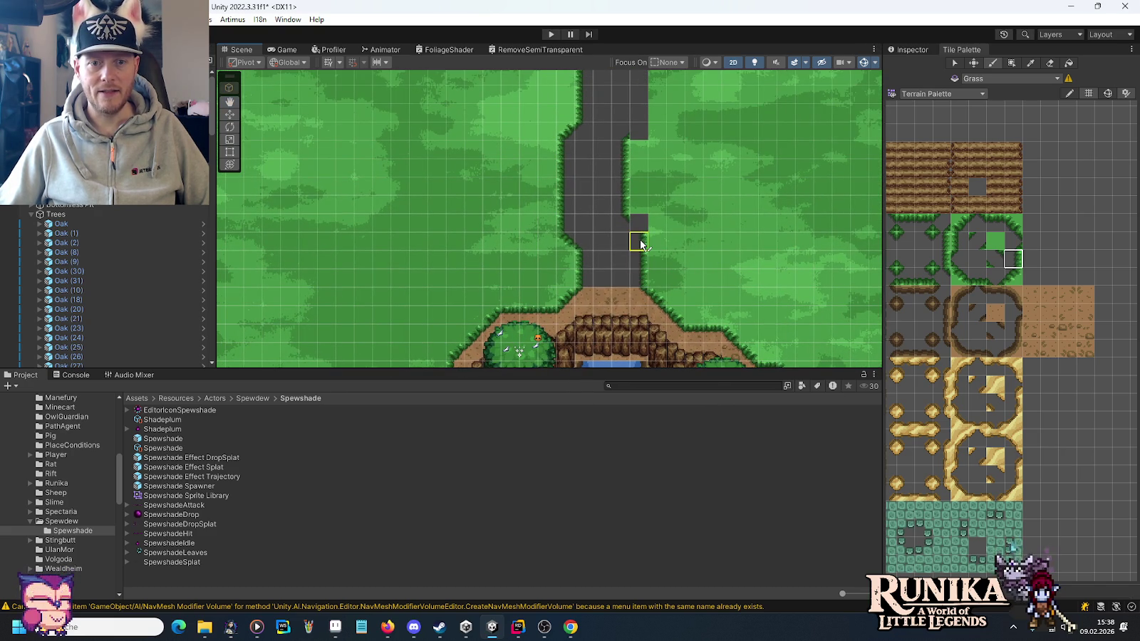
mouse_move(644, 148)
left_mouse_down()
mouse_move(650, 194)
mouse_move(650, 120)
left_mouse_up()
left_click(1013, 277)
left_click(1013, 224)
left_click(645, 289)
left_click_drag(665, 308, 722, 214)
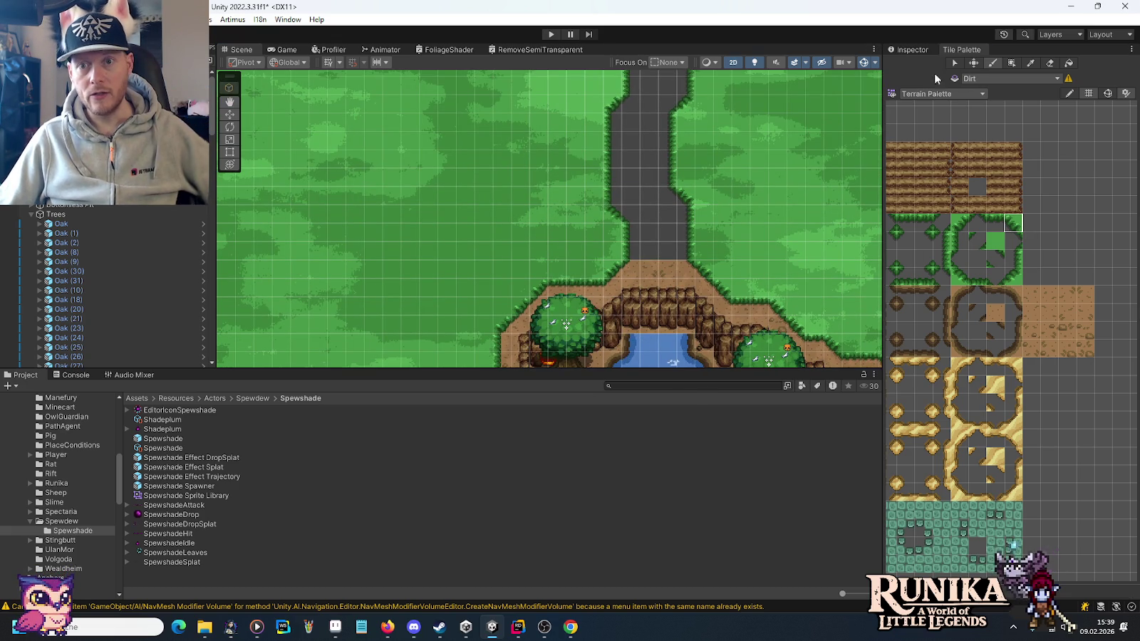
key("ctrl+Down")
Repaint the channel's bottom tiles on the Dirt tilemap, pick two dirt-edge tiles, and open the palette list.
left_click_drag(631, 272, 680, 273)
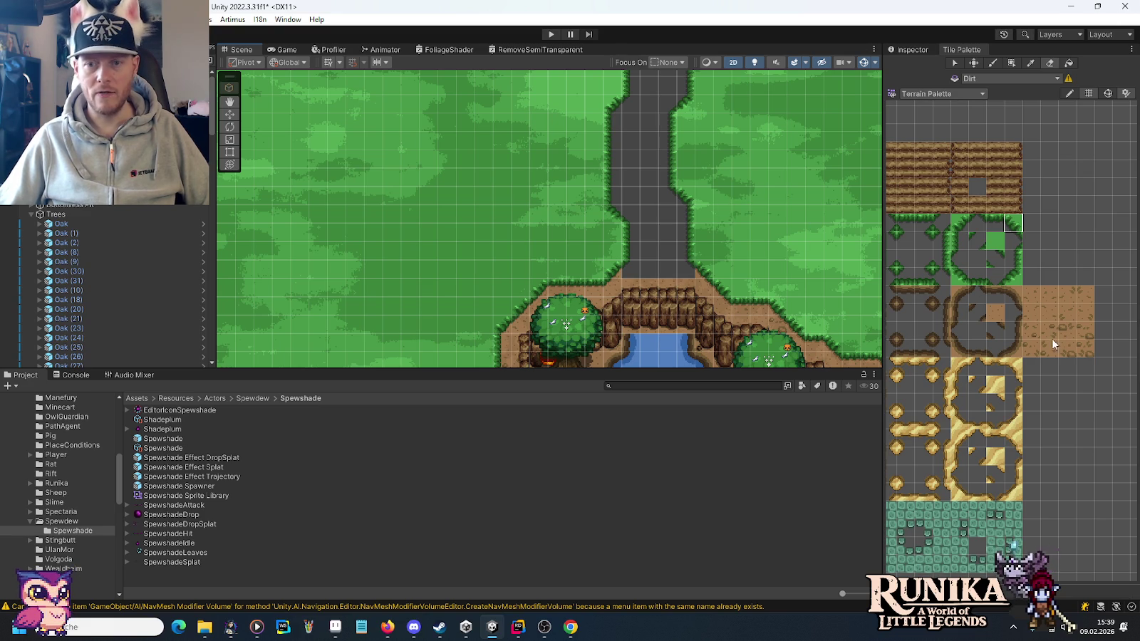
scroll(950, 329, "up", 4)
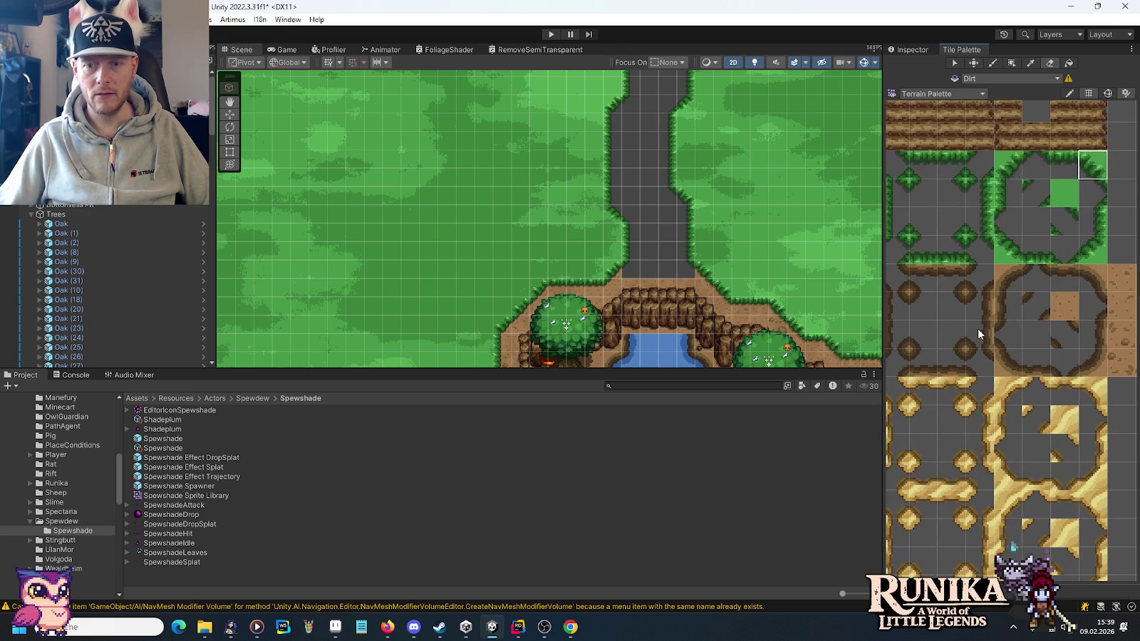
left_click(1007, 299)
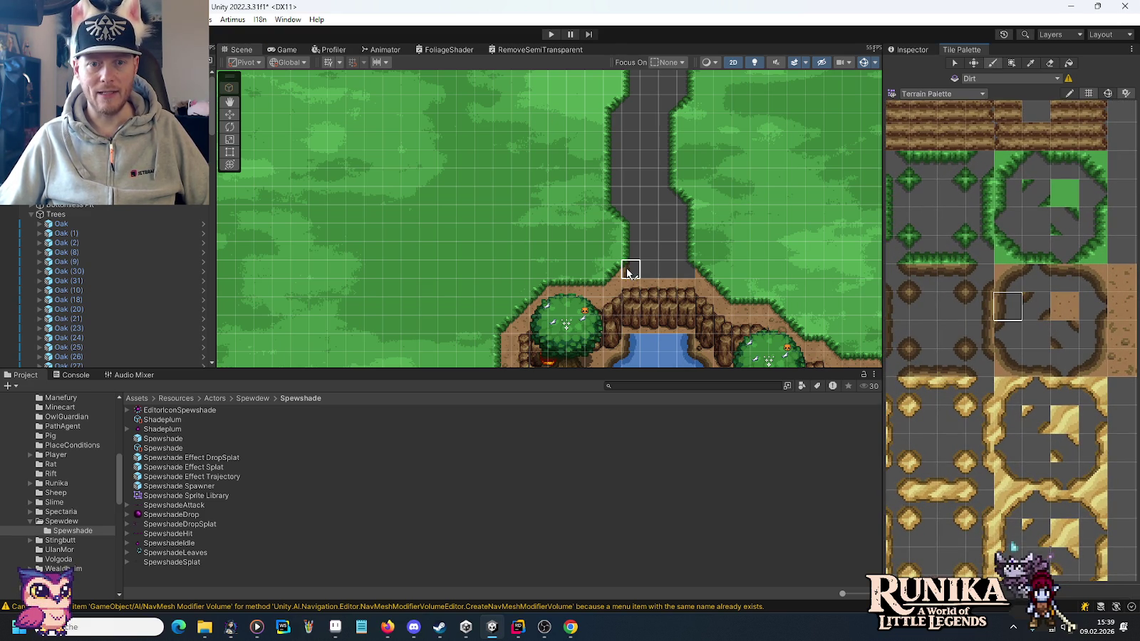
left_click(1097, 337)
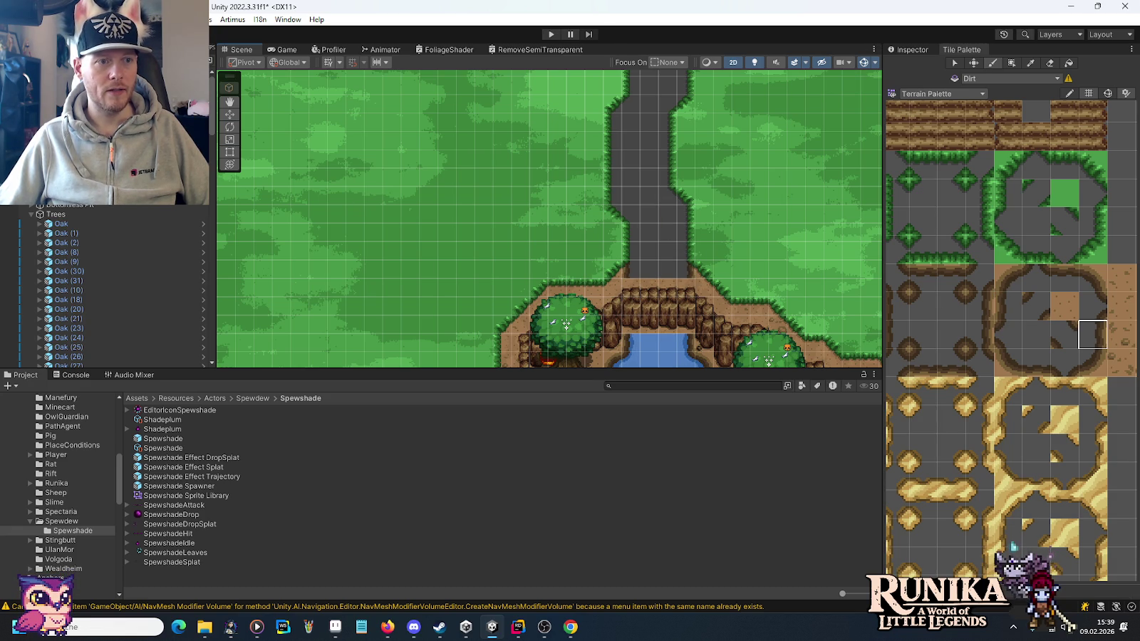
left_click(952, 94)
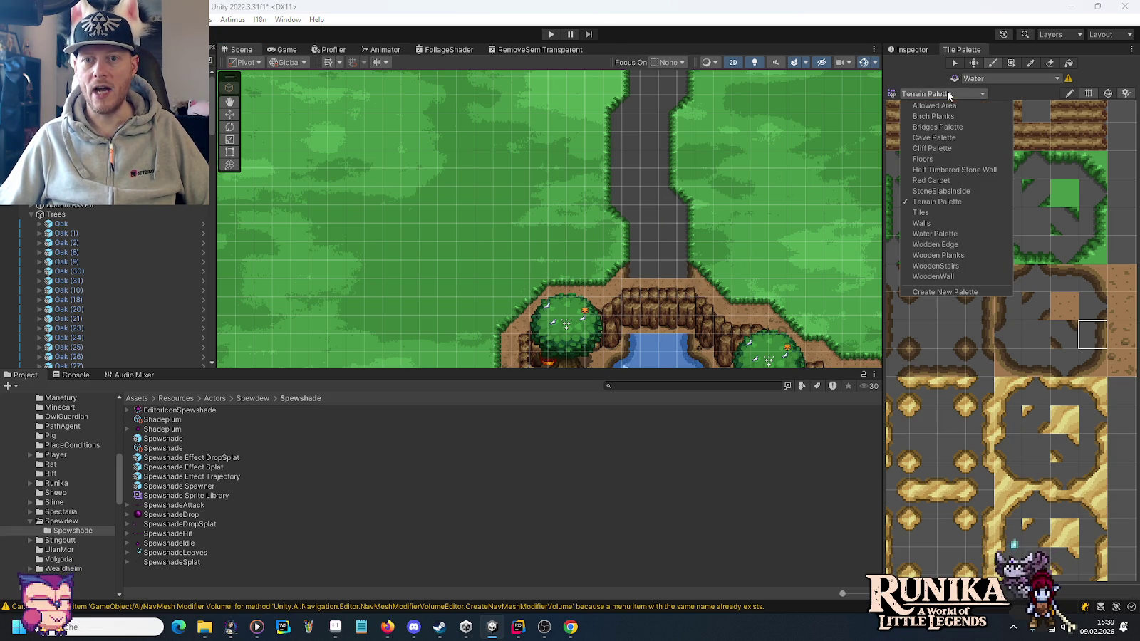
Paint Water Palette edge tiles along the channel's left and right banks.
left_click(939, 233)
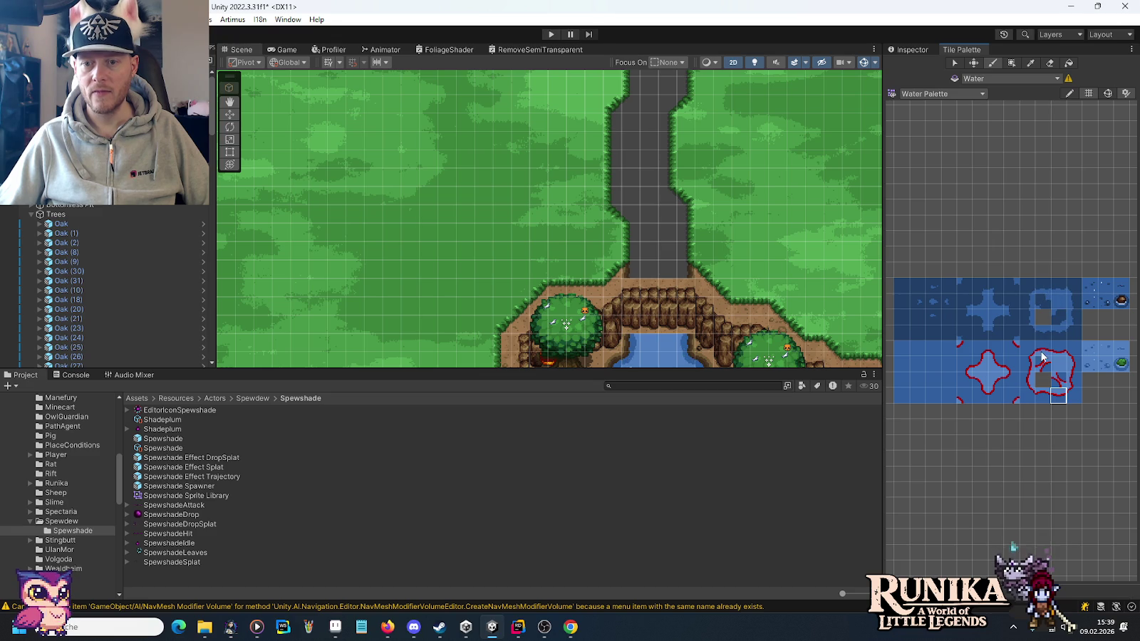
mouse_move(631, 247)
left_mouse_down()
mouse_move(632, 268)
mouse_move(618, 114)
left_mouse_up()
scroll(651, 242, "up", 5)
left_click_drag(638, 239, 640, 183)
scroll(642, 247, "down", 4)
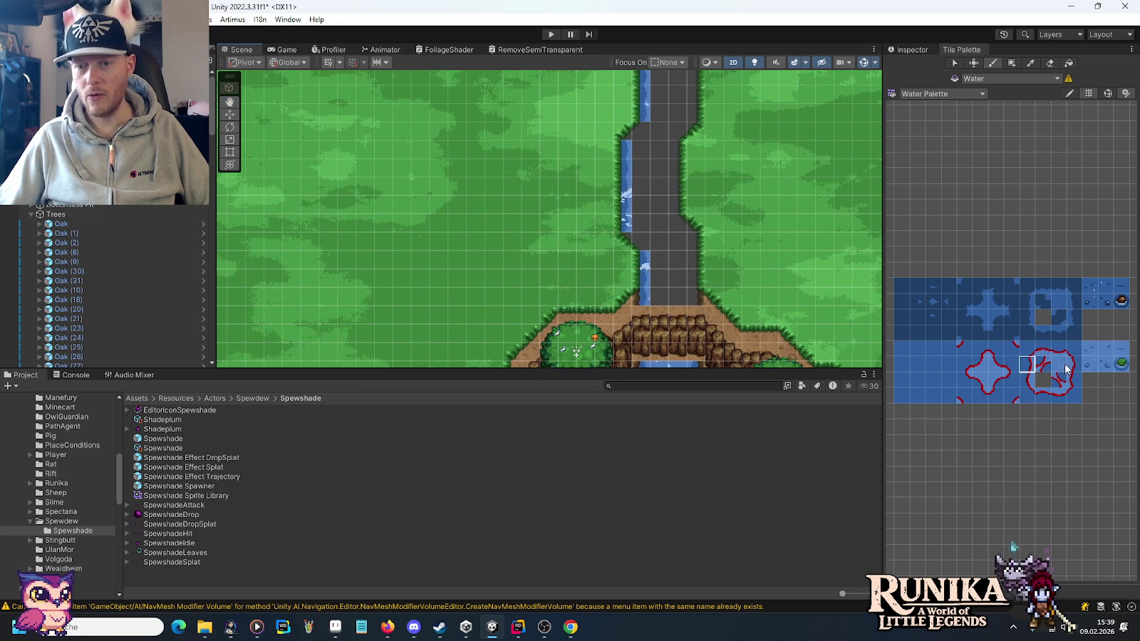
left_click(1074, 385)
left_click_drag(692, 300, 692, 234)
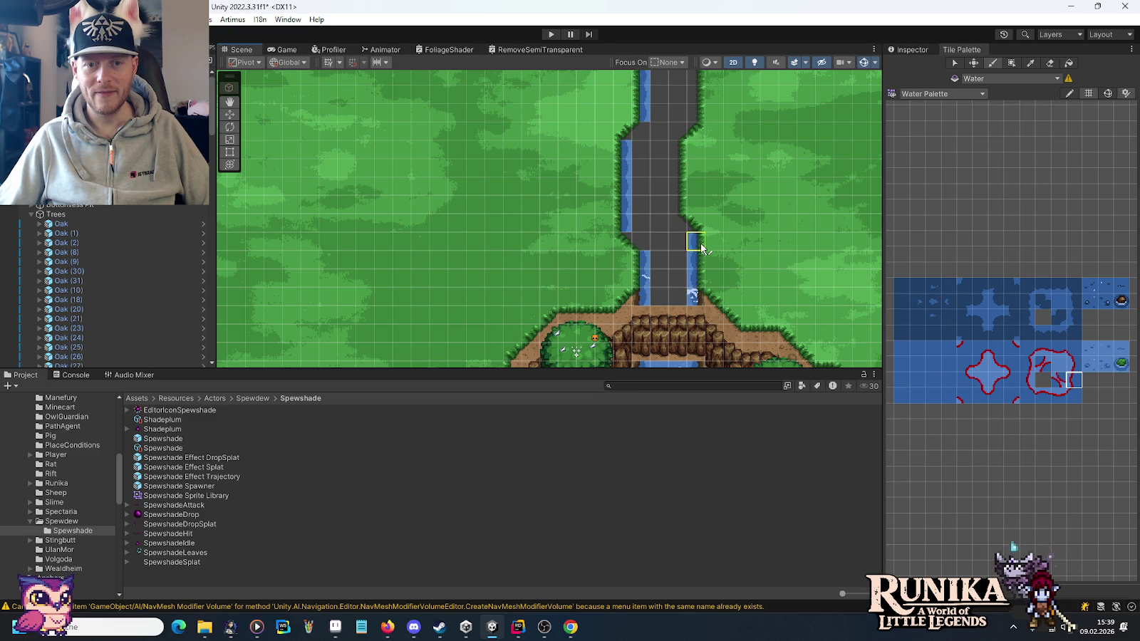
Try several water tiles by the river bank, undo a misplaced one, and pick plain open water.
scroll(684, 160, "up", 2)
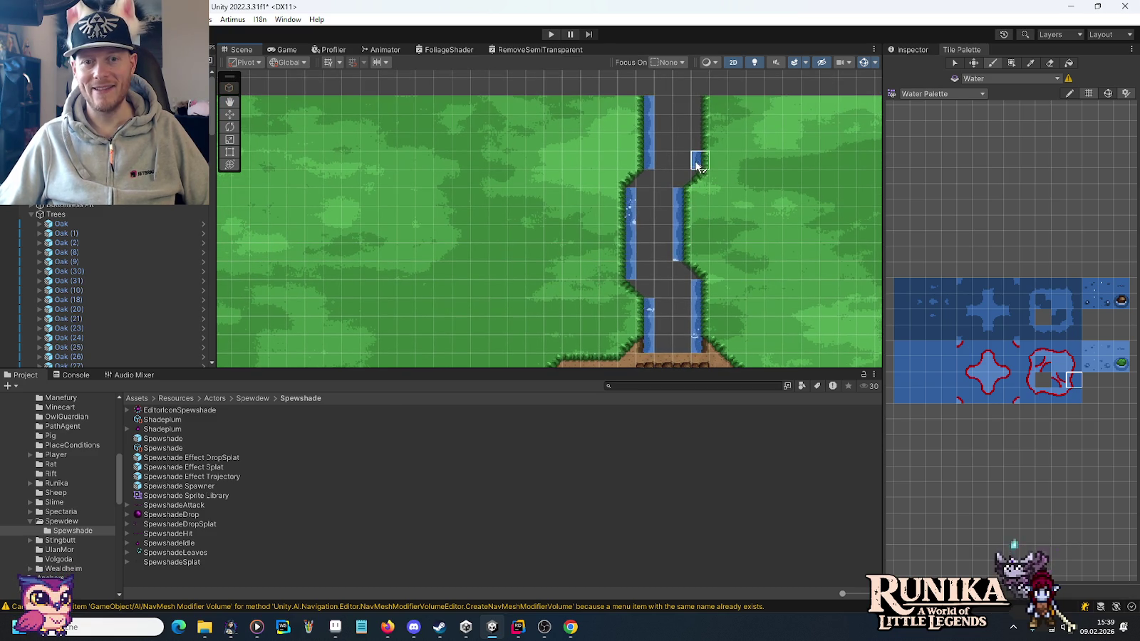
left_click(1076, 397)
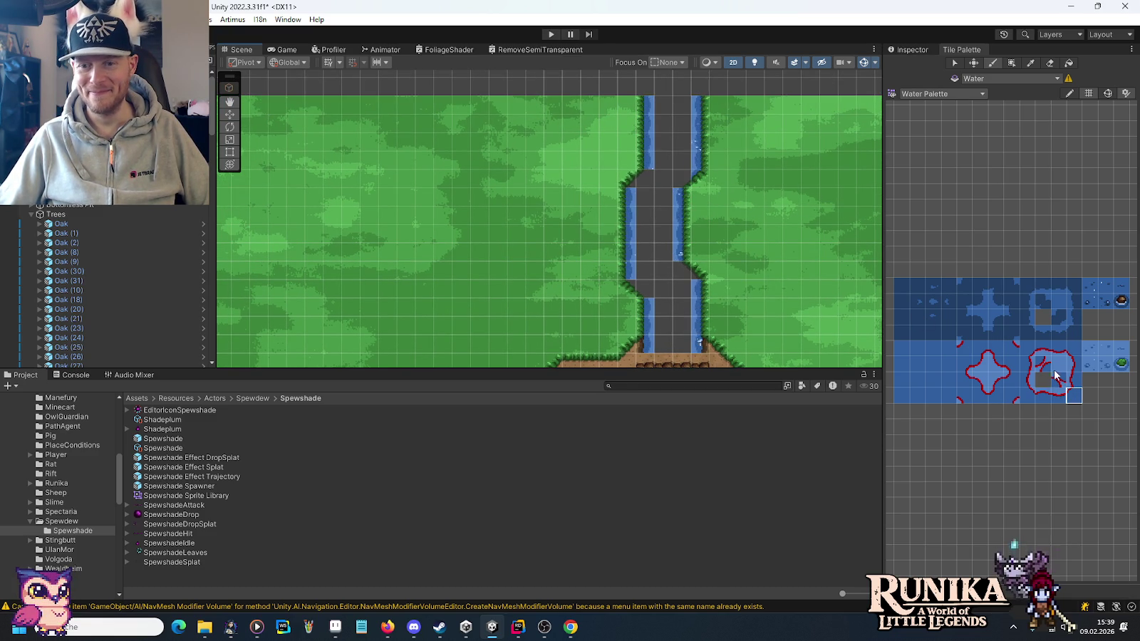
left_click(1074, 349)
left_click(654, 180, "ctrl")
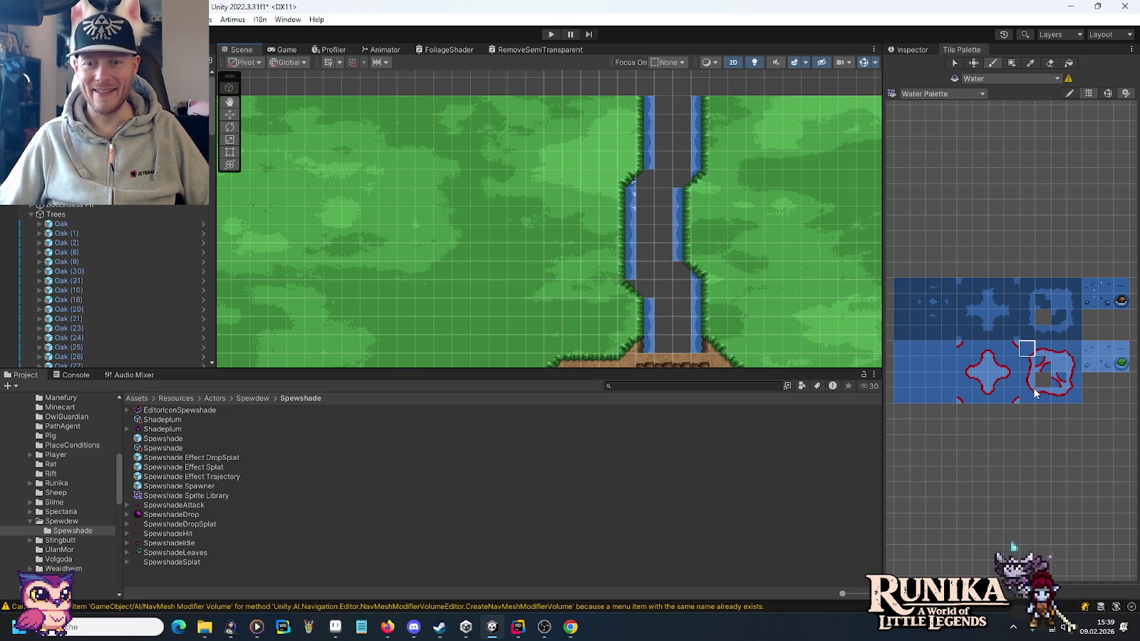
left_click(780, 335, "ctrl")
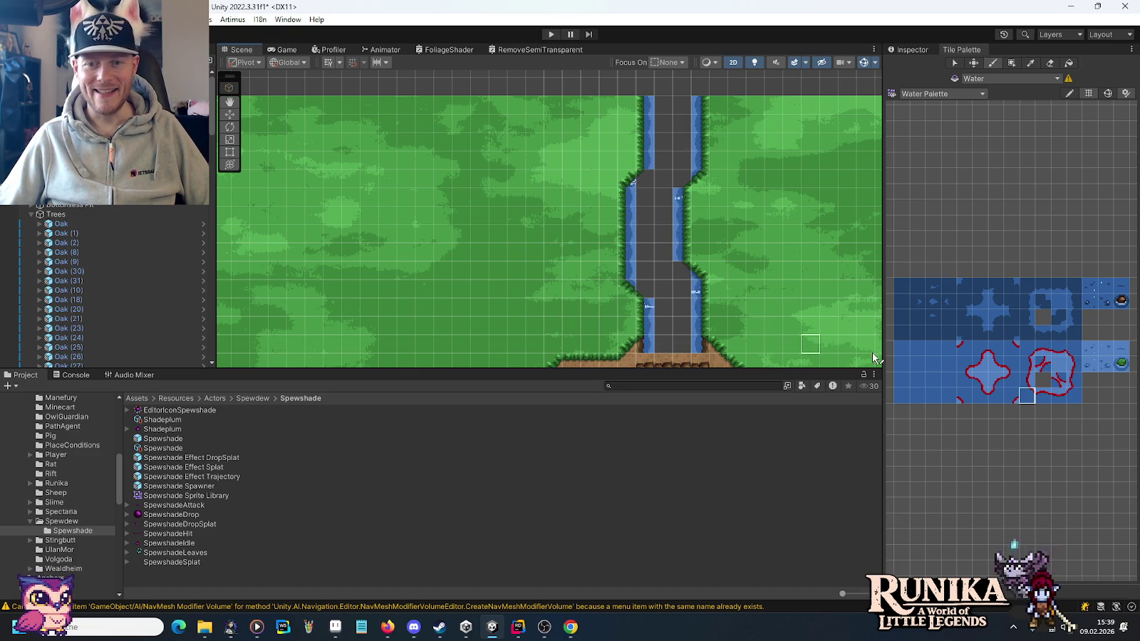
left_click(973, 382)
left_click(981, 379)
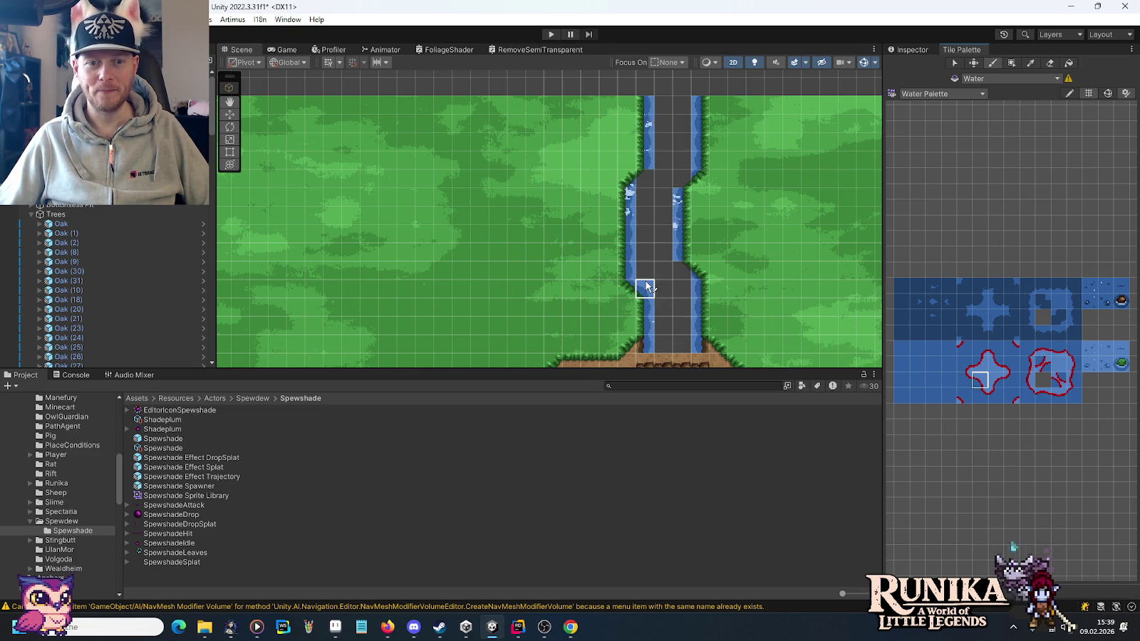
left_click(663, 179)
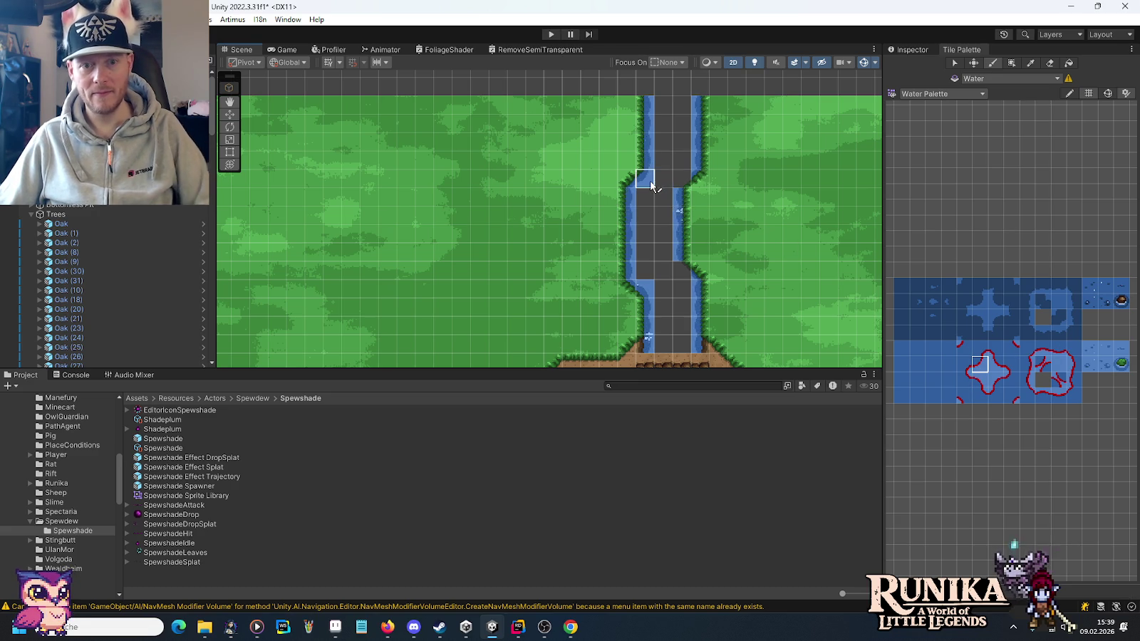
key("ctrl+z")
left_click(998, 365)
left_click(996, 380)
Paint open-water tiles over the grey cells in the middle and top of the river.
left_click_drag(738, 179, 752, 279)
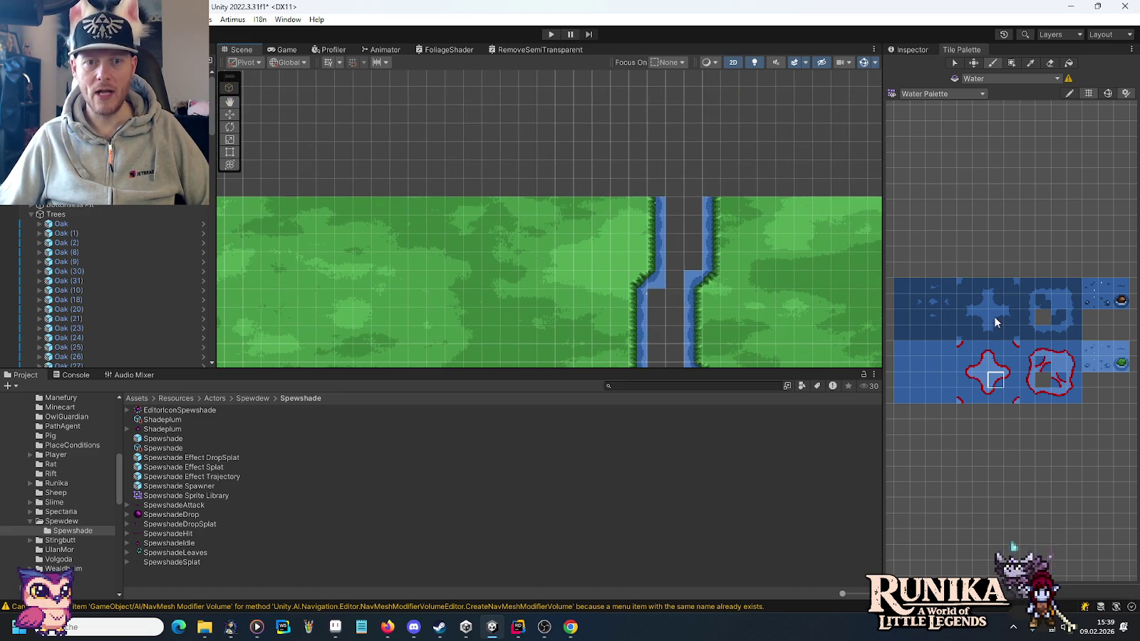
left_click(1056, 364)
mouse_move(667, 222)
left_mouse_down()
mouse_move(674, 204)
mouse_move(677, 242)
mouse_move(692, 207)
left_mouse_up()
left_click_drag(688, 276, 692, 173)
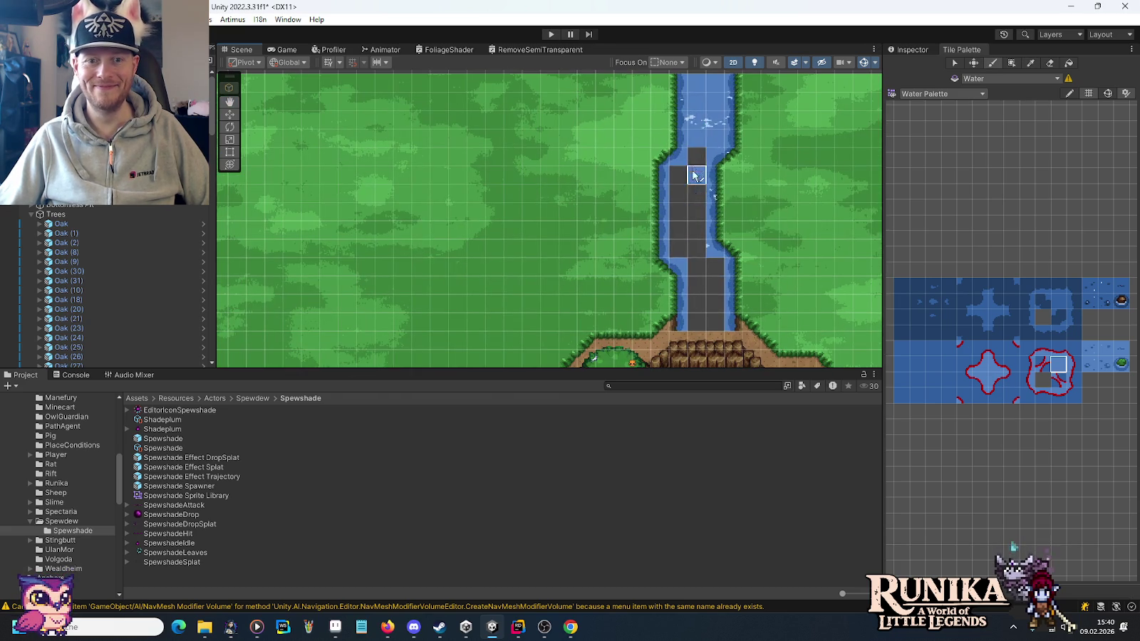
mouse_move(689, 243)
left_mouse_down()
mouse_move(681, 178)
mouse_move(708, 311)
mouse_move(692, 288)
left_mouse_up()
scroll(712, 299, "down", 3)
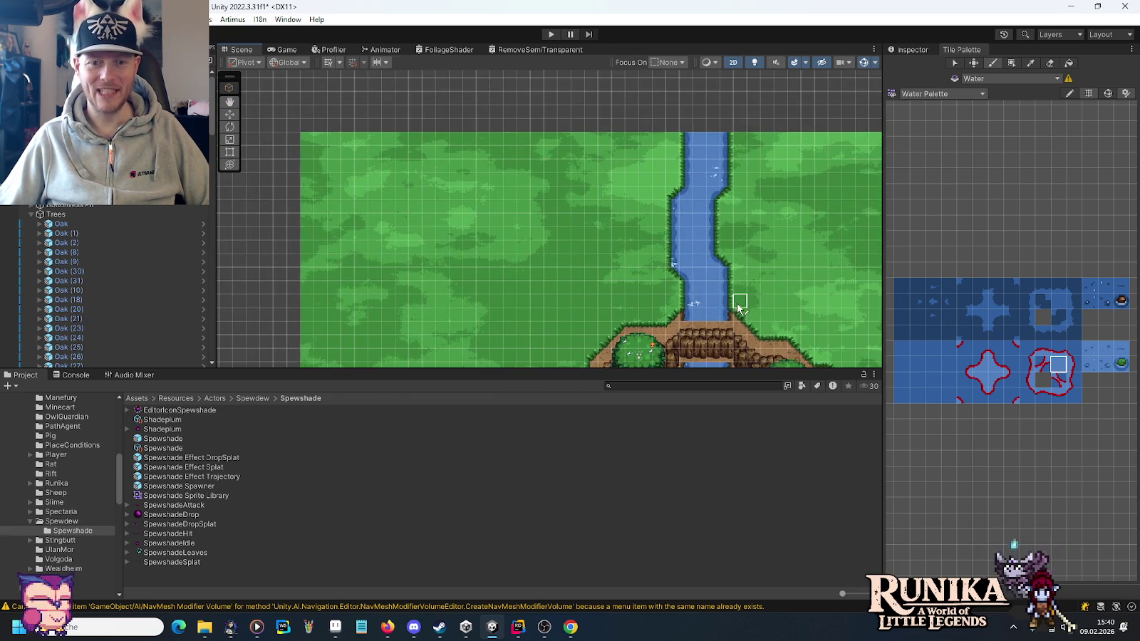
scroll(685, 203, "up", 2)
scroll(684, 210, "down", 5)
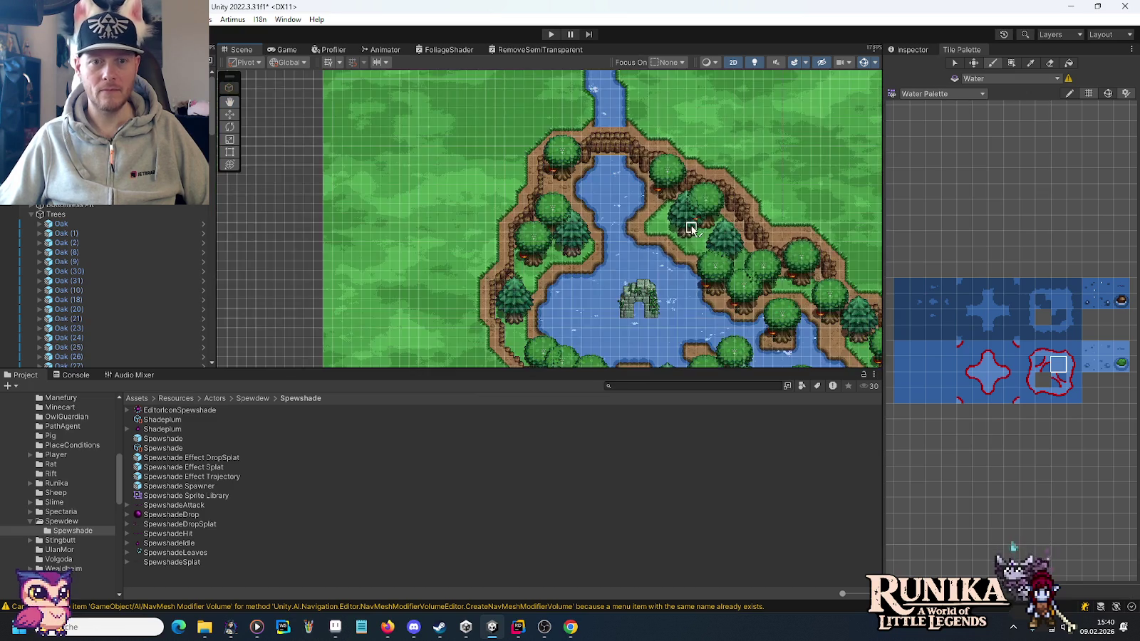
scroll(695, 236, "up", 2)
scroll(700, 246, "down", 2)
left_click_drag(720, 264, 607, 124)
scroll(620, 245, "down", 2)
mouse_move(621, 212)
left_mouse_down()
mouse_move(638, 180)
mouse_move(697, 264)
left_mouse_up()
left_click_drag(687, 312, 718, 280)
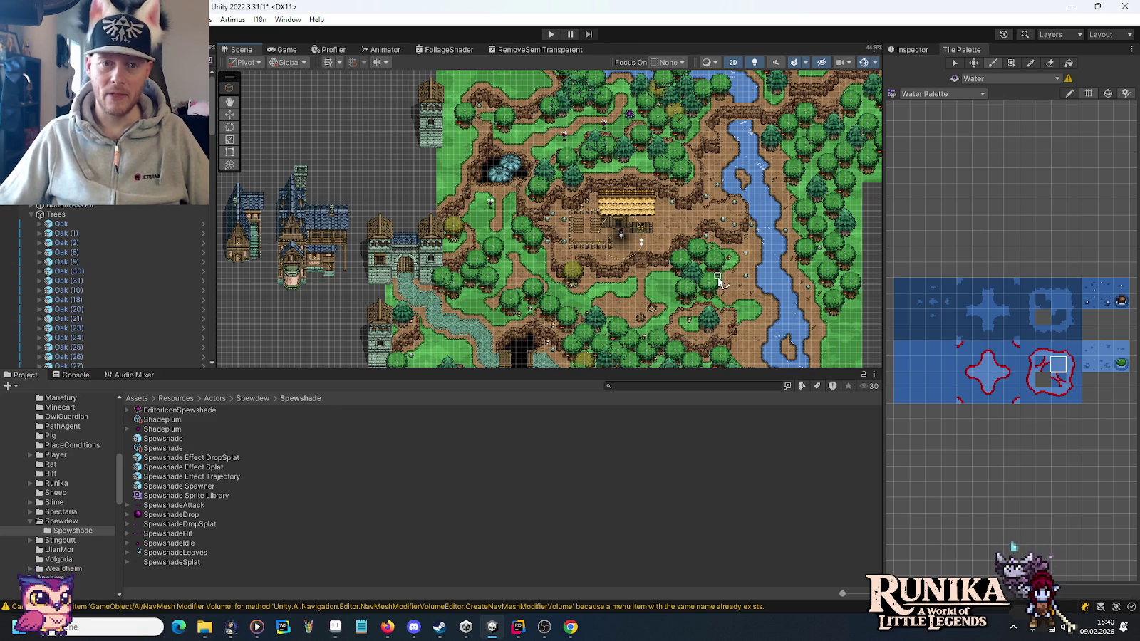
left_click_drag(825, 147, 820, 170)
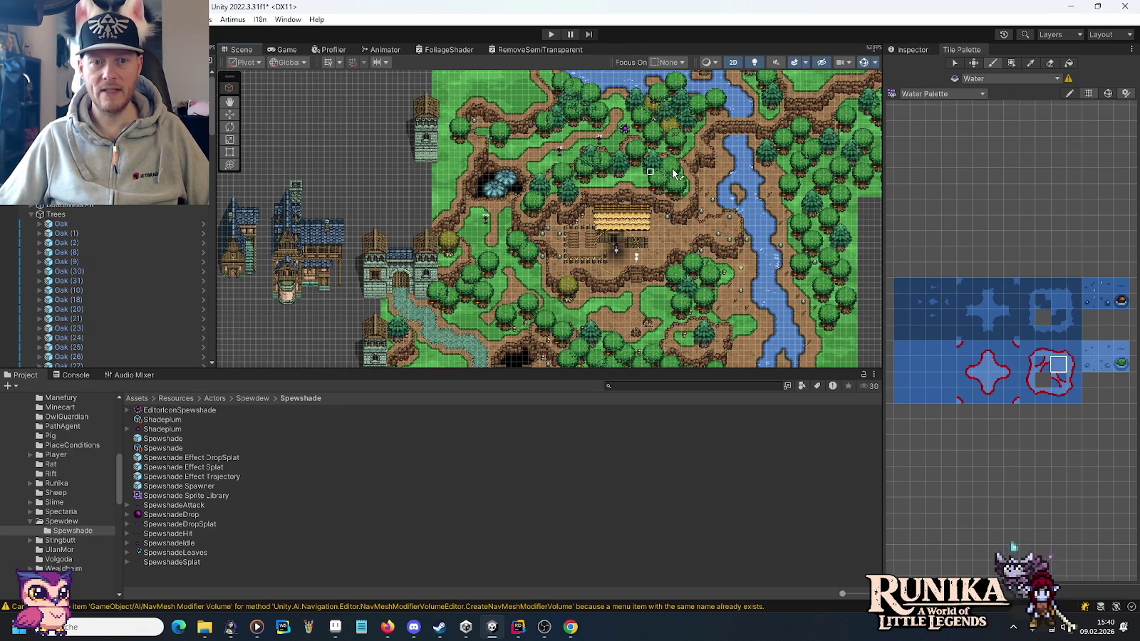
left_click_drag(741, 227, 705, 237)
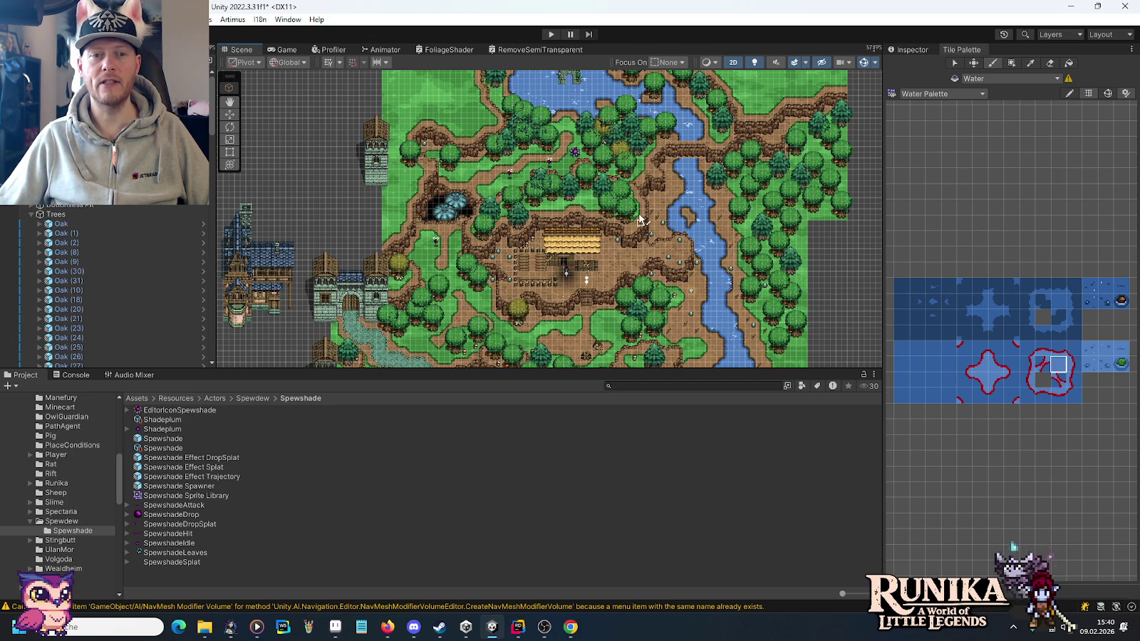
left_click_drag(639, 220, 643, 316)
left_click_drag(481, 79, 499, 165)
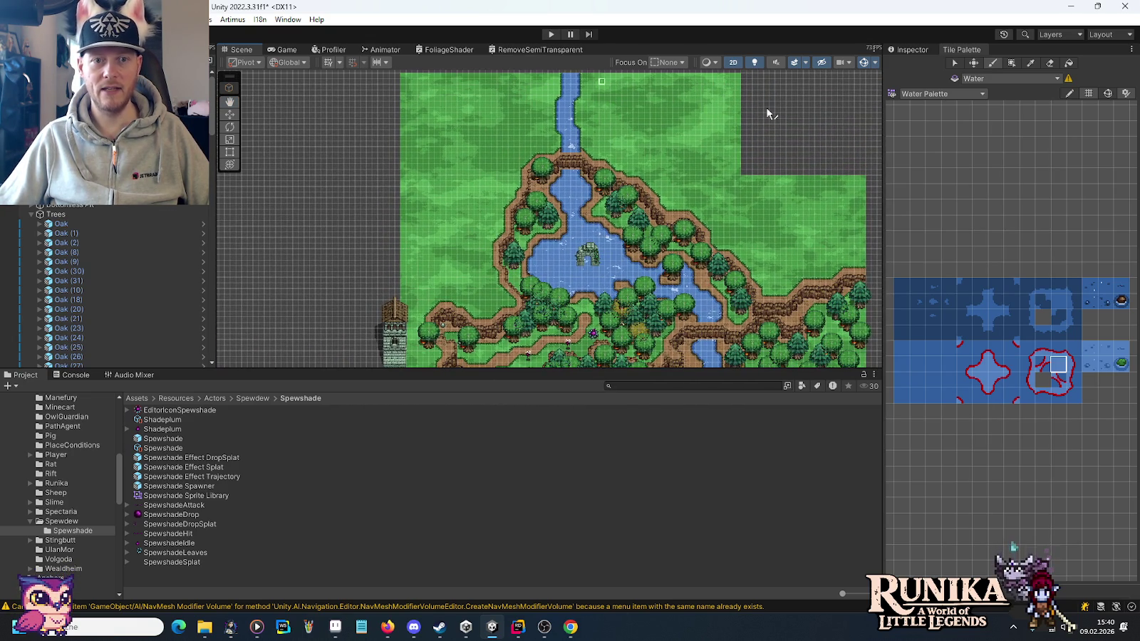
left_click_drag(706, 250, 674, 189)
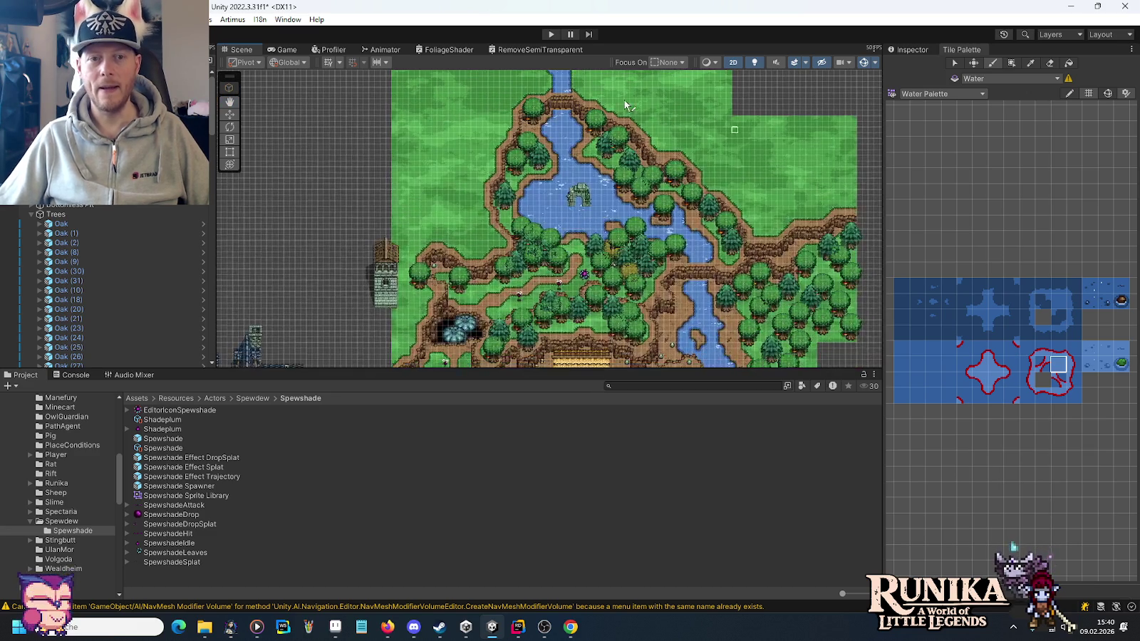
left_click_drag(565, 208, 761, 203)
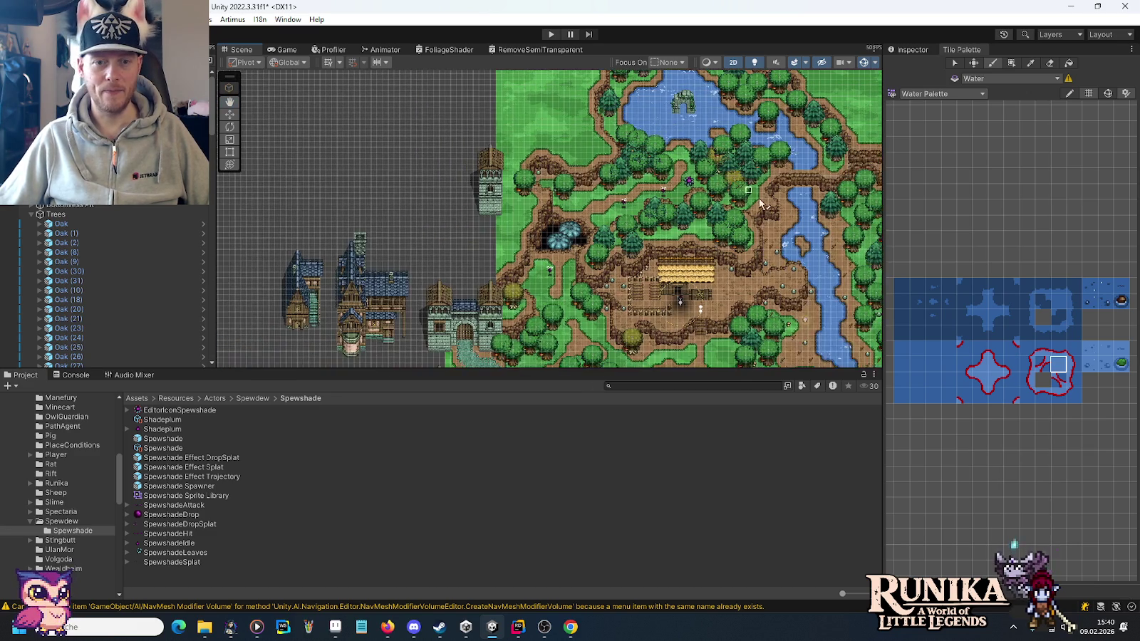
mouse_move(581, 268)
left_mouse_down()
mouse_move(499, 107)
mouse_move(499, 335)
mouse_move(684, 178)
mouse_move(702, 199)
left_mouse_up()
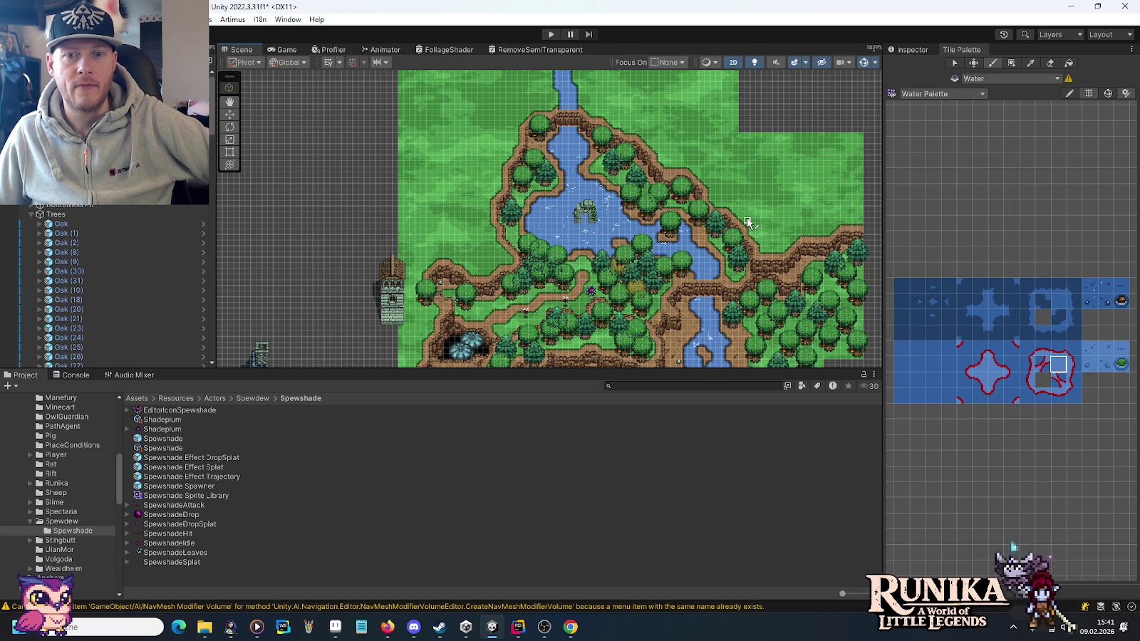
Select the trees at the map's top-right edge and shift them slightly right.
left_click(60, 215)
left_click_drag(668, 255, 566, 196)
mouse_move(802, 308)
left_mouse_down()
mouse_move(688, 243)
mouse_move(722, 189)
mouse_move(716, 111)
left_mouse_up()
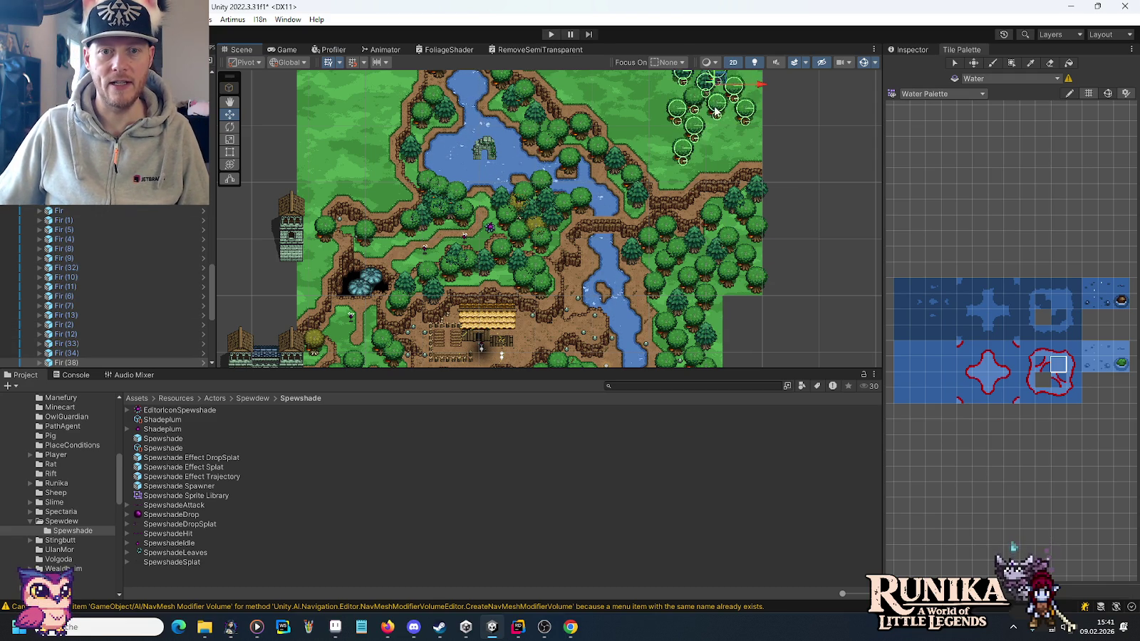
scroll(726, 118, "up", 6)
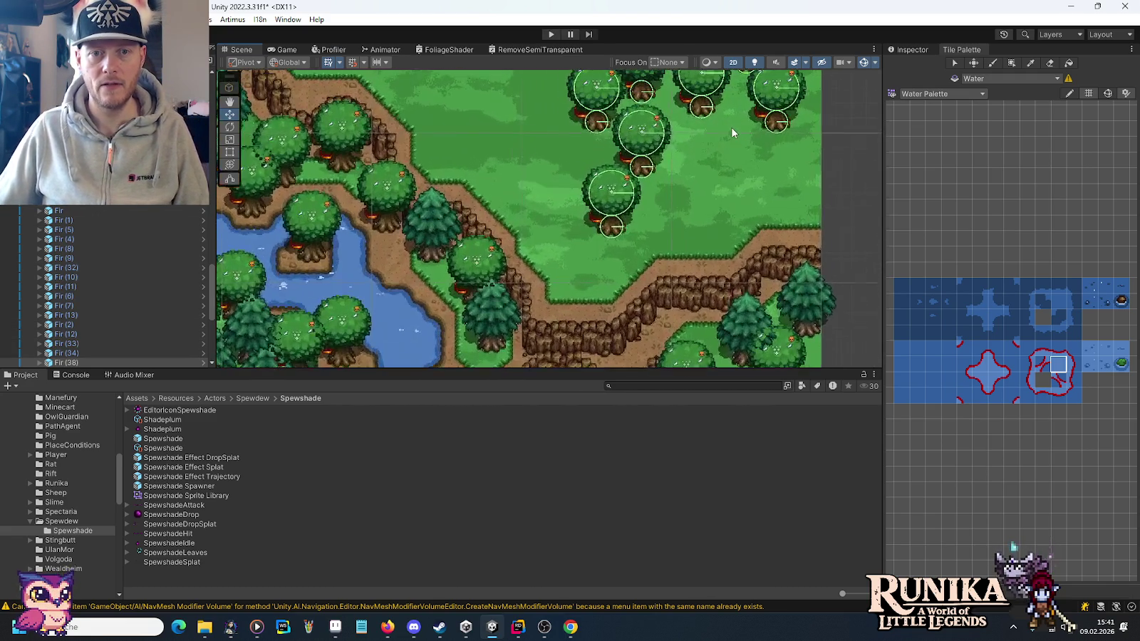
scroll(731, 127, "up", 4)
mouse_move(584, 99)
left_mouse_down()
mouse_move(591, 118)
mouse_move(613, 93)
left_mouse_up()
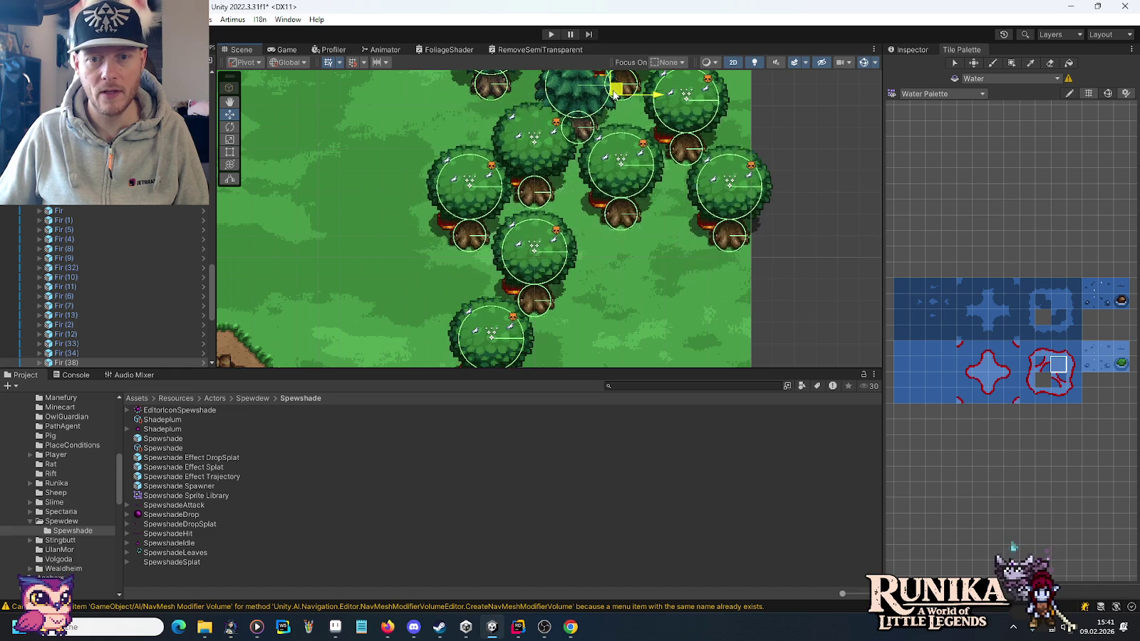
scroll(612, 94, "down", 6)
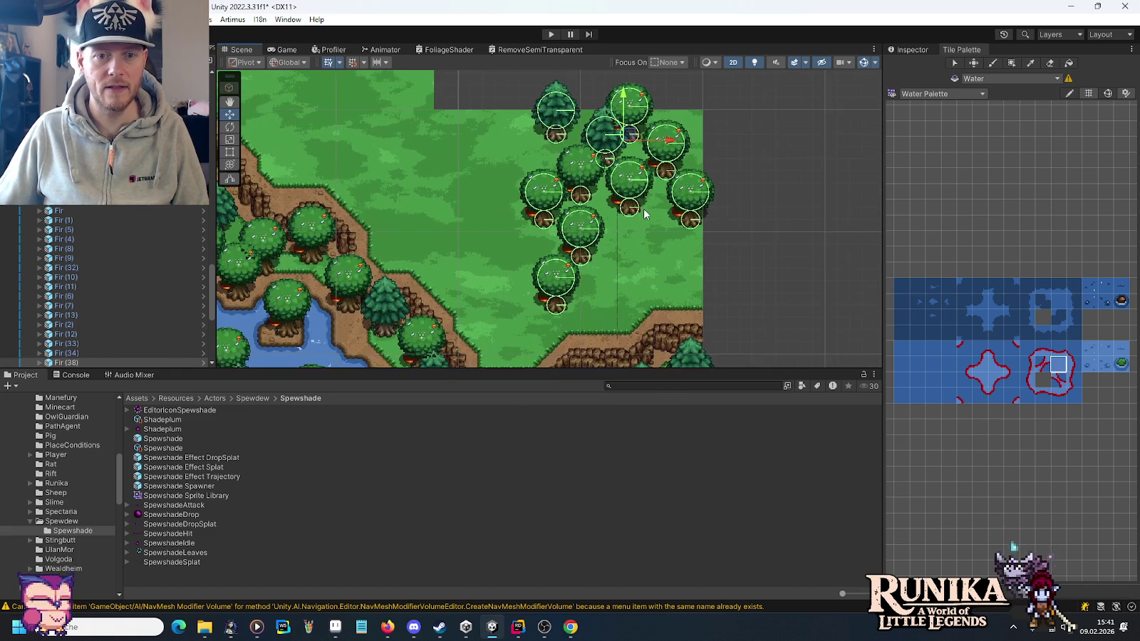
scroll(679, 205, "up", 3)
mouse_move(679, 205)
left_mouse_down()
mouse_move(713, 225)
mouse_move(551, 122)
mouse_move(680, 251)
mouse_move(626, 128)
mouse_move(693, 207)
mouse_move(662, 185)
left_mouse_up()
Duplicate the tree group, place the copy up-left, and nudge it slightly up.
key("ctrl+d")
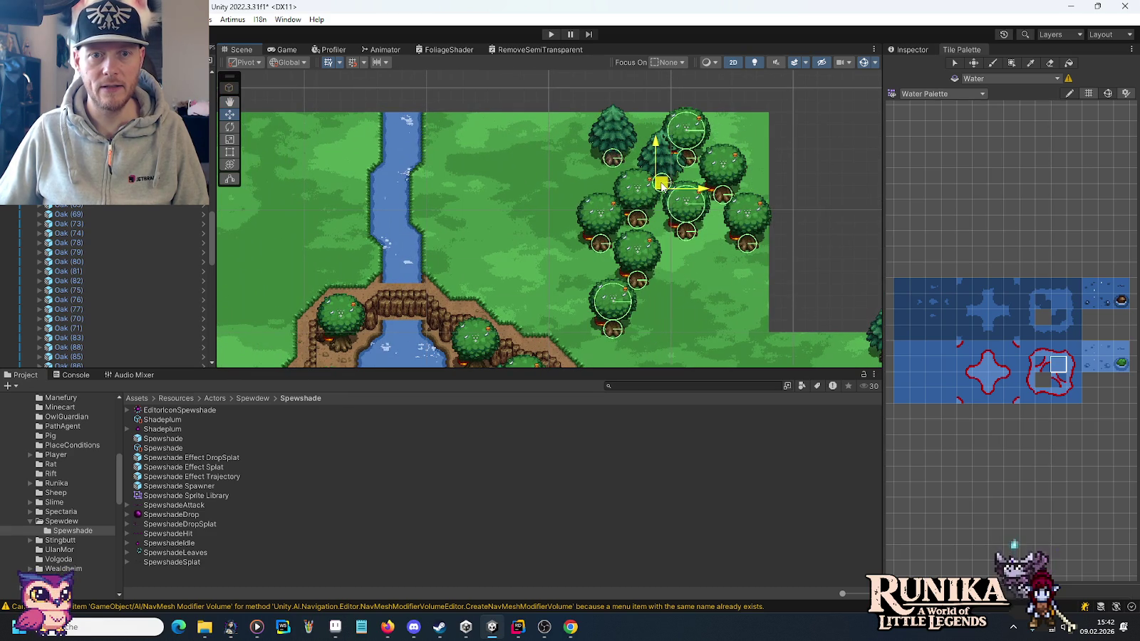
scroll(702, 206, "up", 2)
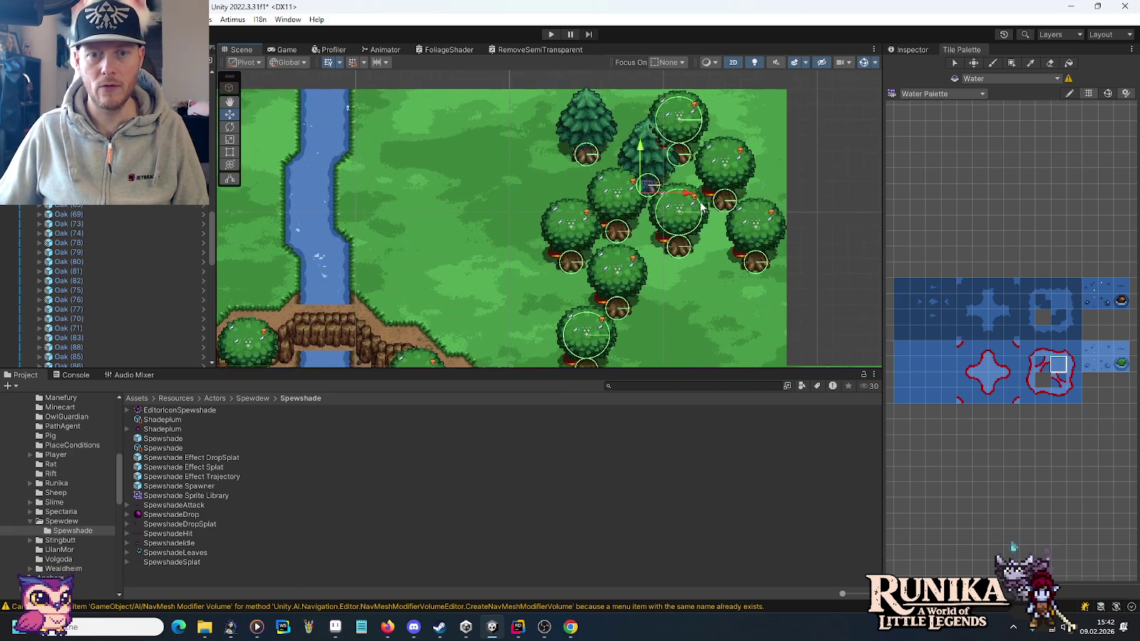
scroll(702, 207, "up", 3)
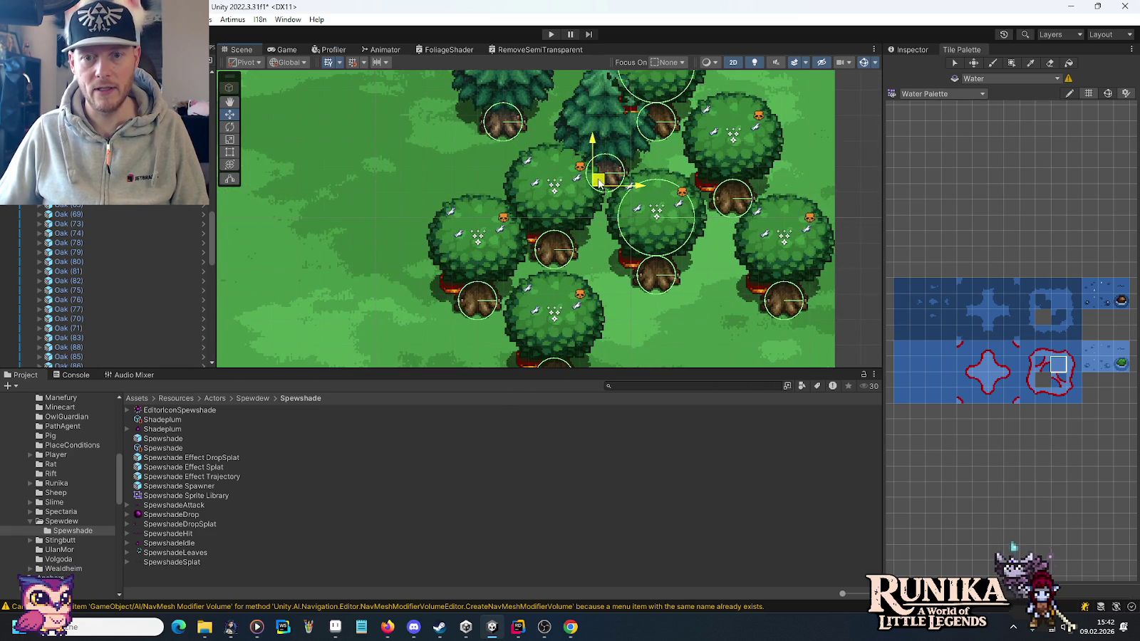
key("Down")
left_click(909, 50)
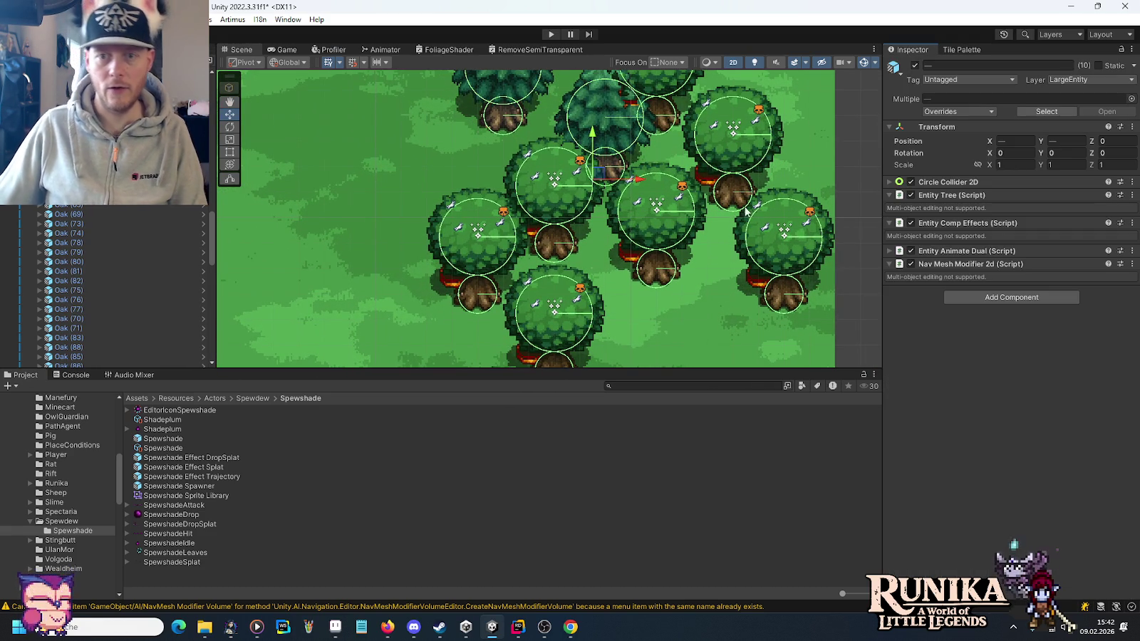
scroll(684, 267, "down", 4)
mouse_move(684, 268)
left_mouse_down()
mouse_move(834, 212)
mouse_move(420, 157)
mouse_move(407, 191)
mouse_move(426, 202)
left_mouse_up()
scroll(426, 202, "up", 6)
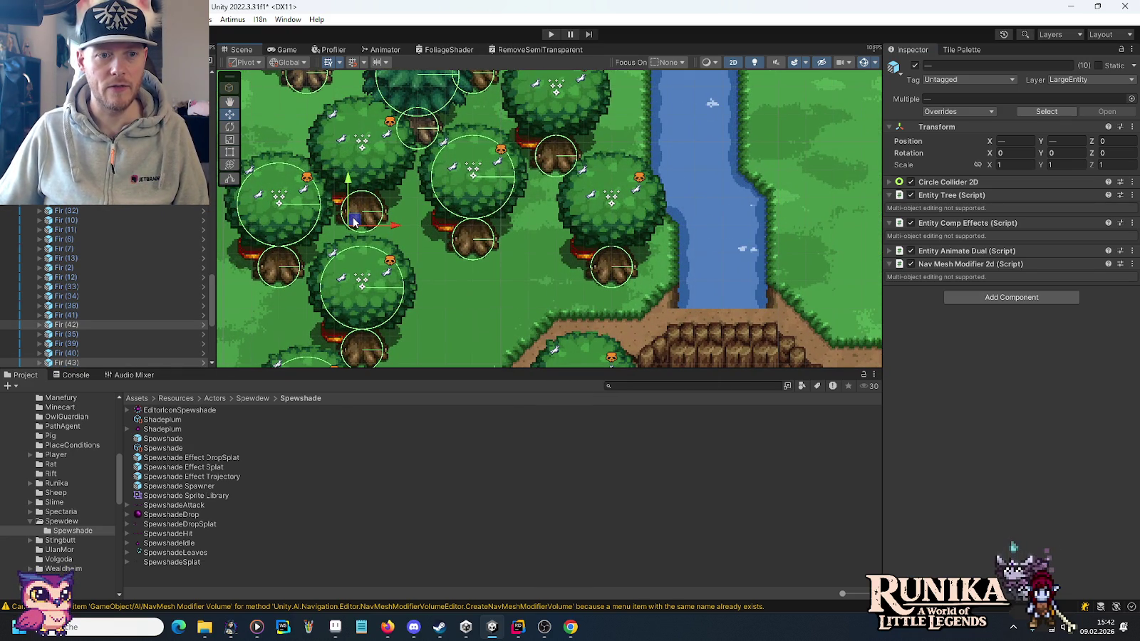
left_click_drag(355, 225, 355, 211)
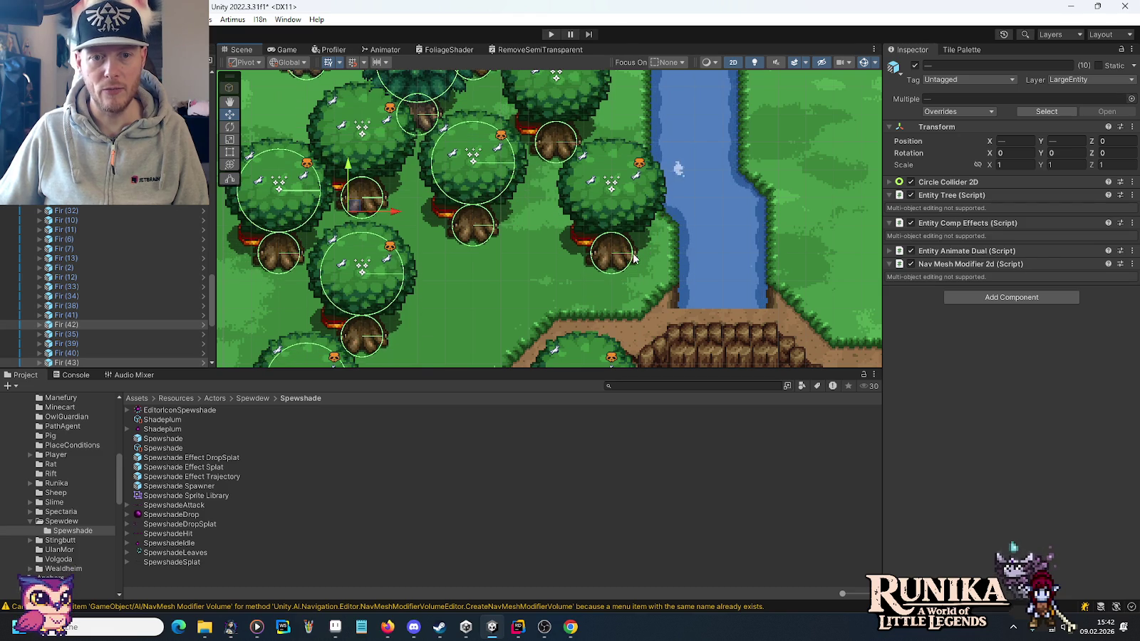
scroll(642, 254, "down", 5)
Adjust the tree selection near the river and undo a trial leftward move.
left_click_drag(545, 250, 736, 198)
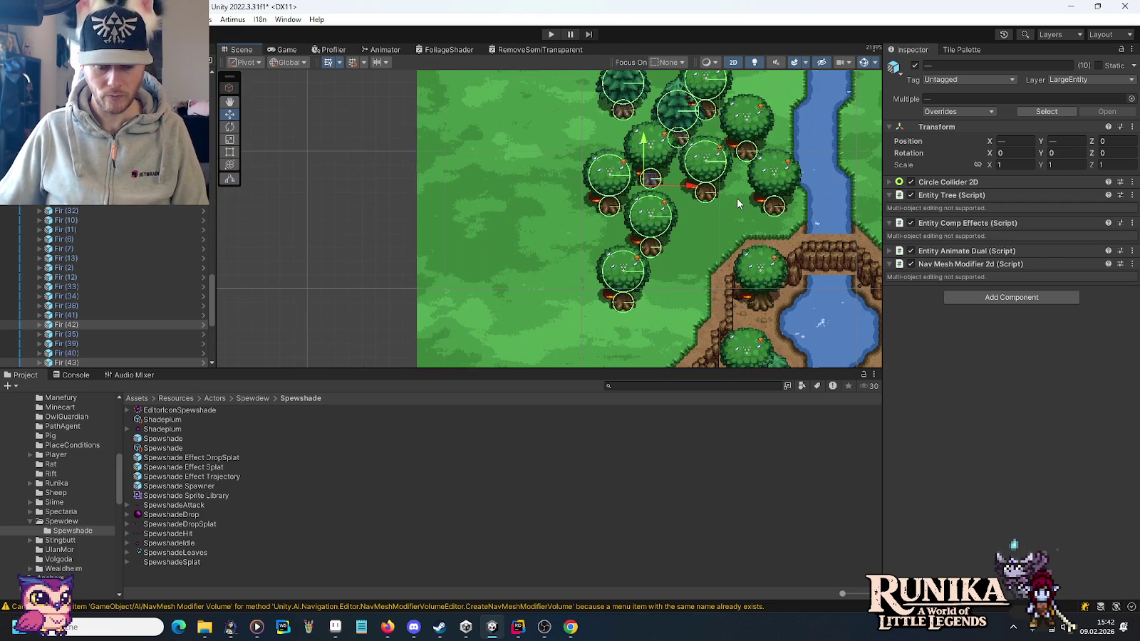
left_click(605, 184, "ctrl")
left_click(647, 217, "ctrl")
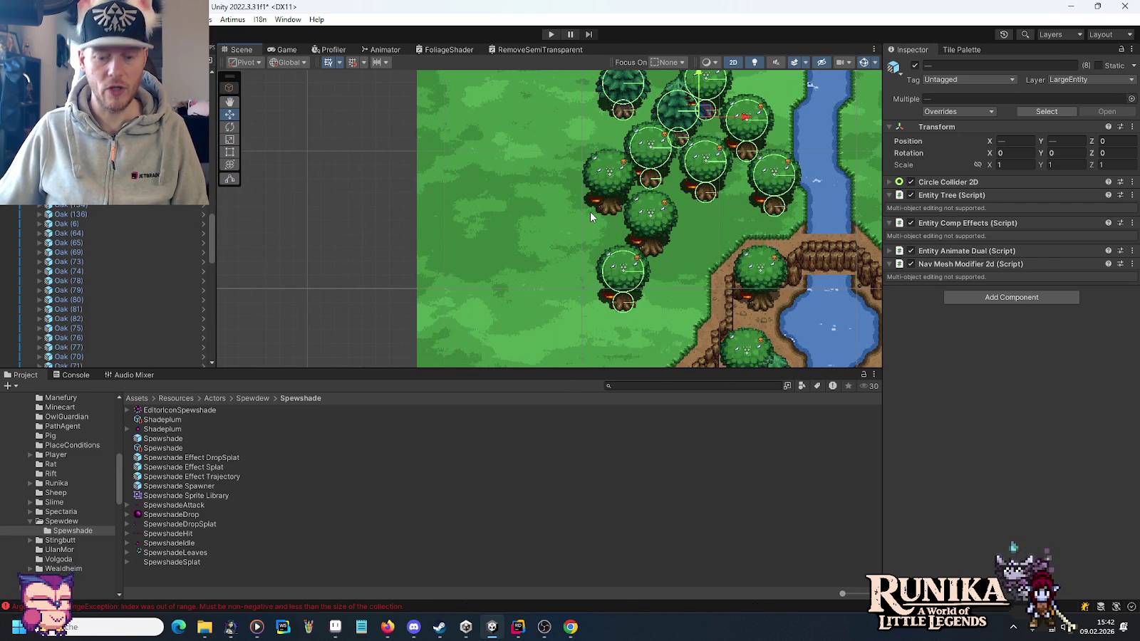
key("ctrl+z")
key("ctrl+z")
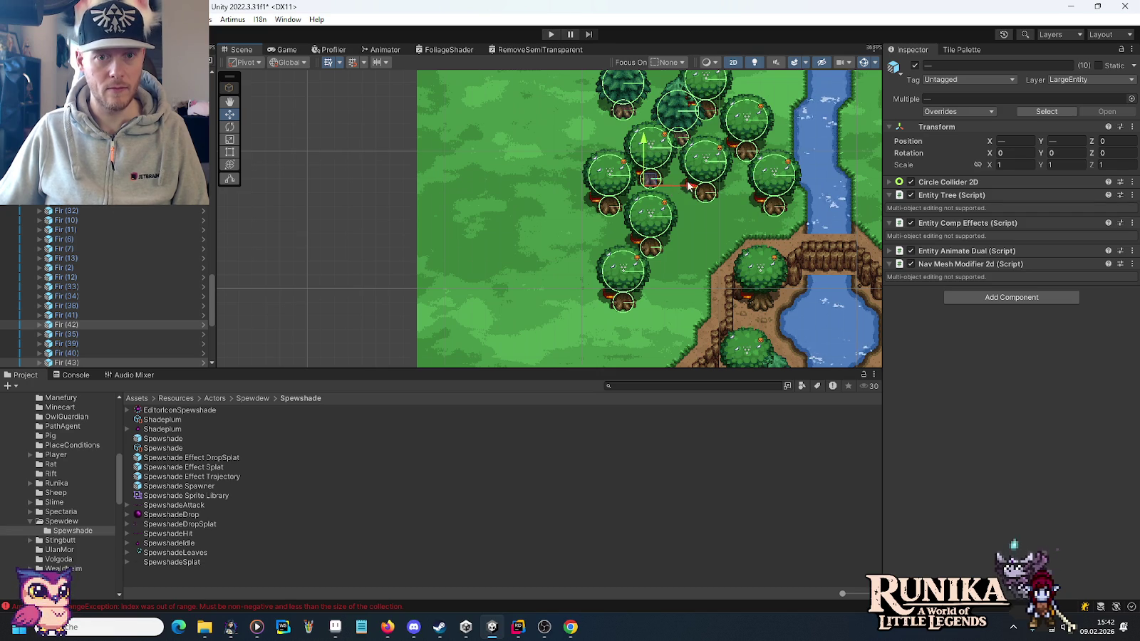
left_click_drag(652, 186, 566, 187)
key("ctrl+z")
key("ctrl+z")
Move the selected trees down-right, nudge them up-right, then zoom out.
scroll(630, 300, "right", 3)
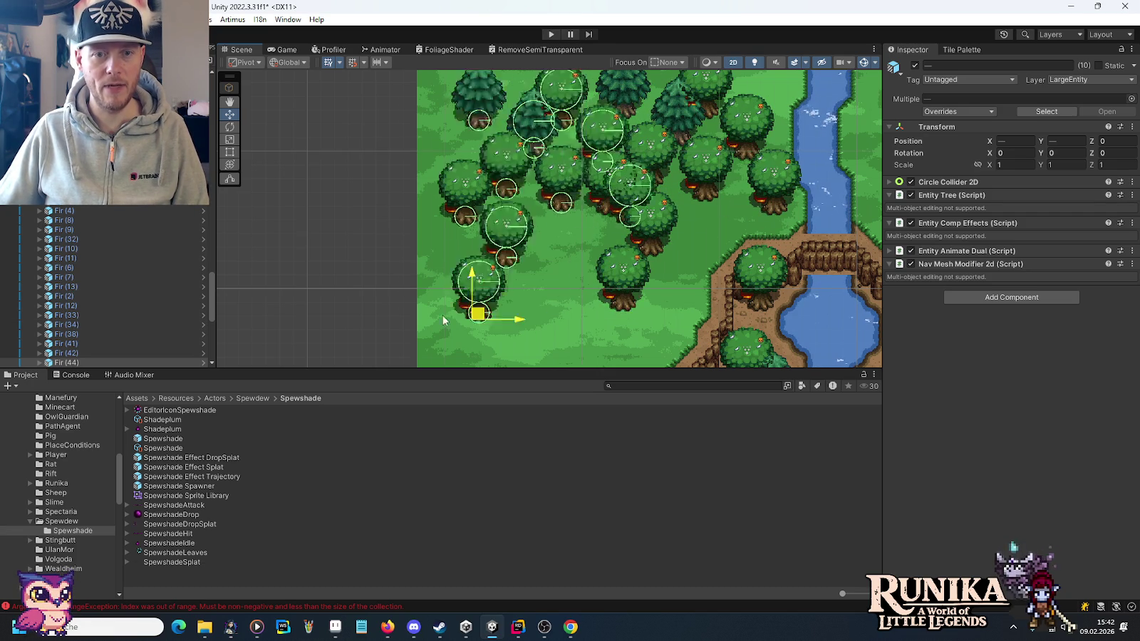
scroll(653, 231, "down", 3)
scroll(638, 228, "down", 2)
mouse_move(541, 173)
left_mouse_down()
mouse_move(560, 288)
mouse_move(581, 321)
left_mouse_up()
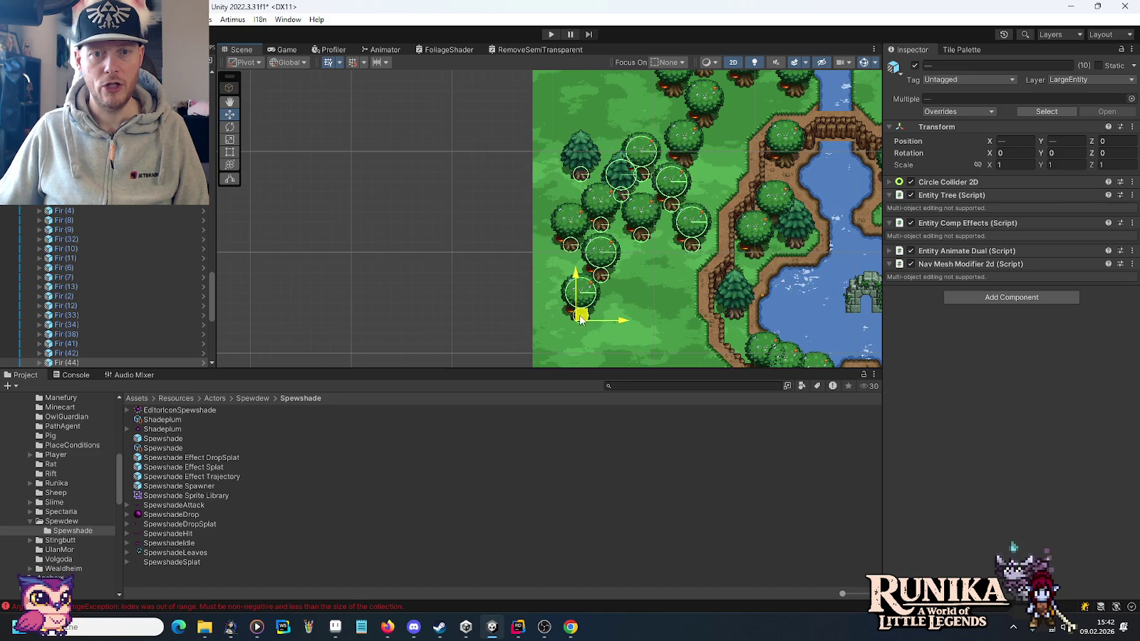
scroll(669, 254, "up", 3)
scroll(677, 254, "up", 5)
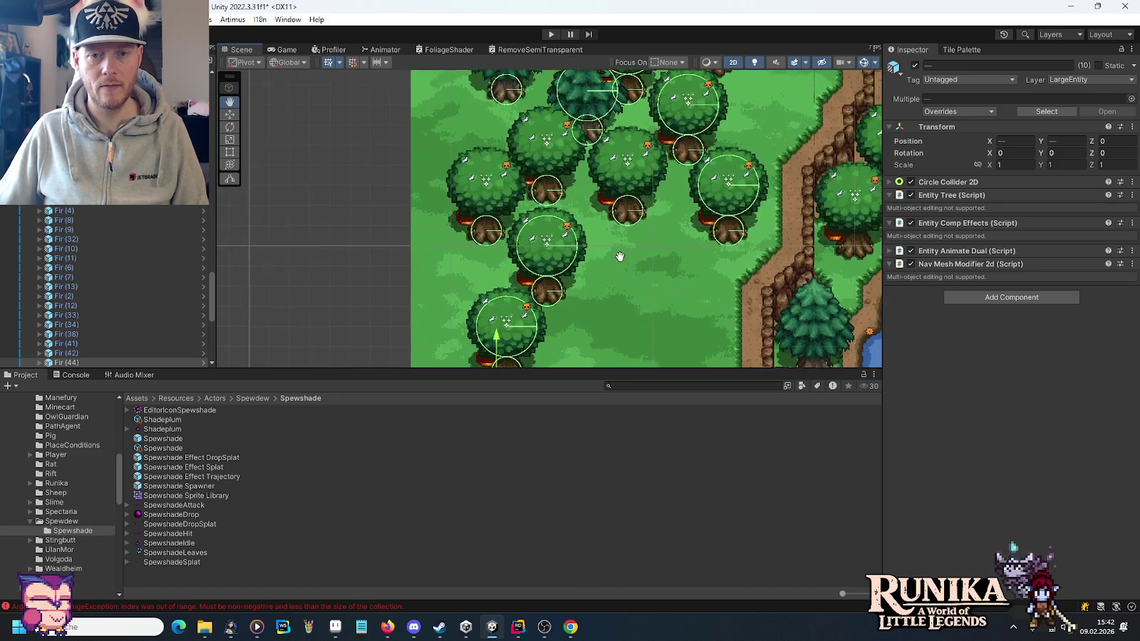
left_click_drag(528, 259, 648, 218)
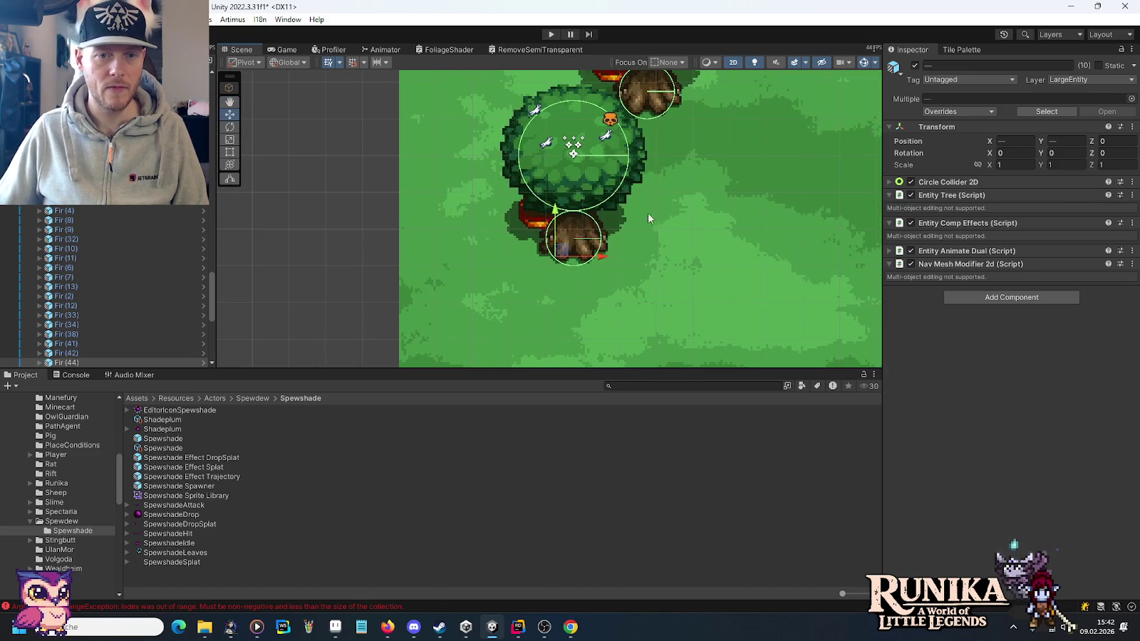
mouse_move(560, 255)
left_mouse_down()
mouse_move(571, 224)
mouse_move(565, 248)
left_mouse_up()
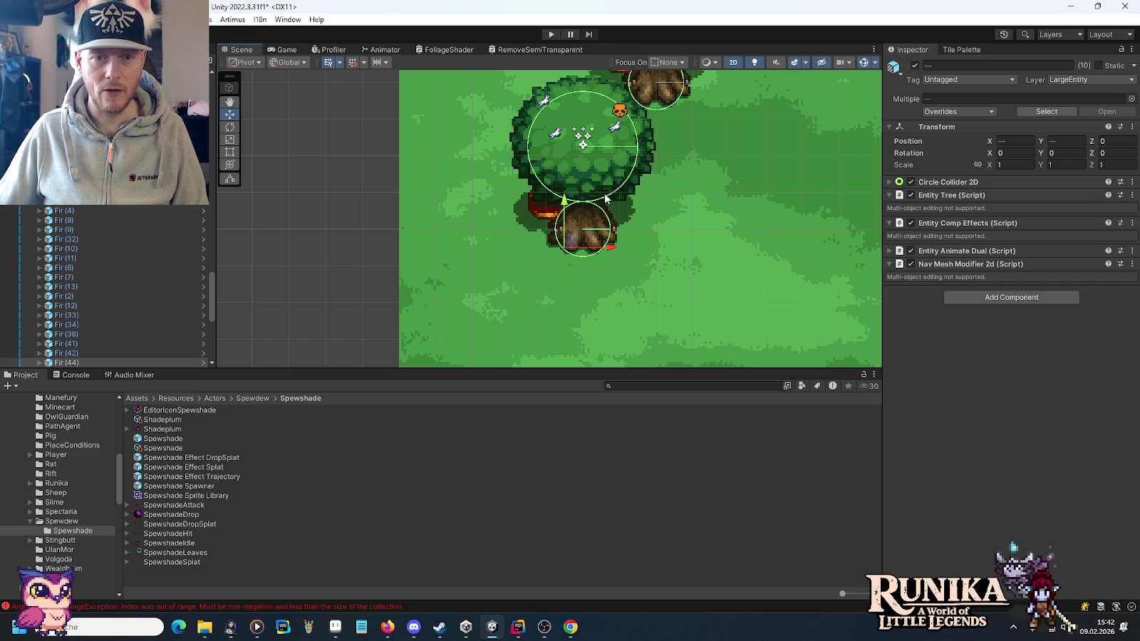
scroll(619, 236, "down", 5)
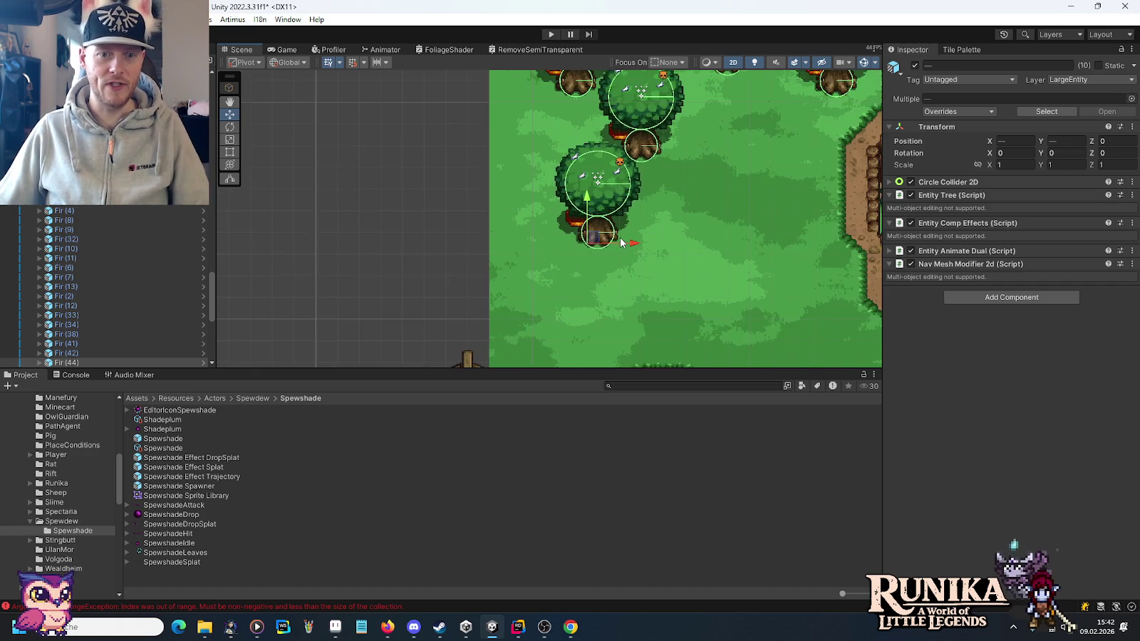
scroll(621, 242, "down", 3)
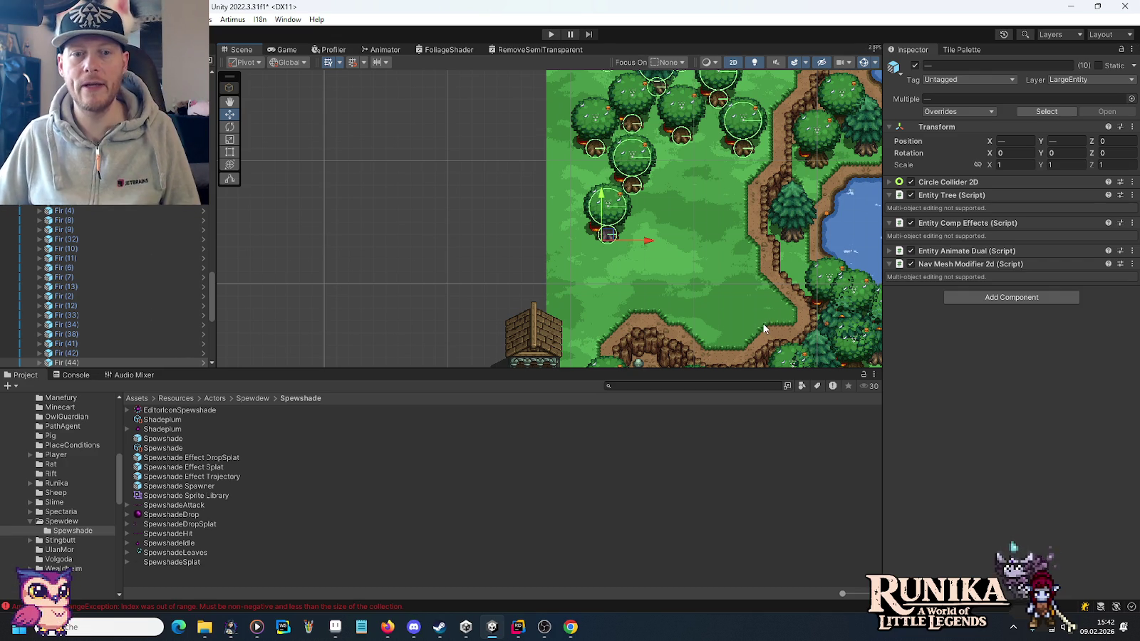
Duplicate the fir beside the lake and place copies on open grass down-left and further left.
left_click(784, 221)
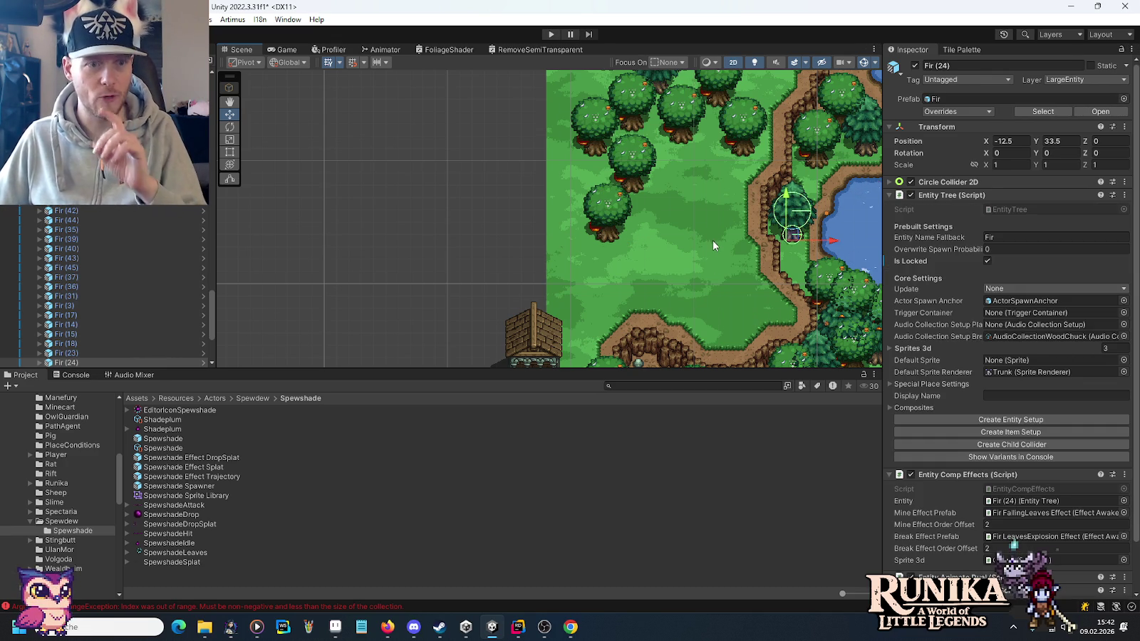
left_click_drag(713, 241, 596, 205)
scroll(641, 253, "up", 2)
key("ctrl+d")
left_click_drag(667, 236, 662, 287)
key("ctrl+d")
mouse_move(727, 273)
left_mouse_down()
mouse_move(627, 276)
mouse_move(674, 143)
mouse_move(688, 139)
mouse_move(619, 218)
mouse_move(603, 254)
mouse_move(431, 323)
mouse_move(409, 305)
mouse_move(392, 330)
mouse_move(400, 337)
left_mouse_up()
key("ctrl+d")
key("ctrl+d")
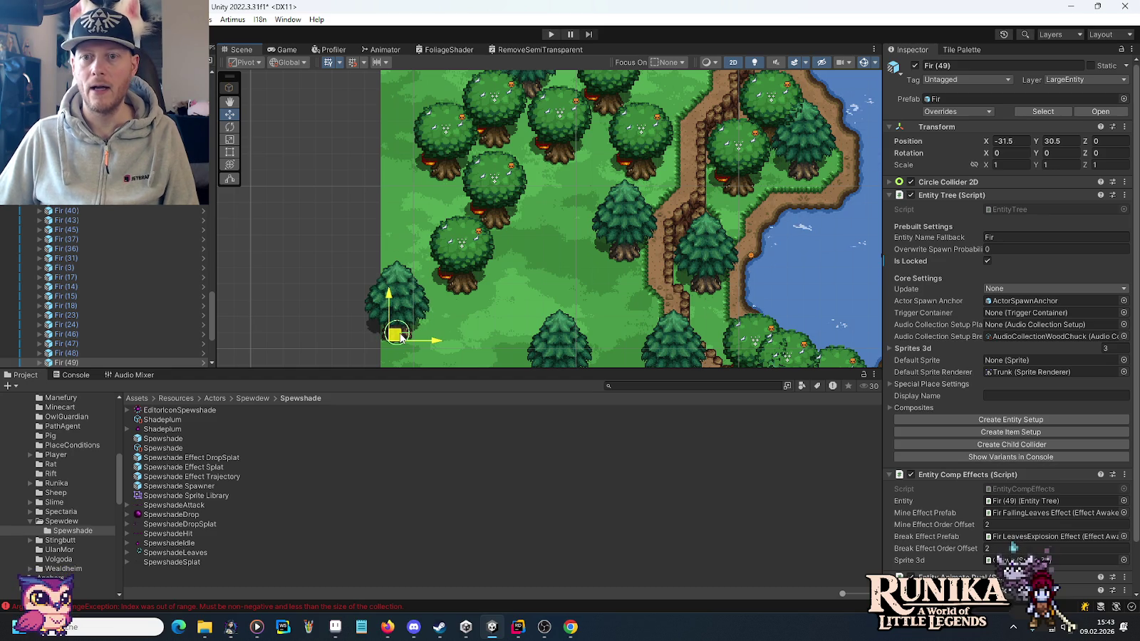
Duplicate a fir near the top and place more fir copies toward the stream and pond.
left_click(619, 133)
key("ctrl+d")
mouse_move(619, 132)
left_mouse_down()
mouse_move(580, 339)
mouse_move(697, 139)
mouse_move(686, 114)
mouse_move(685, 158)
mouse_move(693, 155)
mouse_move(591, 285)
mouse_move(601, 300)
mouse_move(585, 322)
mouse_move(590, 335)
mouse_move(394, 297)
mouse_move(657, 178)
mouse_move(715, 216)
left_mouse_up()
key("ctrl+d")
key("ctrl+d")
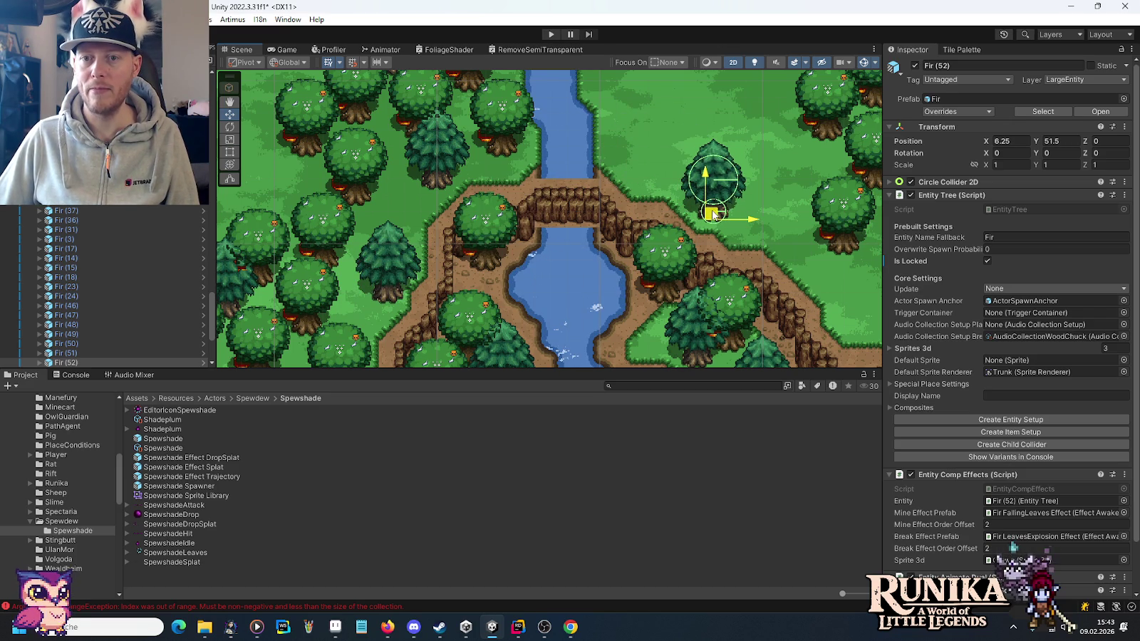
left_click_drag(785, 225, 542, 181)
mouse_move(489, 141)
left_mouse_down()
mouse_move(385, 185)
mouse_move(679, 237)
mouse_move(624, 246)
mouse_move(624, 166)
mouse_move(601, 130)
mouse_move(585, 164)
mouse_move(600, 162)
mouse_move(706, 328)
mouse_move(662, 120)
mouse_move(657, 144)
left_mouse_up()
key("ctrl+d")
key("ctrl+d")
key("ctrl+d")
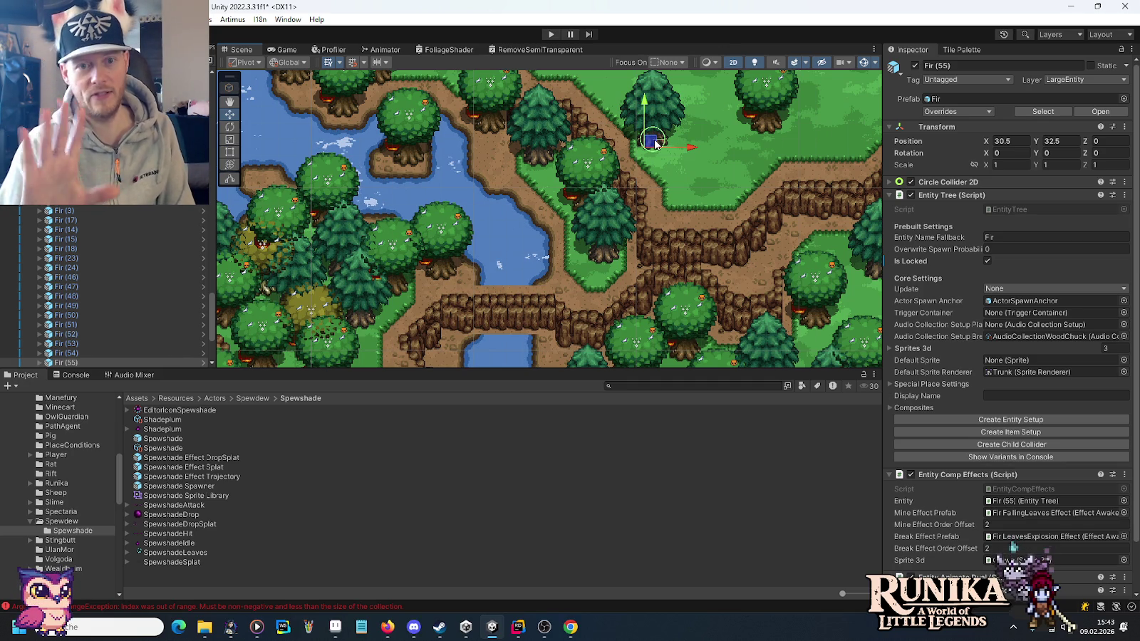
Move a fir from the path next to the oaks and add another fir beside the upper stream.
left_click_drag(787, 164, 658, 264)
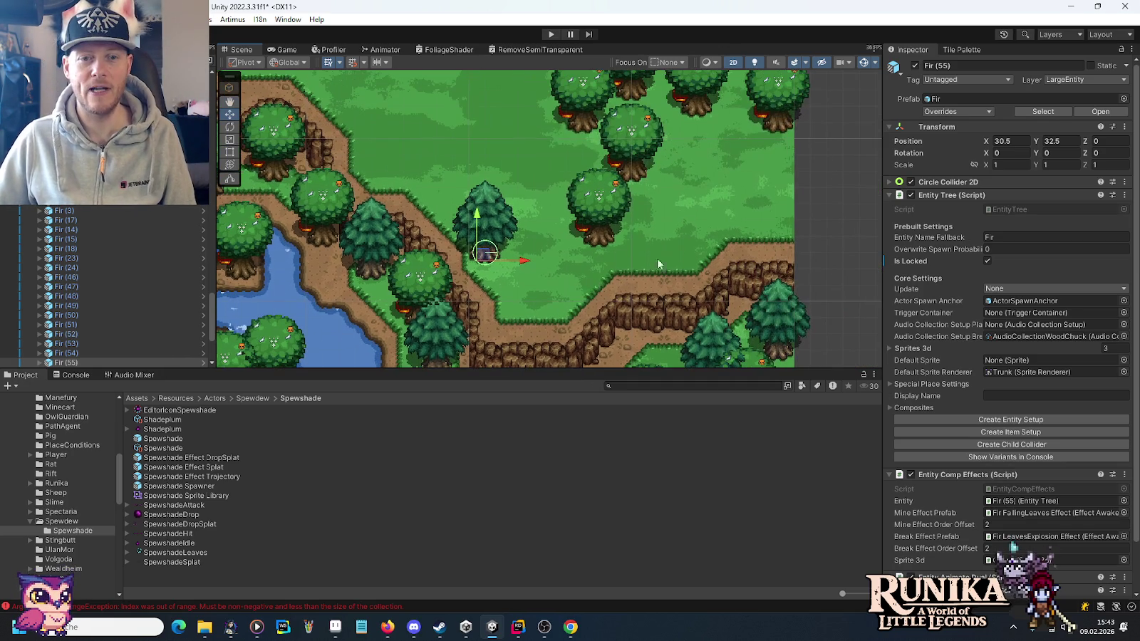
mouse_move(483, 258)
left_mouse_down()
mouse_move(695, 190)
mouse_move(623, 191)
mouse_move(459, 109)
mouse_move(700, 340)
mouse_move(746, 249)
mouse_move(580, 145)
mouse_move(537, 153)
left_mouse_up()
key("ctrl+d")
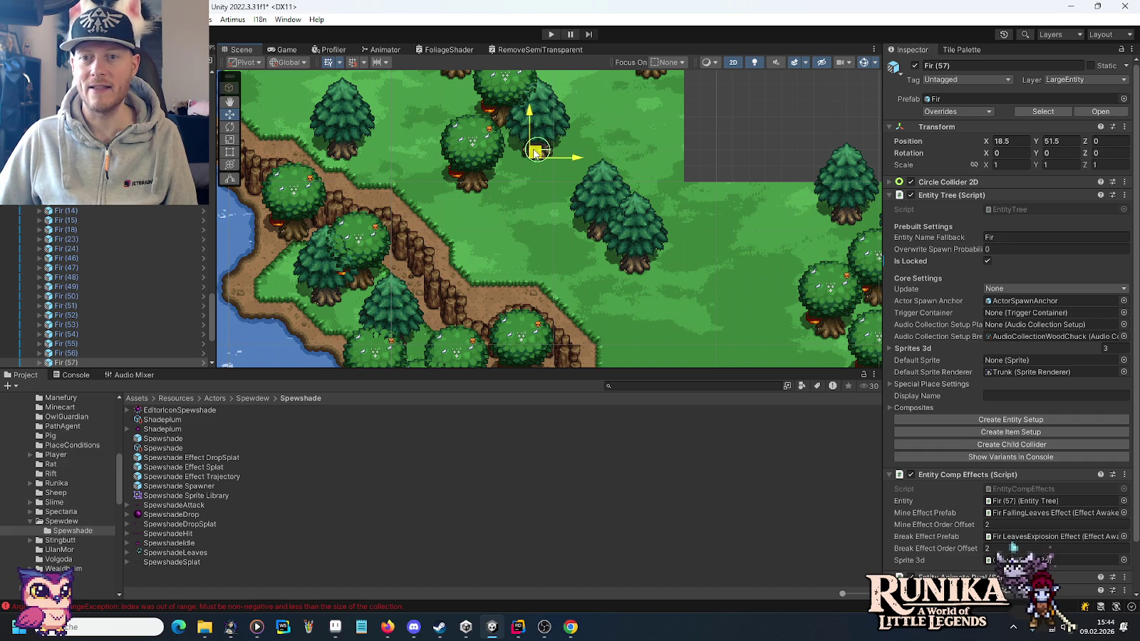
mouse_move(494, 185)
left_mouse_down()
mouse_move(695, 314)
mouse_move(565, 160)
mouse_move(583, 163)
mouse_move(690, 283)
mouse_move(556, 238)
mouse_move(550, 249)
left_mouse_up()
key("ctrl+d")
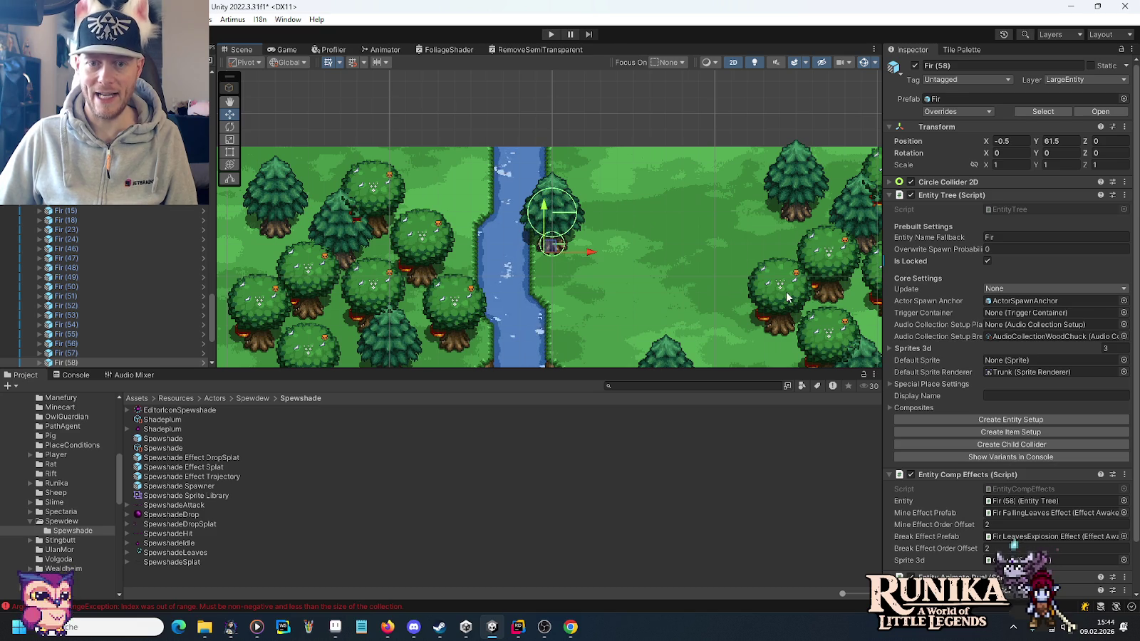
Move Oak (144) left beside the stream and duplicate it.
left_click(787, 298)
mouse_move(780, 324)
left_mouse_down()
mouse_move(591, 198)
mouse_move(579, 219)
mouse_move(682, 308)
mouse_move(599, 313)
left_mouse_up()
key("ctrl+d")
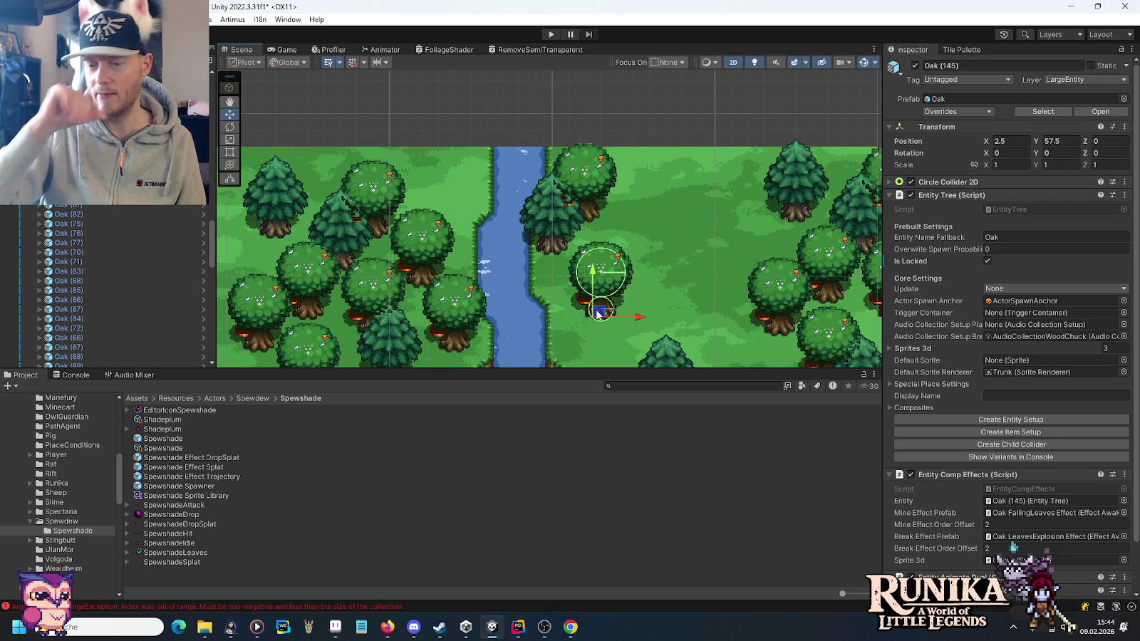
Duplicate the oak repeatedly, placing copies on open grass along the stream and the map's left edge.
mouse_move(598, 314)
left_mouse_down()
mouse_move(717, 228)
mouse_move(680, 258)
mouse_move(735, 292)
mouse_move(579, 248)
mouse_move(667, 225)
mouse_move(697, 231)
mouse_move(689, 246)
mouse_move(502, 160)
left_mouse_up()
key("ctrl+d")
key("ctrl+d")
key("ctrl+d")
mouse_move(442, 211)
left_mouse_down()
mouse_move(834, 274)
mouse_move(710, 257)
mouse_move(668, 107)
mouse_move(688, 126)
mouse_move(453, 298)
mouse_move(443, 316)
mouse_move(456, 306)
mouse_move(455, 318)
left_mouse_up()
key("ctrl+d")
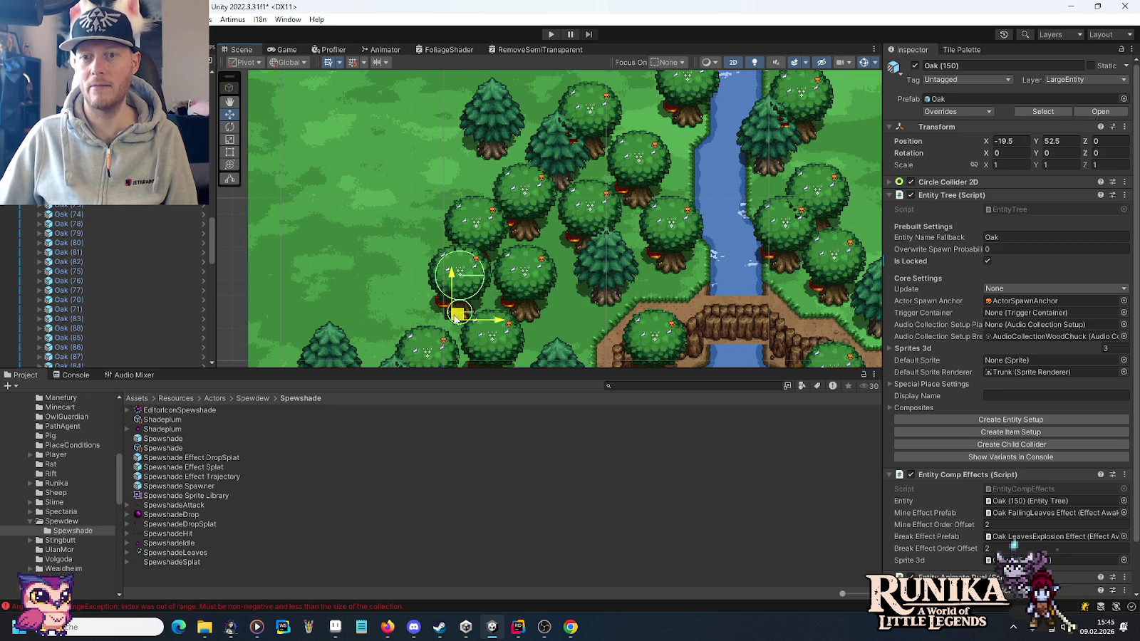
left_click_drag(384, 321, 586, 207)
key("ctrl+d")
mouse_move(646, 182)
left_mouse_down()
mouse_move(554, 212)
mouse_move(594, 154)
mouse_move(657, 334)
mouse_move(673, 222)
mouse_move(721, 239)
mouse_move(729, 254)
left_mouse_up()
key("ctrl+d")
Place more oak copies at the path's edge and up-left between the firs.
left_click_drag(708, 295, 686, 174)
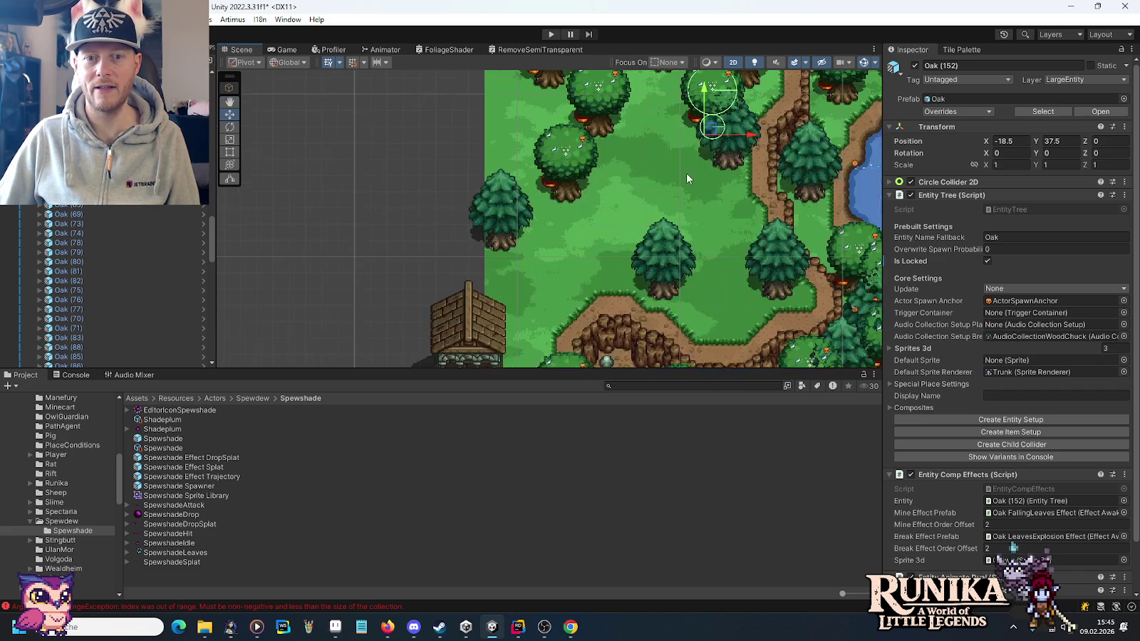
mouse_move(710, 130)
left_mouse_down()
mouse_move(710, 305)
mouse_move(730, 323)
mouse_move(733, 232)
mouse_move(744, 250)
mouse_move(645, 266)
mouse_move(520, 339)
mouse_move(541, 277)
mouse_move(555, 280)
mouse_move(579, 139)
left_mouse_up()
key("ctrl+d")
left_click_drag(614, 317, 608, 398)
mouse_move(659, 163)
left_mouse_down()
mouse_move(673, 274)
mouse_move(632, 191)
mouse_move(598, 211)
mouse_move(603, 227)
left_mouse_up()
left_click(675, 268)
left_click(735, 314)
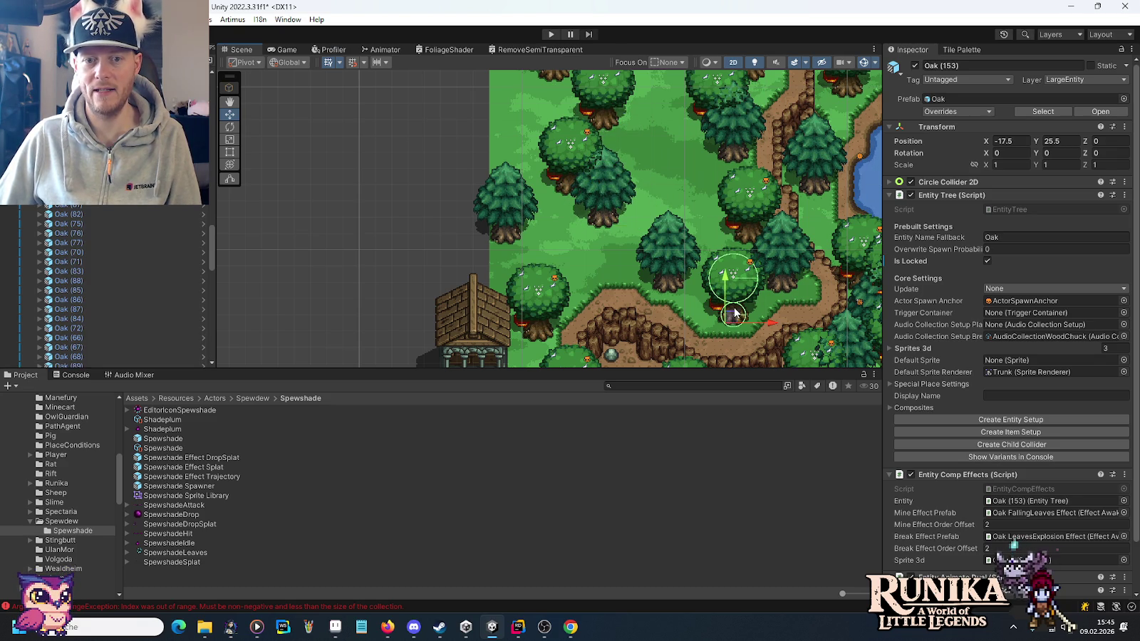
mouse_move(734, 319)
left_mouse_down()
mouse_move(682, 156)
mouse_move(700, 189)
left_mouse_up()
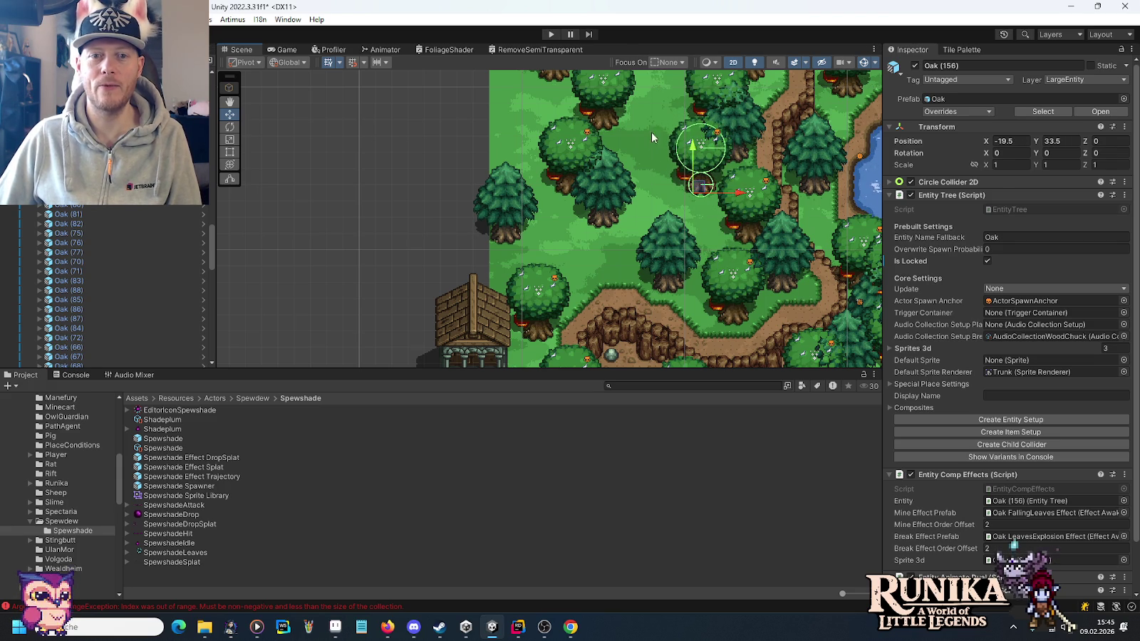
mouse_move(682, 270)
left_mouse_down()
mouse_move(649, 173)
mouse_move(632, 192)
left_mouse_up()
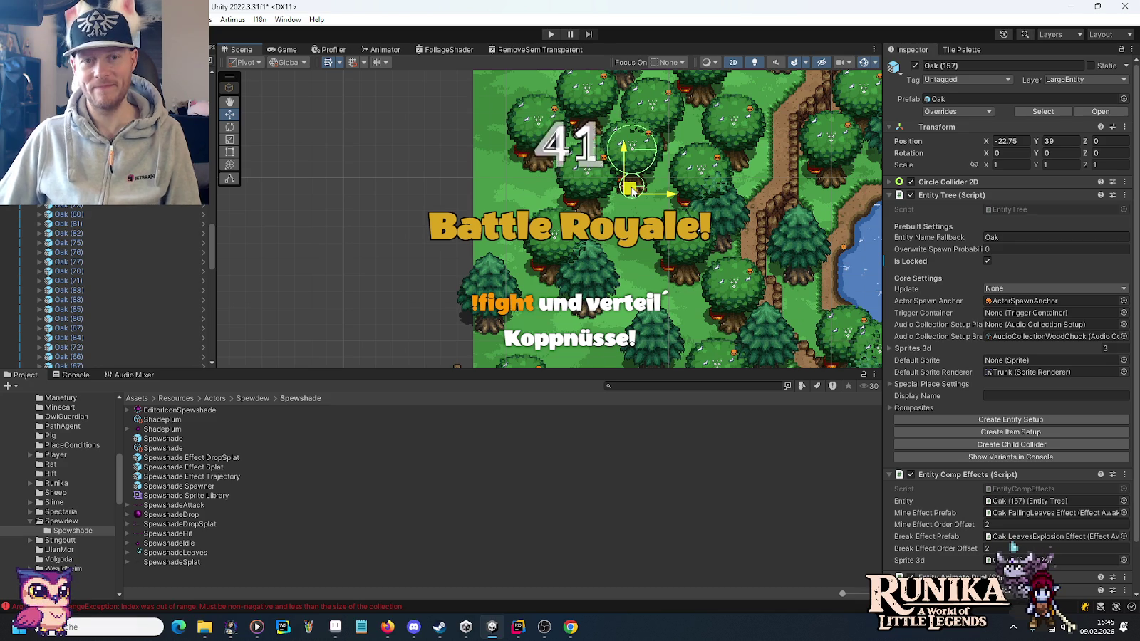
Nudge an oak, then reposition Oak (158) upward and Oak (159) right and down.
left_click_drag(632, 192, 636, 202)
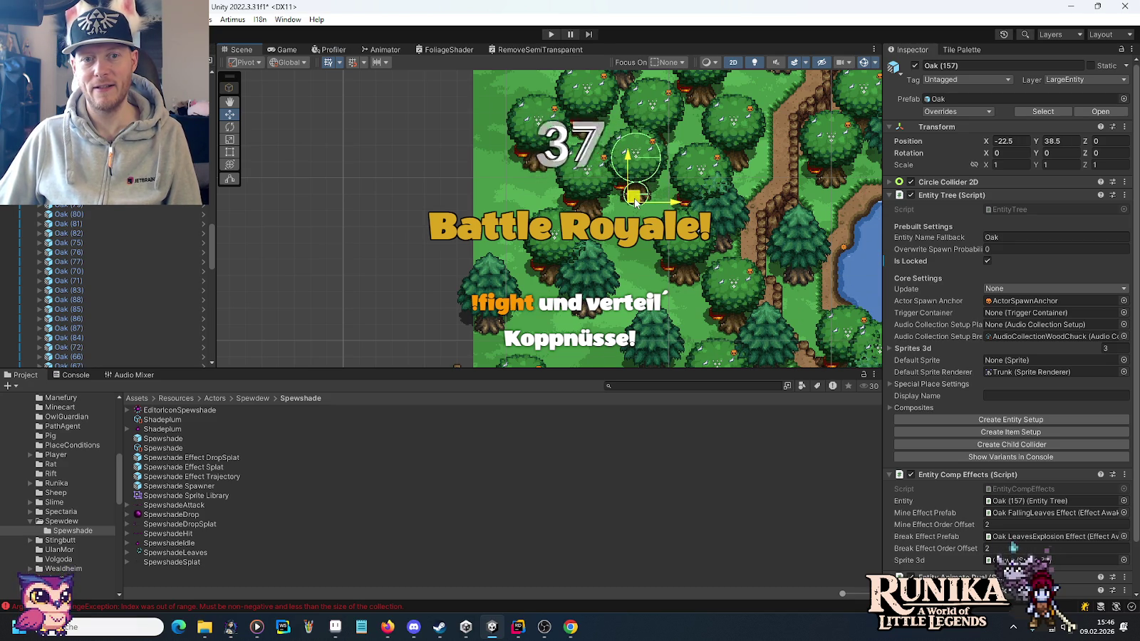
scroll(636, 202, "down", 5)
mouse_move(719, 193)
left_mouse_down()
mouse_move(656, 187)
mouse_move(434, 319)
mouse_move(264, 186)
mouse_move(272, 196)
left_mouse_up()
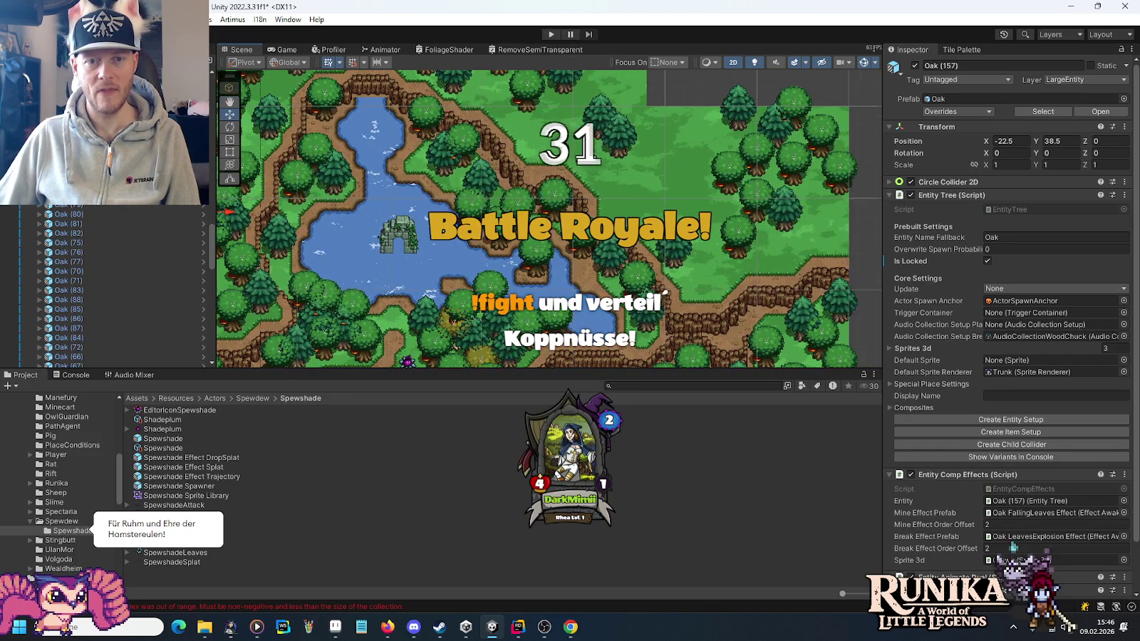
mouse_move(479, 164)
left_mouse_down()
mouse_move(483, 257)
mouse_move(579, 277)
left_mouse_up()
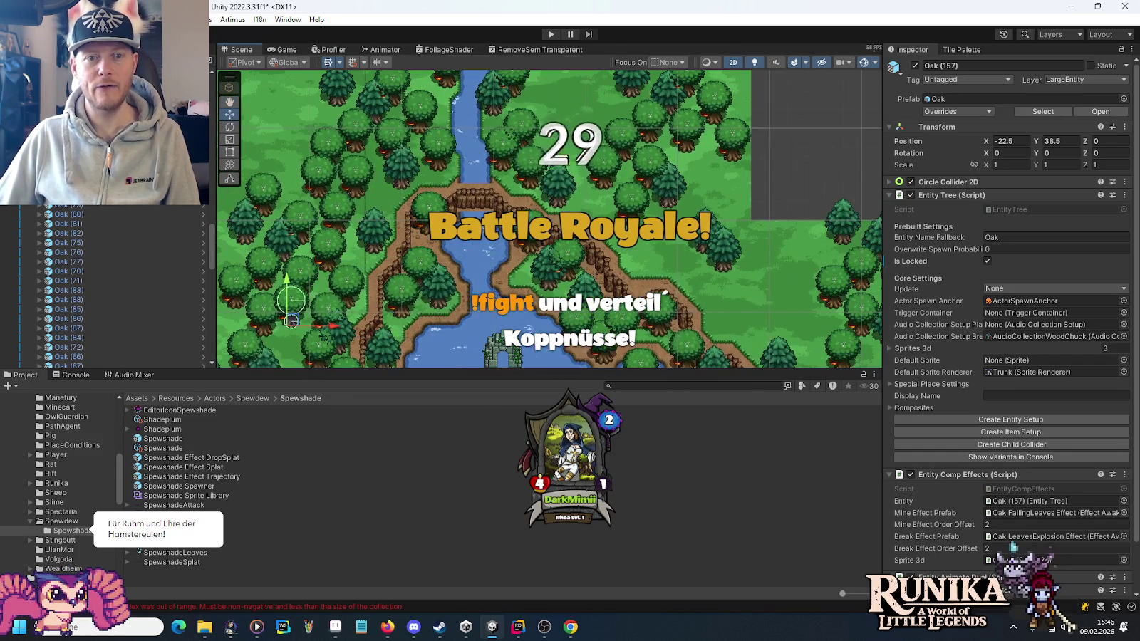
mouse_move(277, 250)
left_mouse_down()
mouse_move(506, 251)
mouse_move(483, 252)
left_mouse_up()
left_click(428, 251)
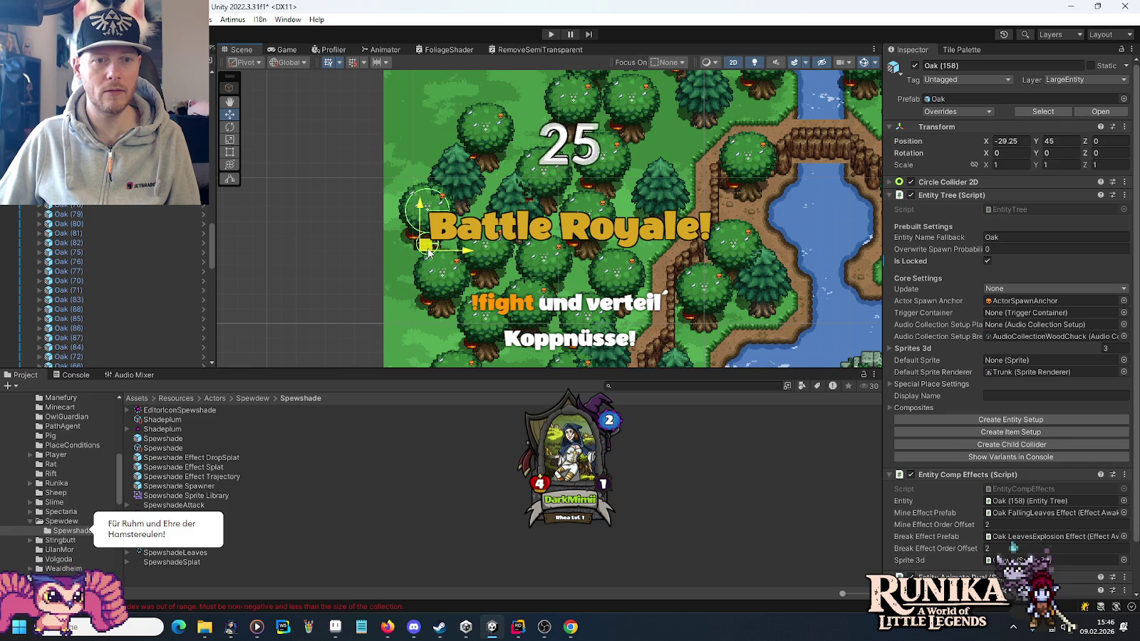
left_click_drag(428, 251, 421, 307)
left_click(501, 185)
mouse_move(501, 185)
left_mouse_down()
mouse_move(526, 154)
mouse_move(528, 205)
left_mouse_up()
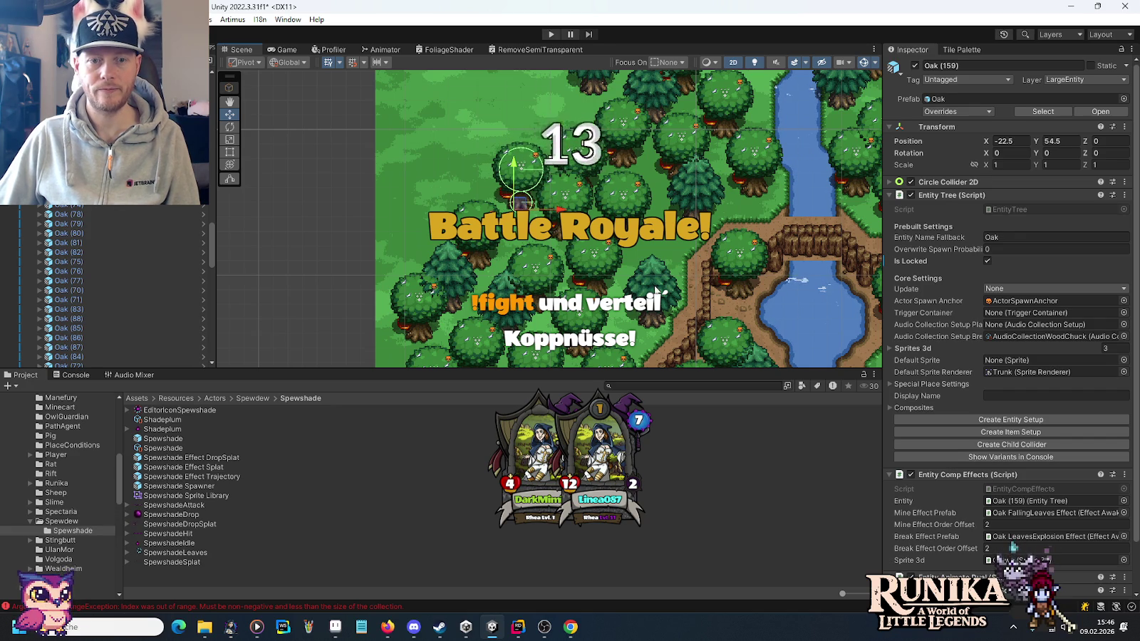
Move Fir (60) up-left and duplicate it twice for new fir placements.
left_click(655, 289)
mouse_move(654, 324)
left_mouse_down()
mouse_move(519, 178)
mouse_move(480, 182)
mouse_move(494, 231)
mouse_move(493, 203)
mouse_move(551, 150)
mouse_move(401, 198)
mouse_move(425, 259)
mouse_move(421, 319)
left_mouse_up()
key("ctrl+d")
key("ctrl+d")
key("ctrl+d")
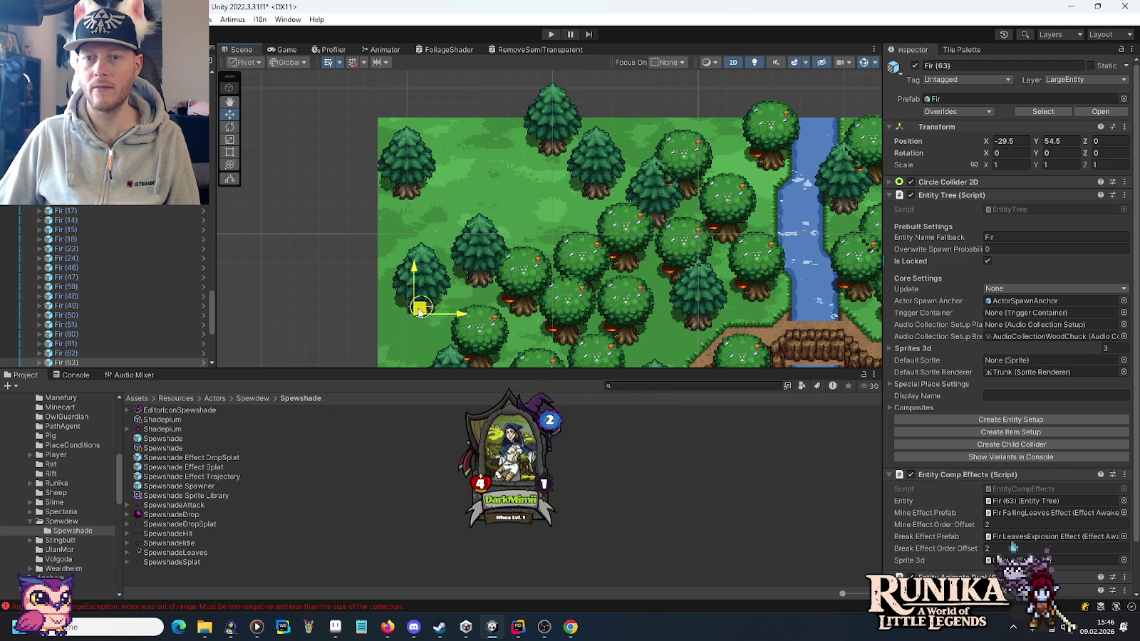
Place the new fir copy up-right among the oaks on the forest's left edge.
mouse_move(421, 319)
left_mouse_down()
mouse_move(506, 239)
mouse_move(485, 152)
mouse_move(477, 164)
mouse_move(540, 197)
mouse_move(550, 295)
mouse_move(641, 307)
mouse_move(661, 359)
mouse_move(563, 299)
mouse_move(466, 280)
mouse_move(497, 238)
mouse_move(470, 255)
left_mouse_up()
key("ctrl+d")
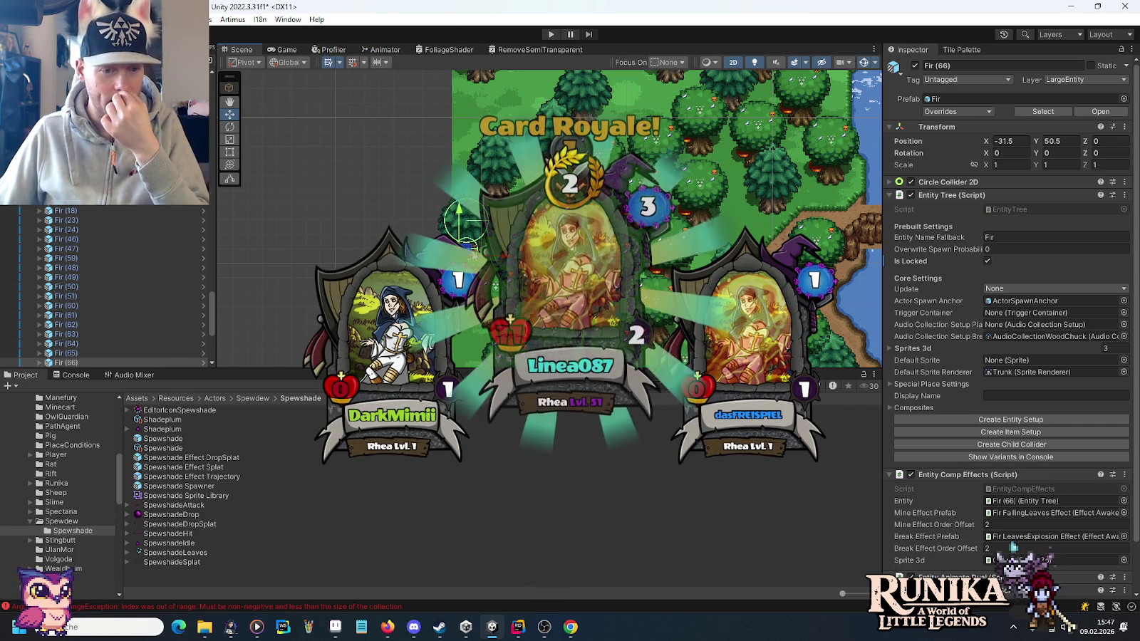
Bring the music player window to the front.
left_click(256, 627)
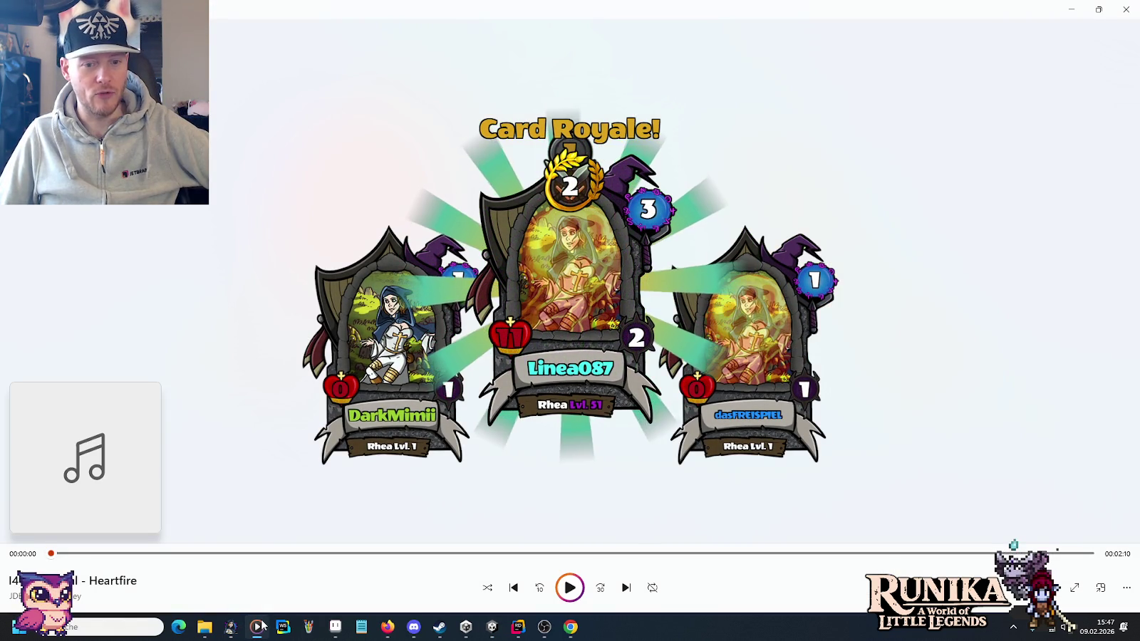
Play the Heartfire track and minimize Media Player.
left_click(575, 595)
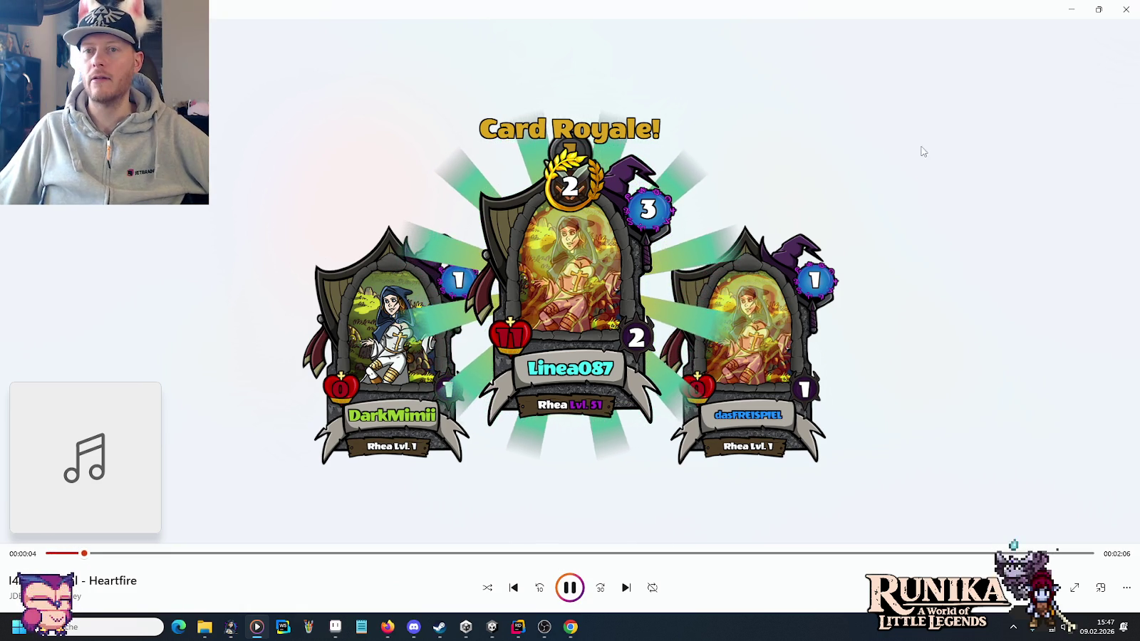
left_click(1073, 12)
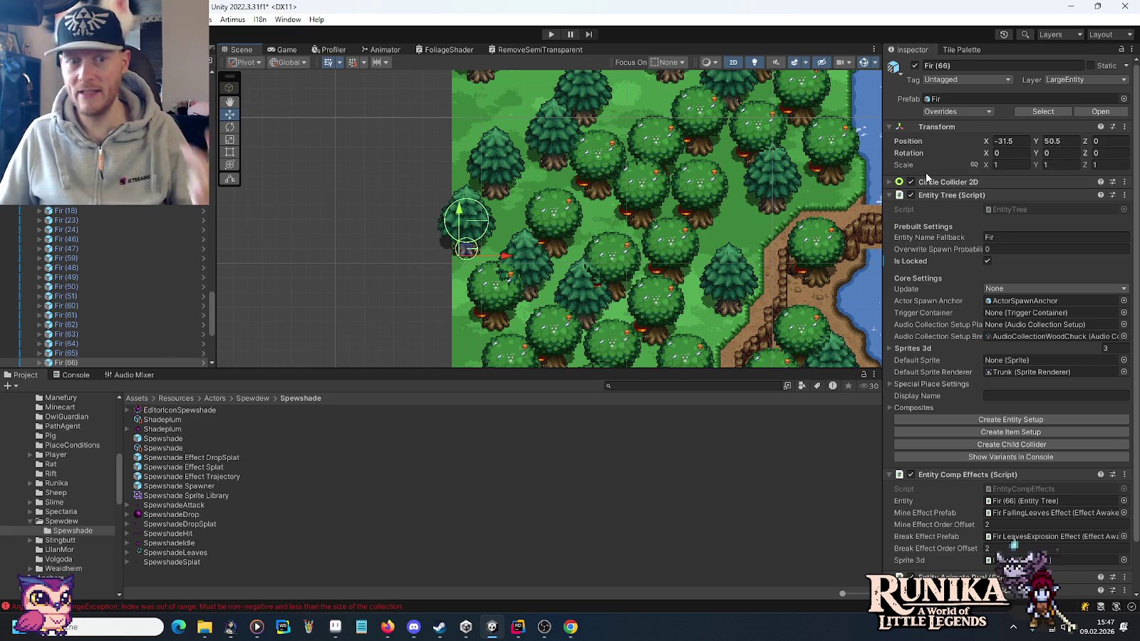
Pan to the lake's lower right shore and duplicate Oak (113) beside the fir.
left_click_drag(647, 202, 575, 305)
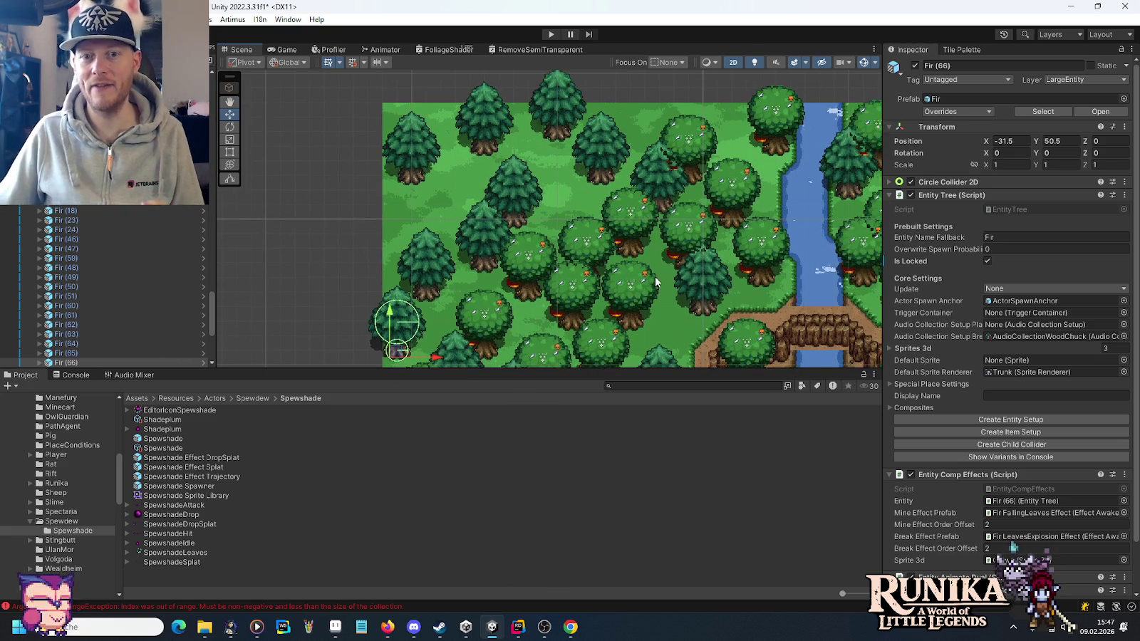
left_click_drag(775, 271, 504, 242)
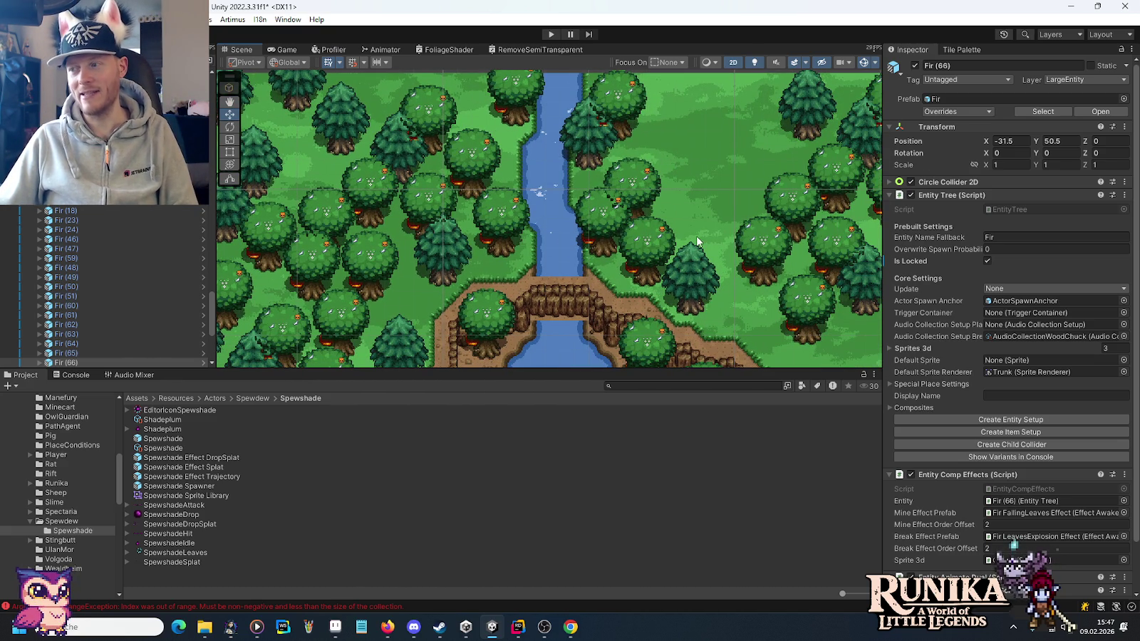
mouse_move(697, 238)
left_mouse_down()
mouse_move(634, 207)
mouse_move(613, 236)
mouse_move(647, 271)
mouse_move(545, 199)
mouse_move(671, 294)
left_mouse_up()
mouse_move(556, 239)
left_mouse_down()
mouse_move(591, 260)
mouse_move(584, 190)
left_mouse_up()
left_click(762, 274)
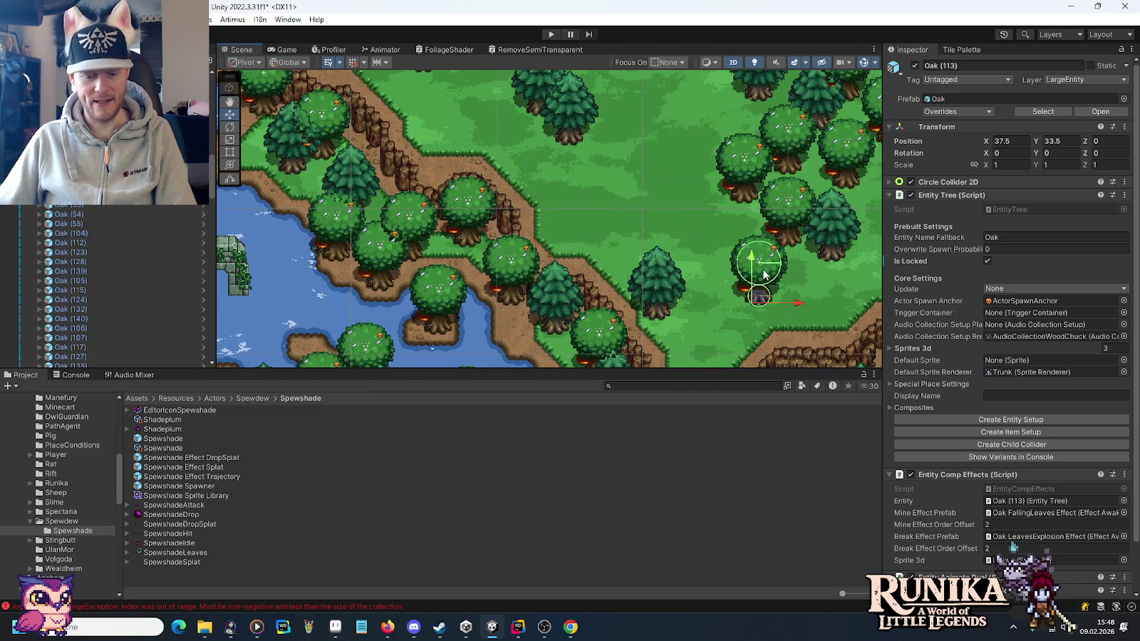
key("ctrl+d")
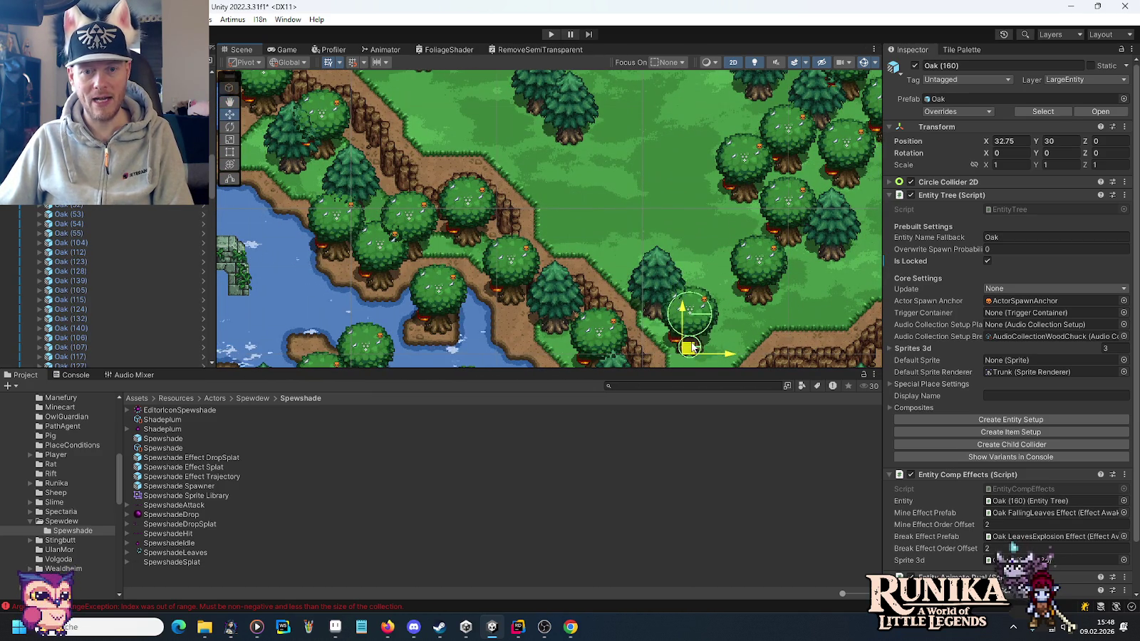